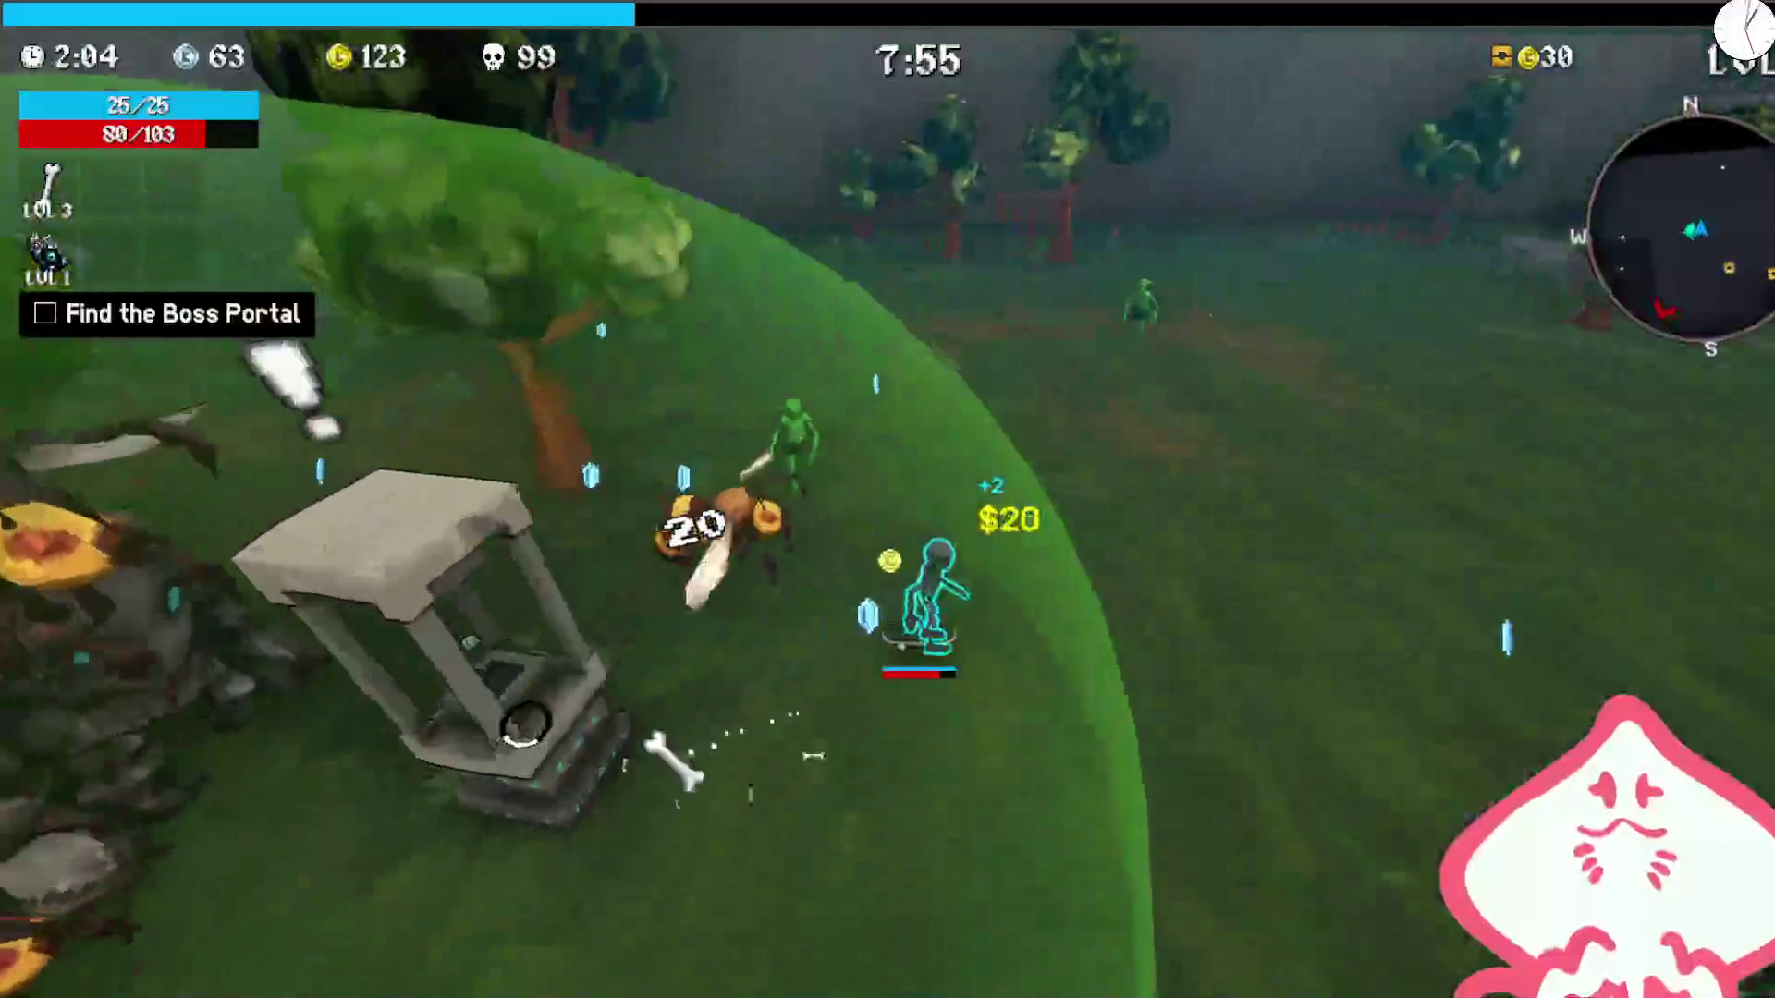
key(d)
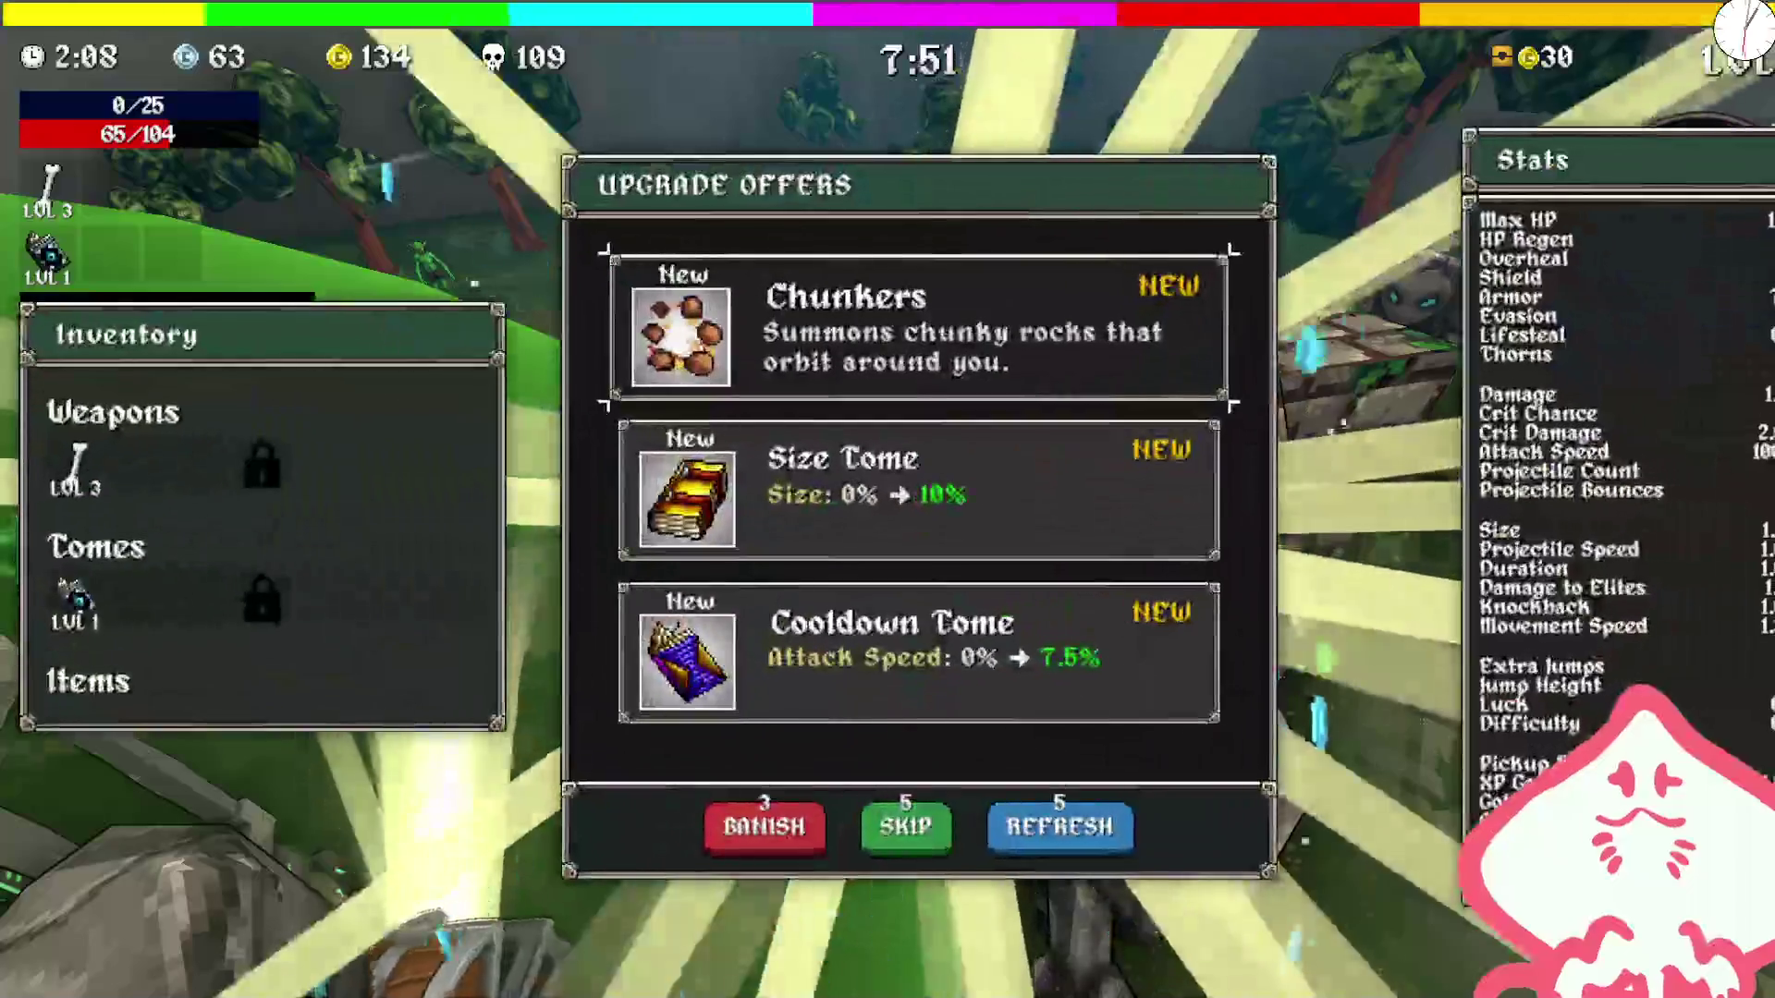
Step: Run across the field collecting gold, then take the Size Tome as the level-up upgrade
click(996, 498)
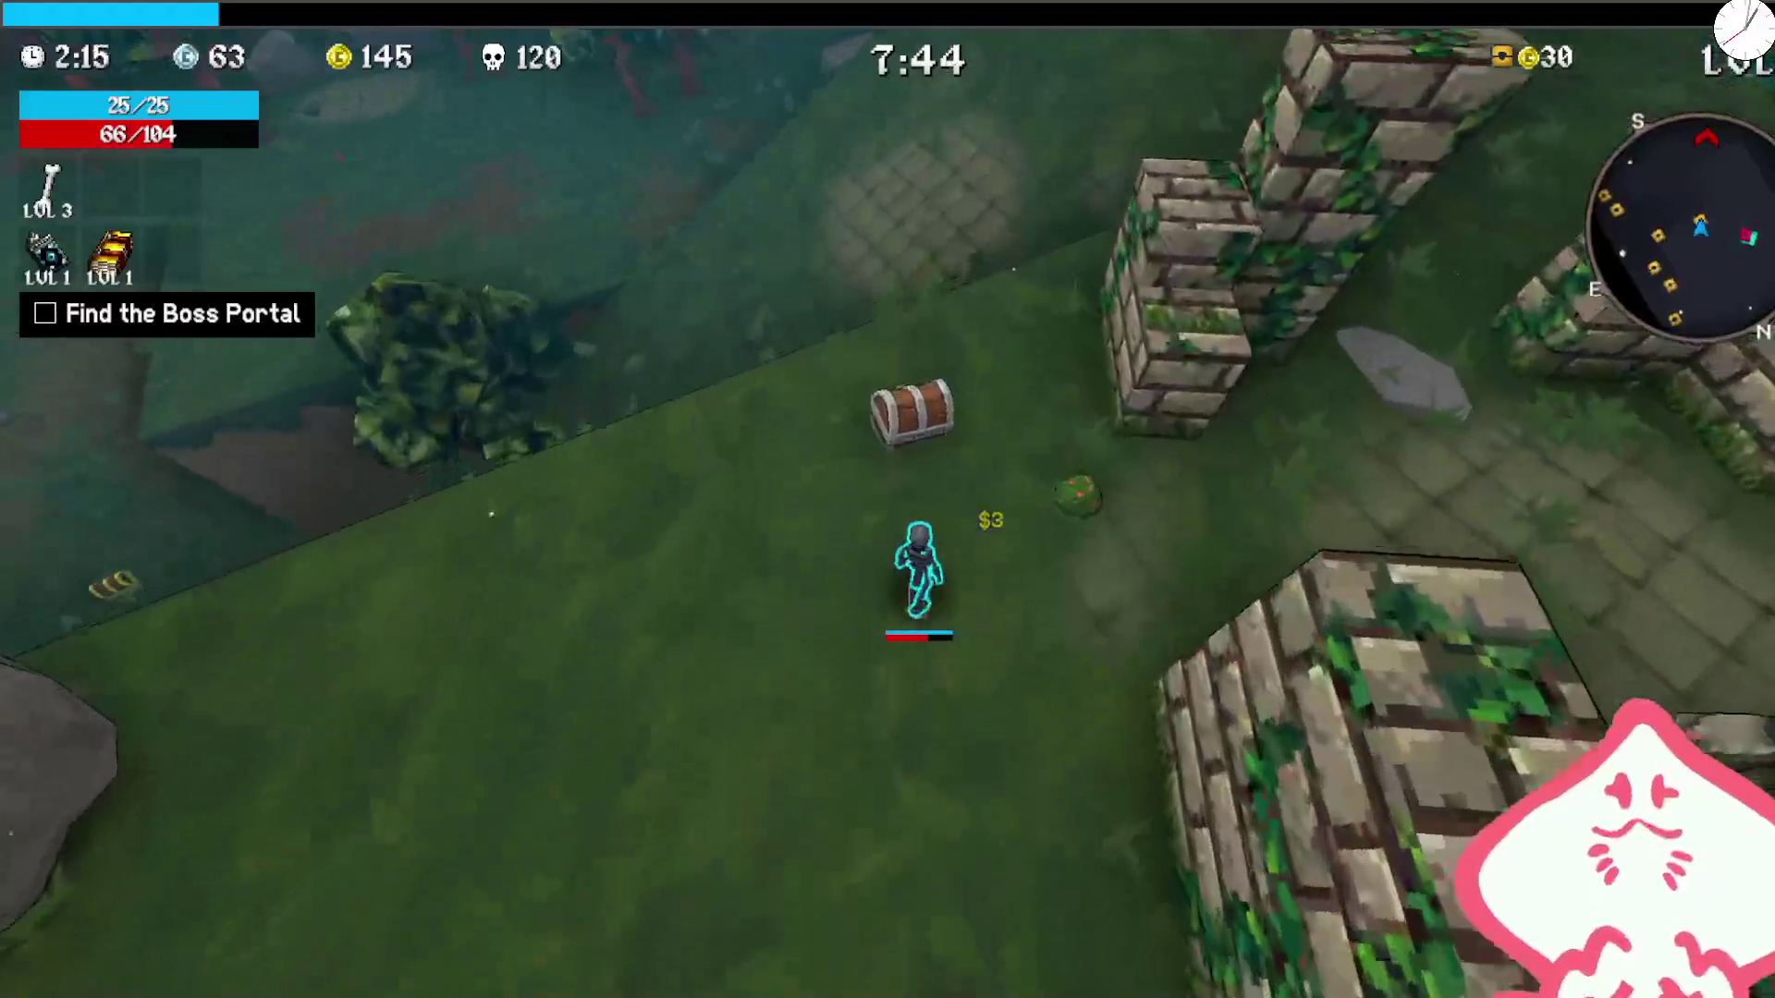
Step: Open three chests along the corridor, collecting glasses, a burger and a soda can
key(e)
click(921, 526)
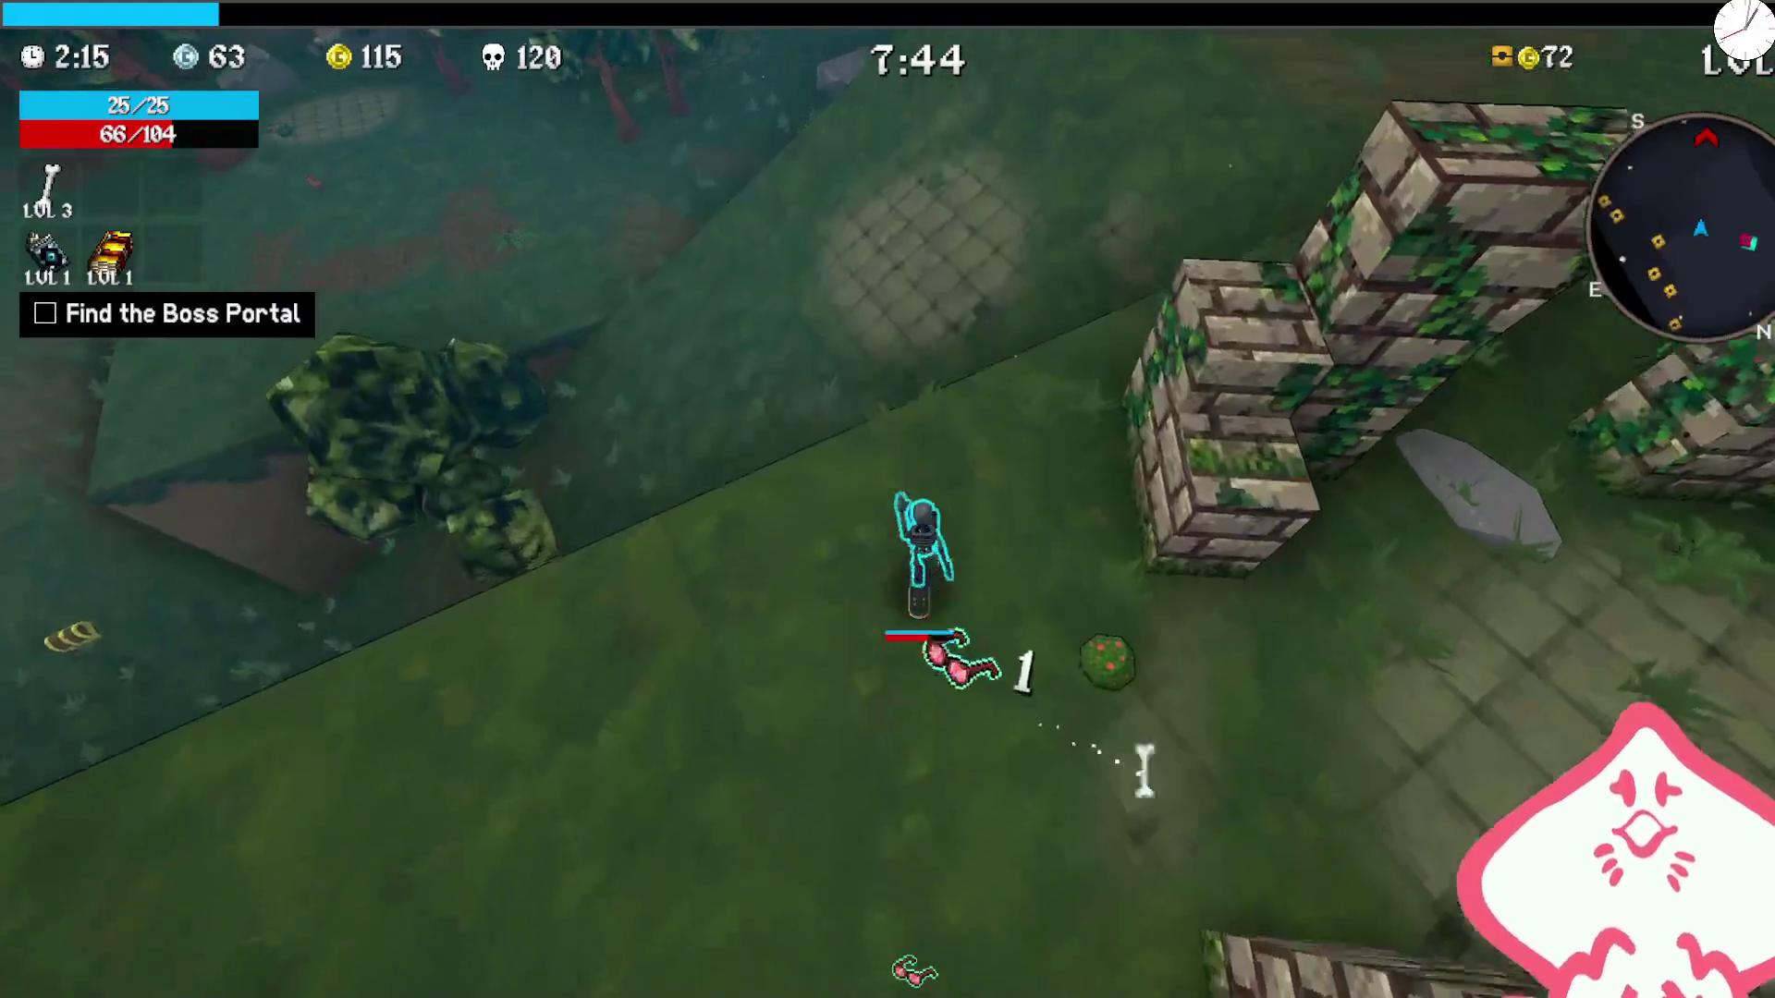
key(w)
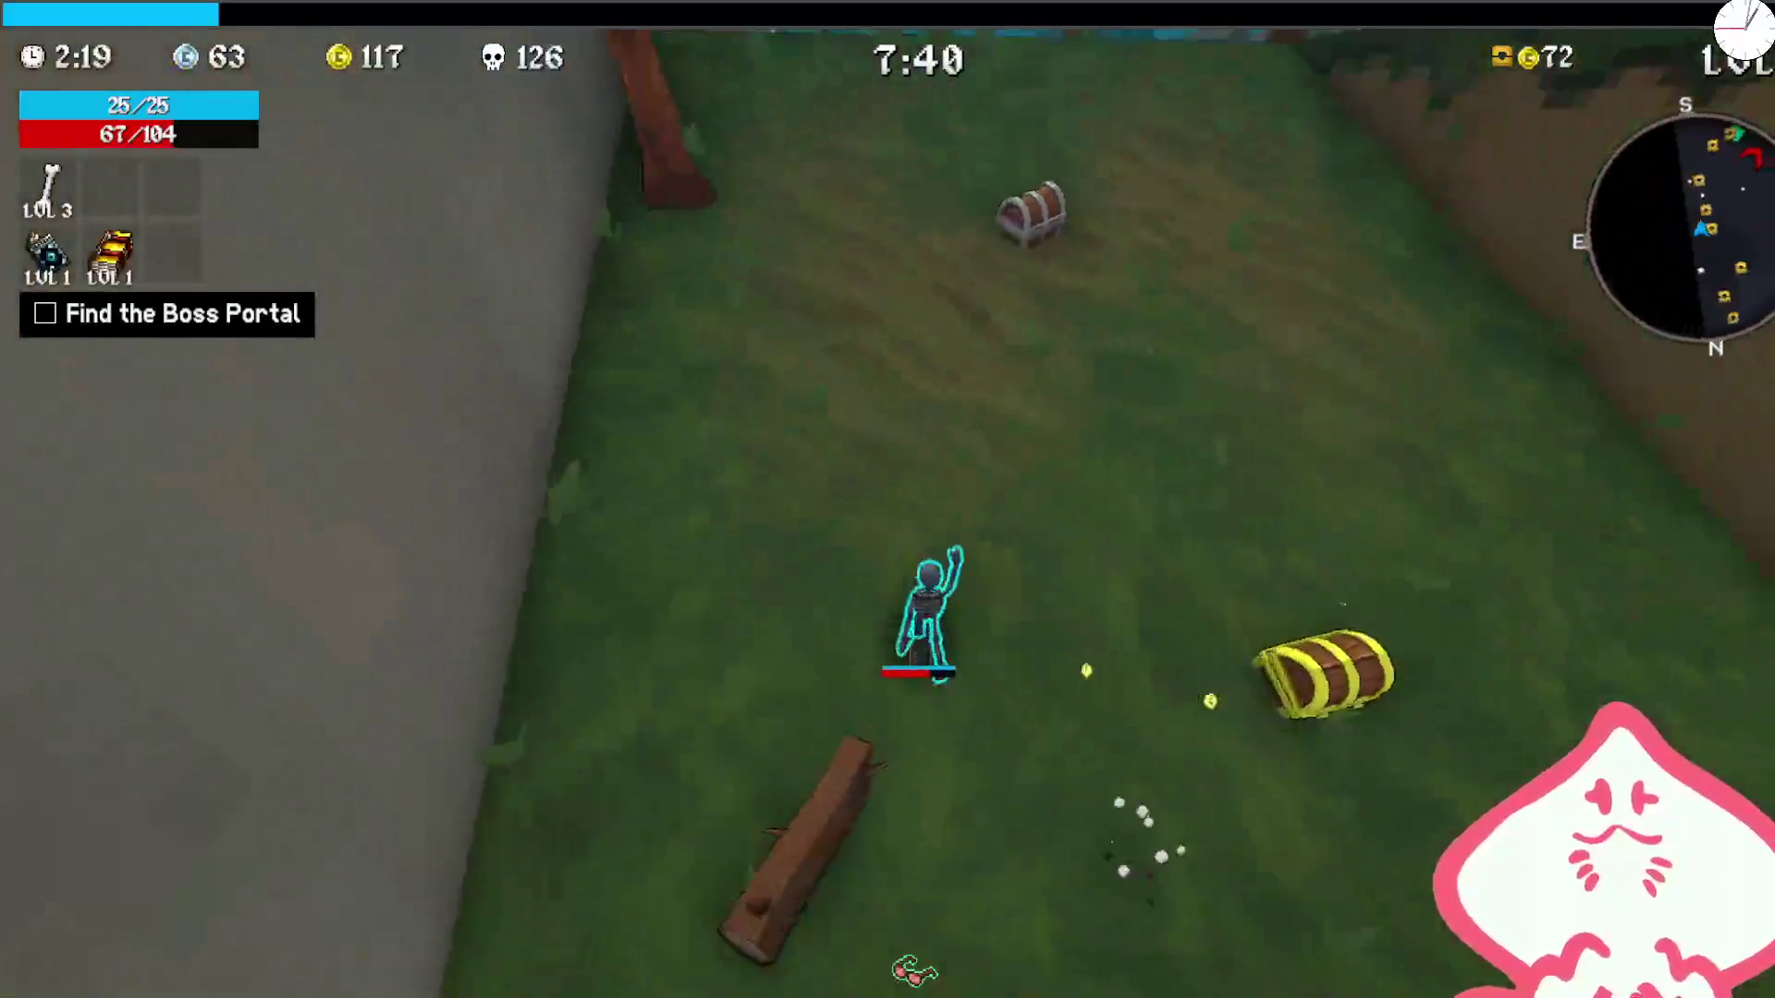
key(r)
key(e)
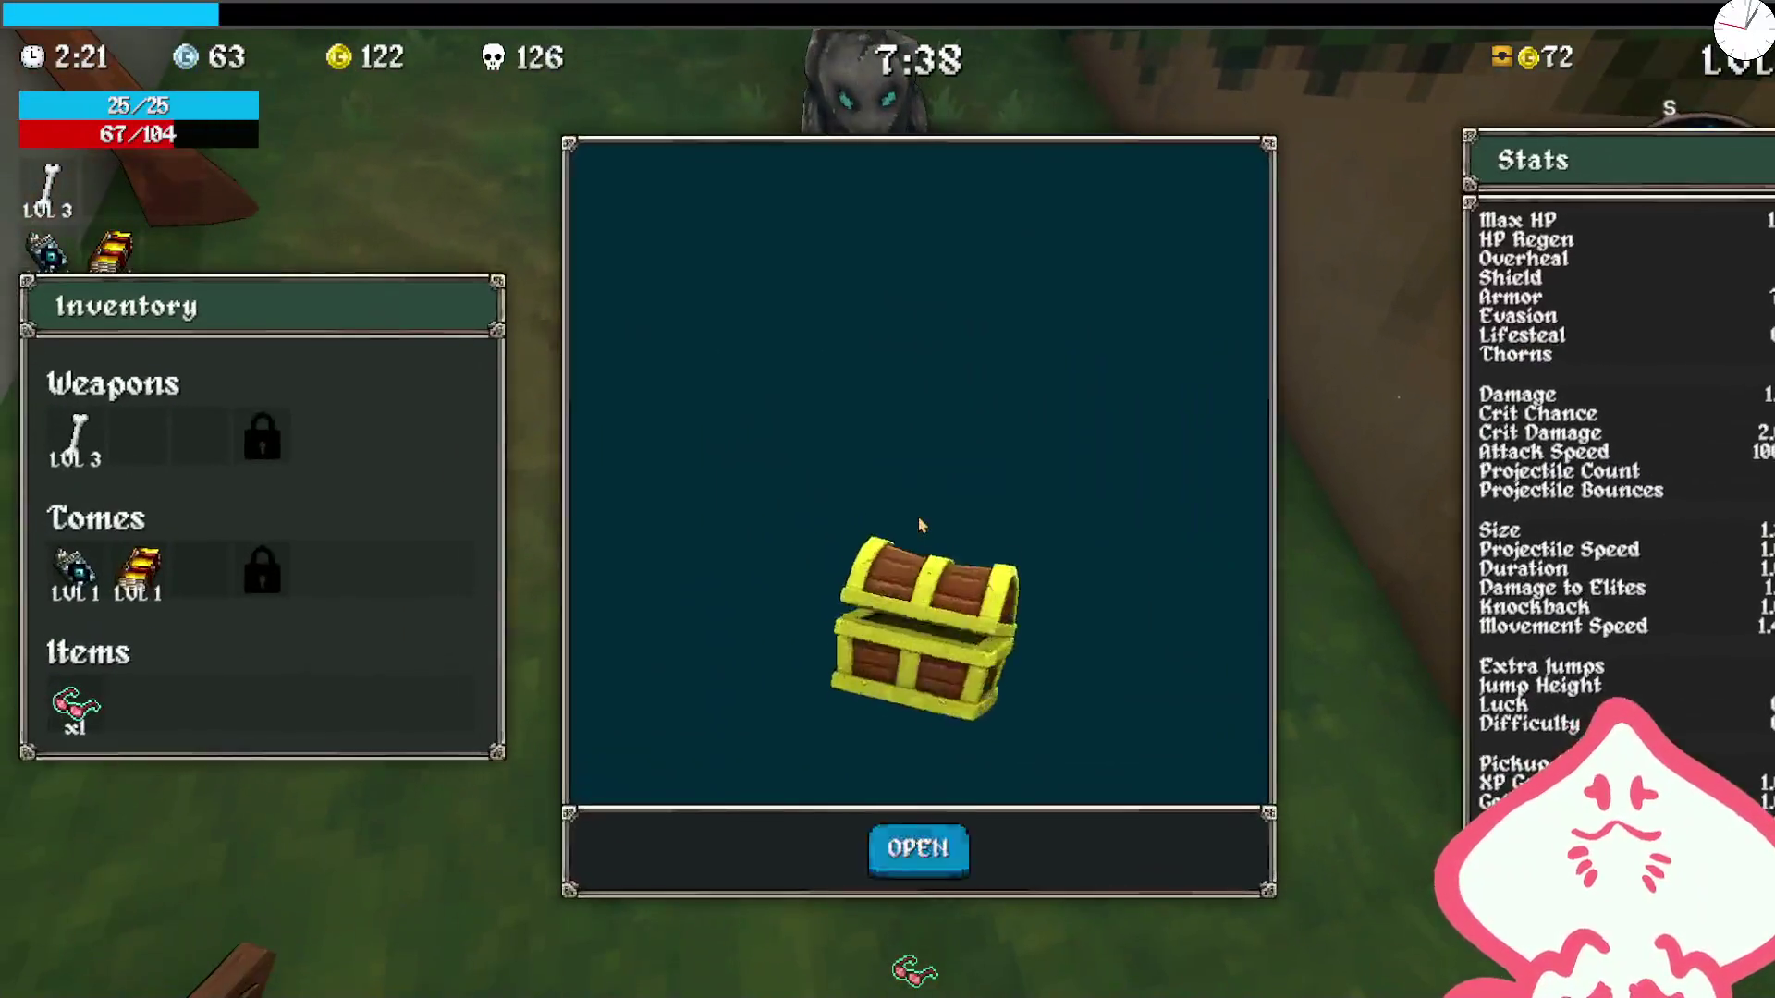
key(w)
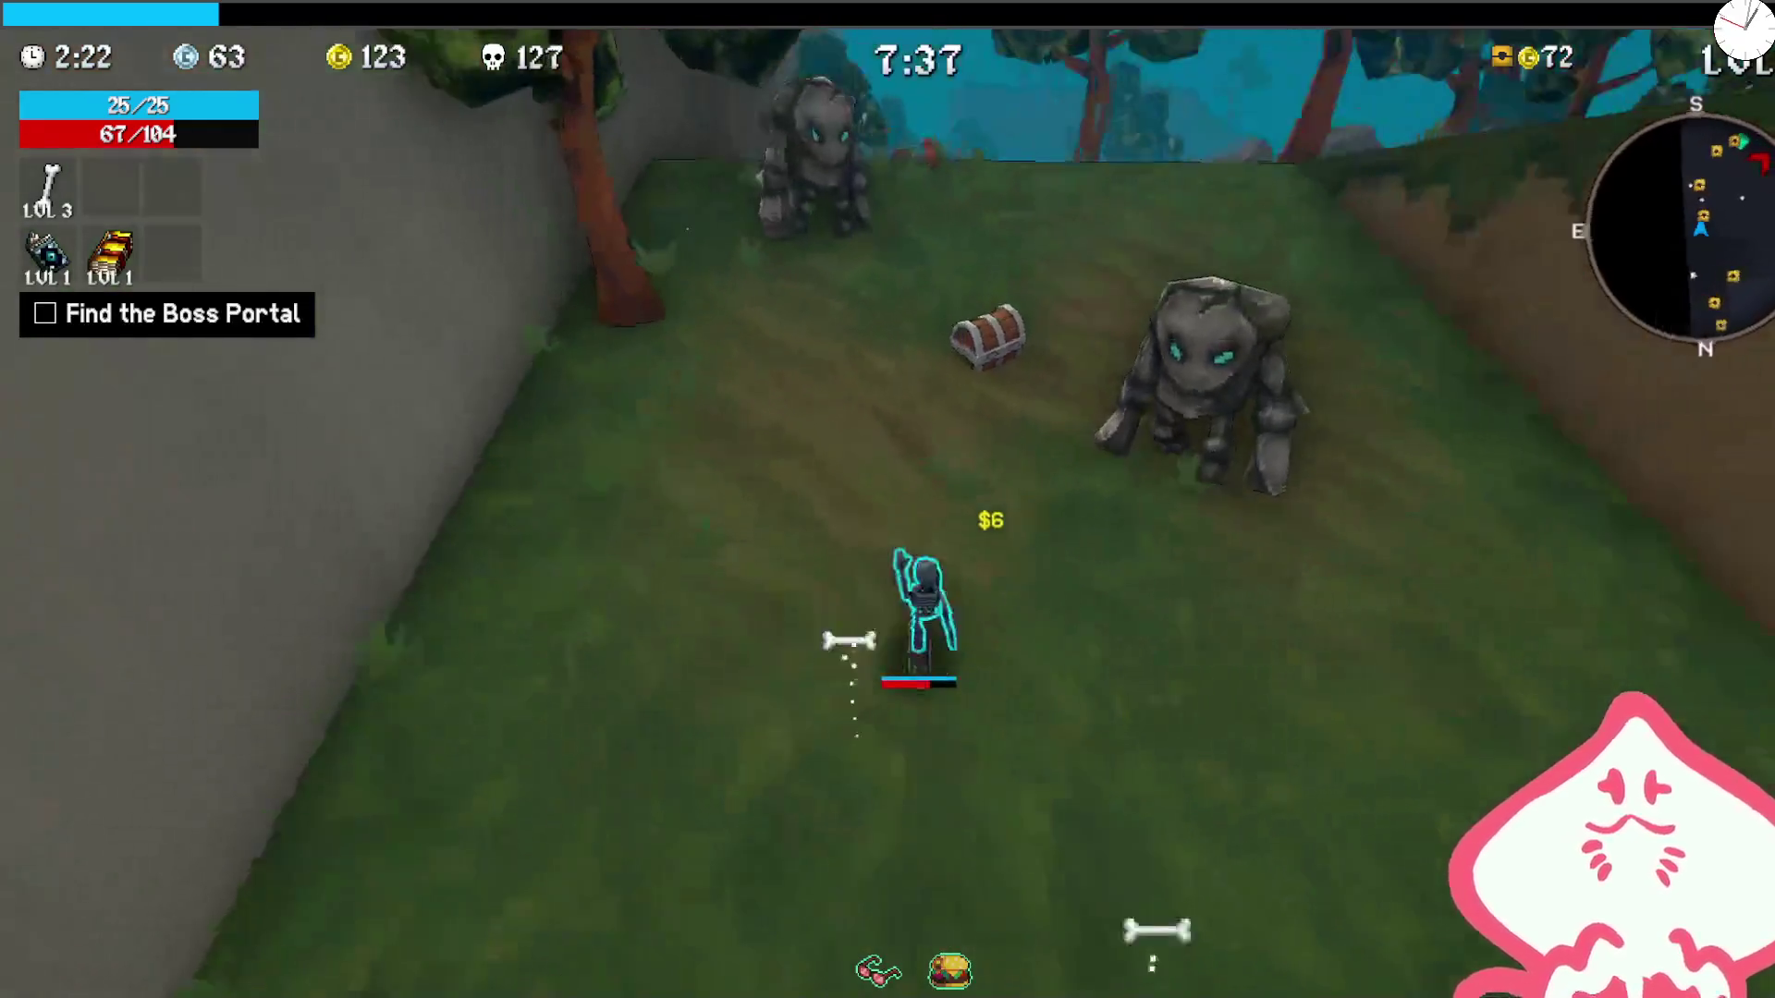
key(e)
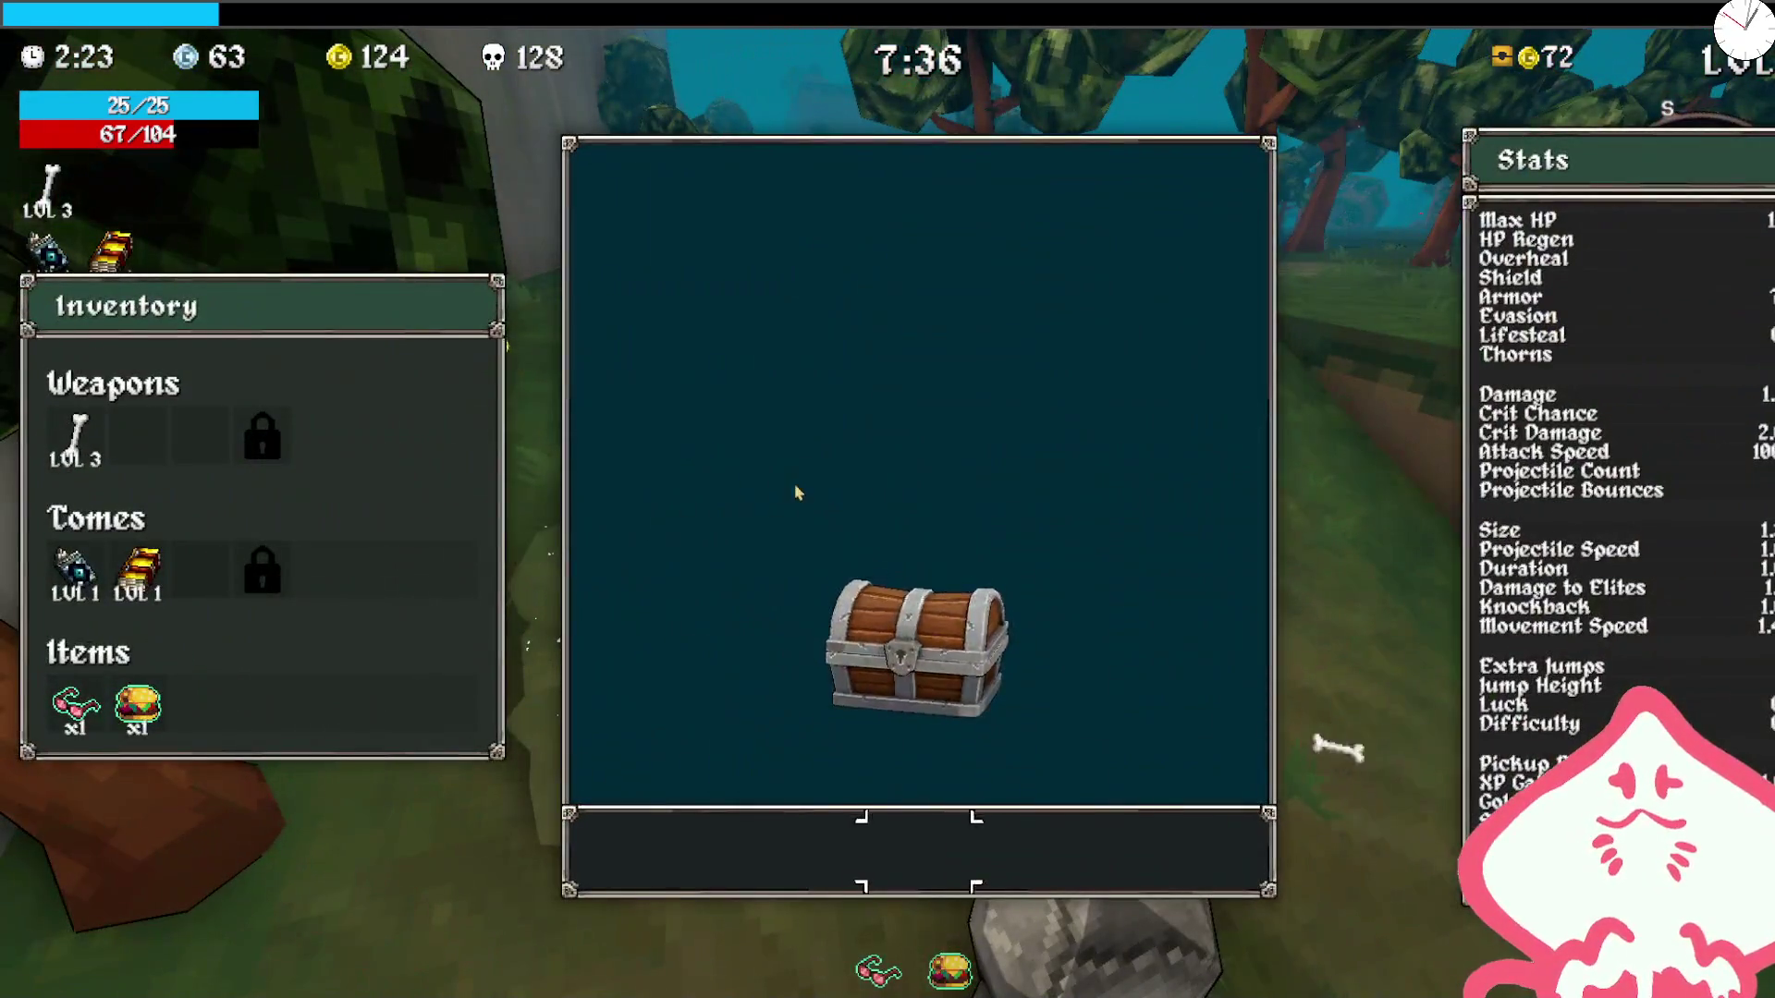
key(w)
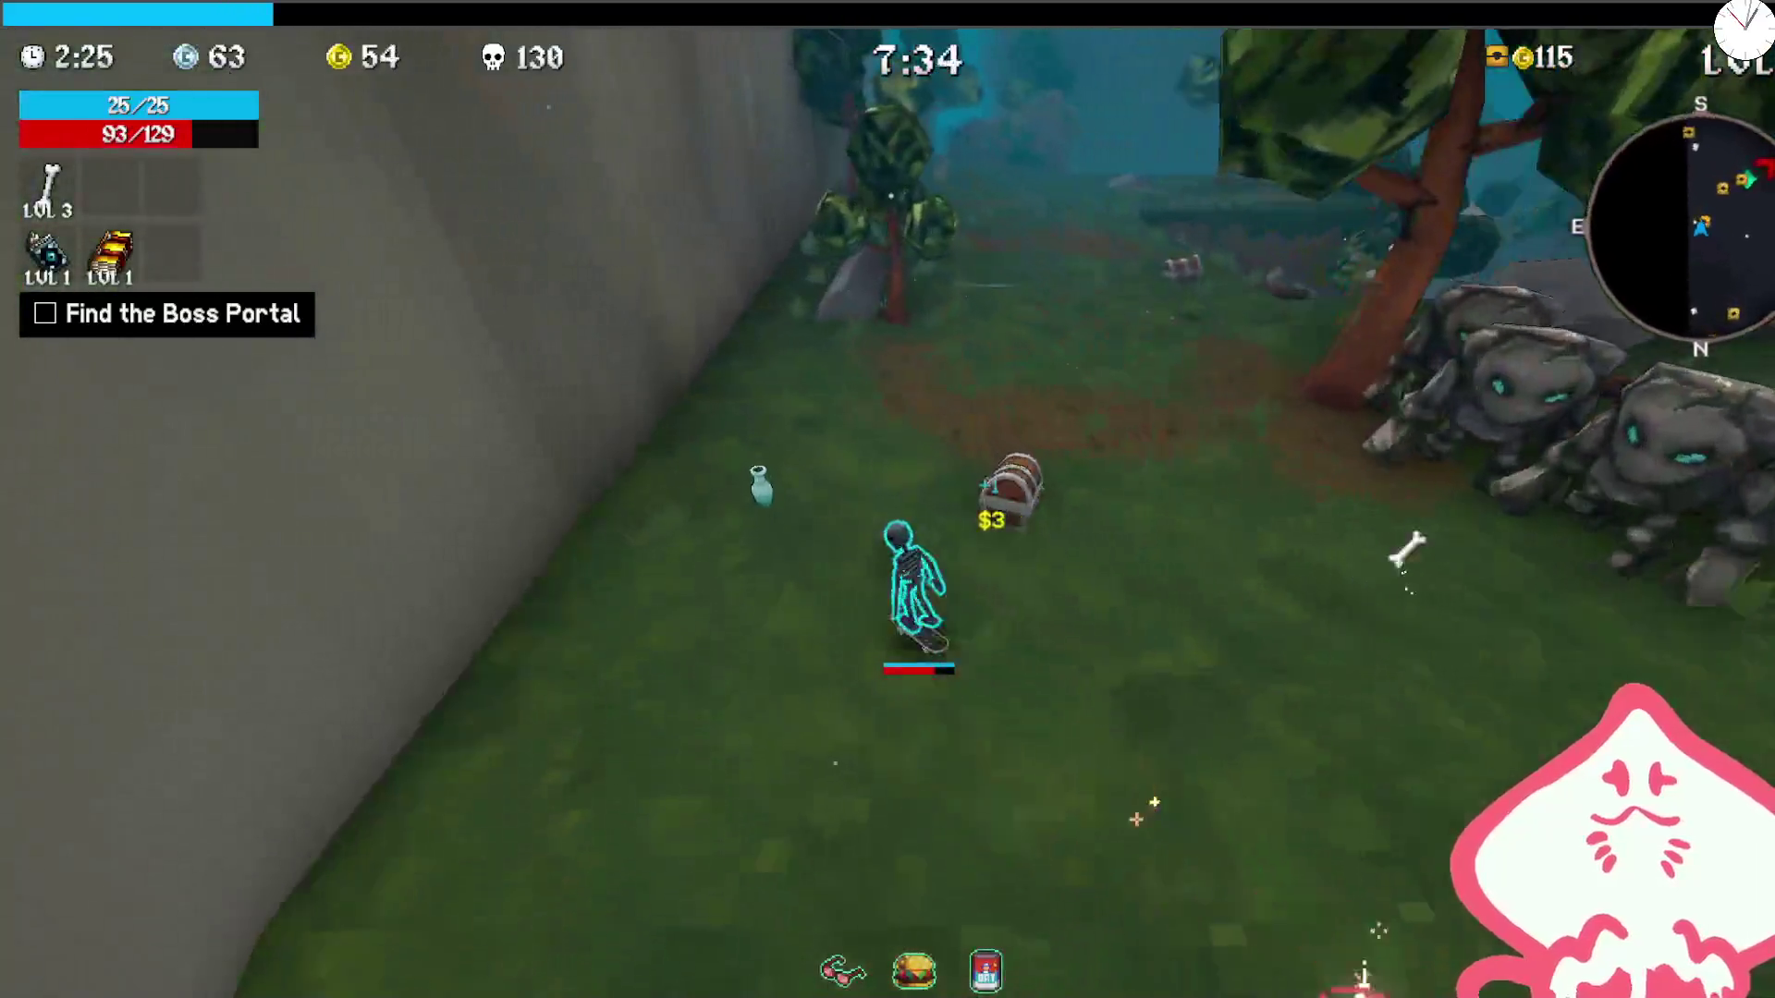
Step: Run through the forest into the Charge Shrine's zone
key(w)
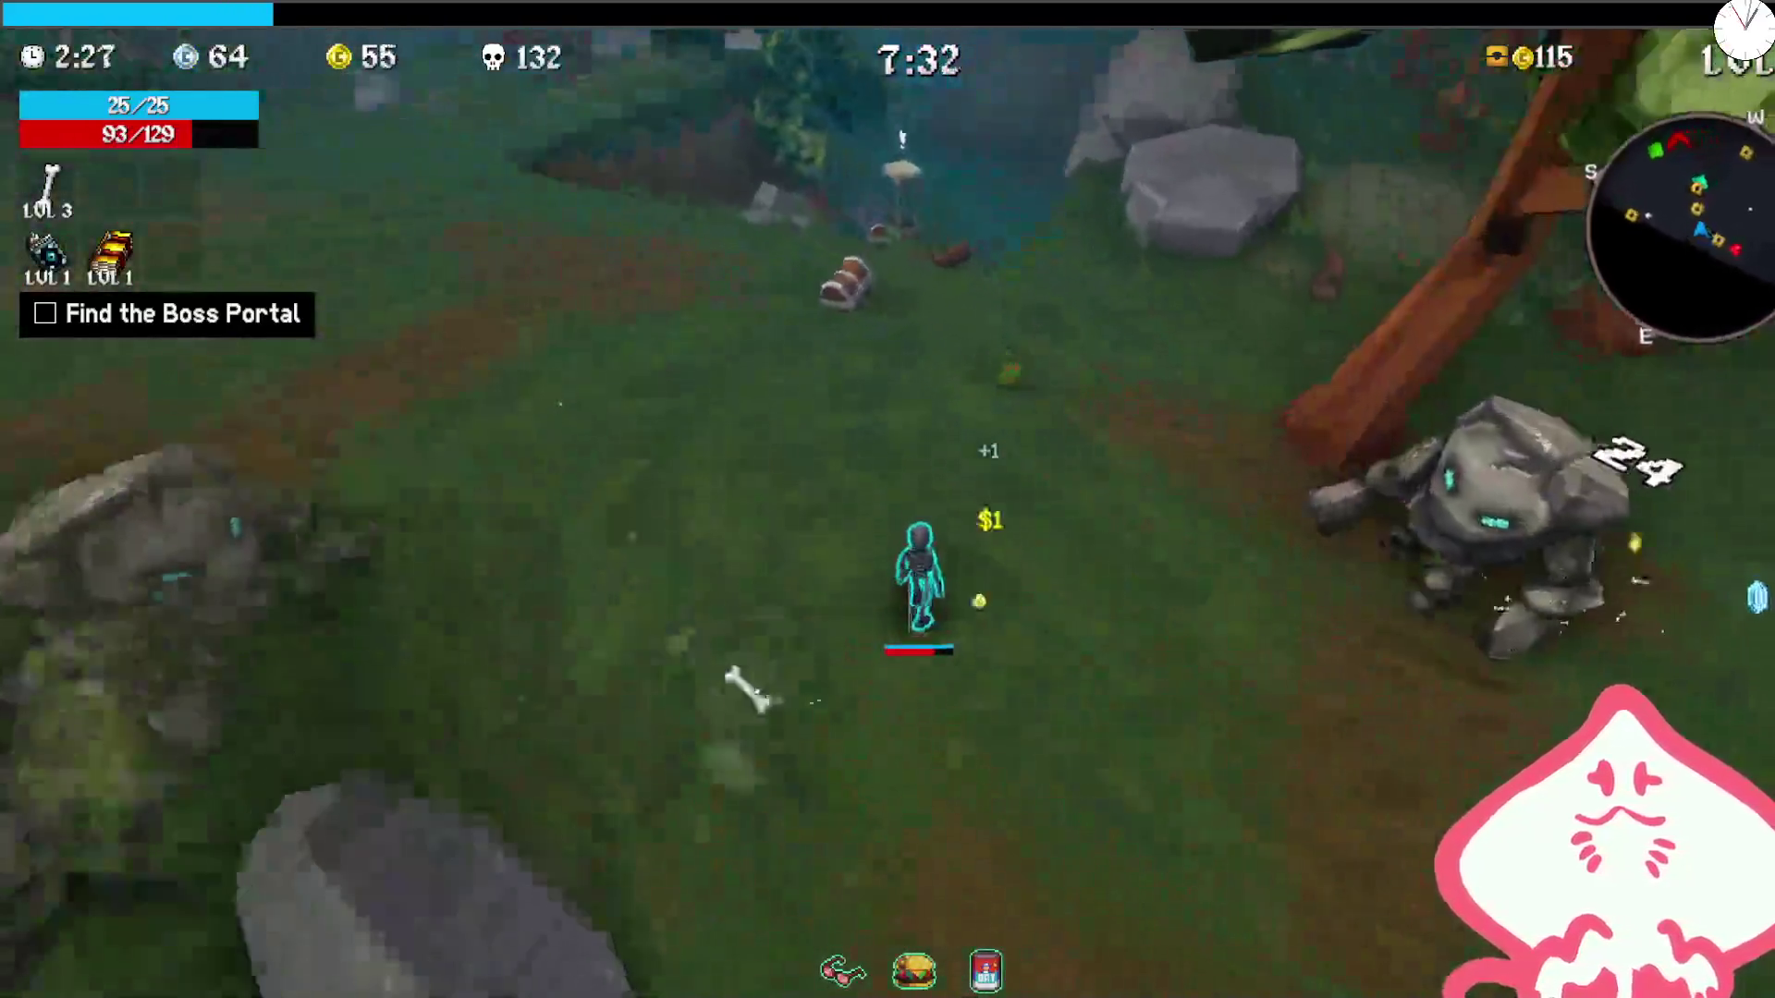
key(w)
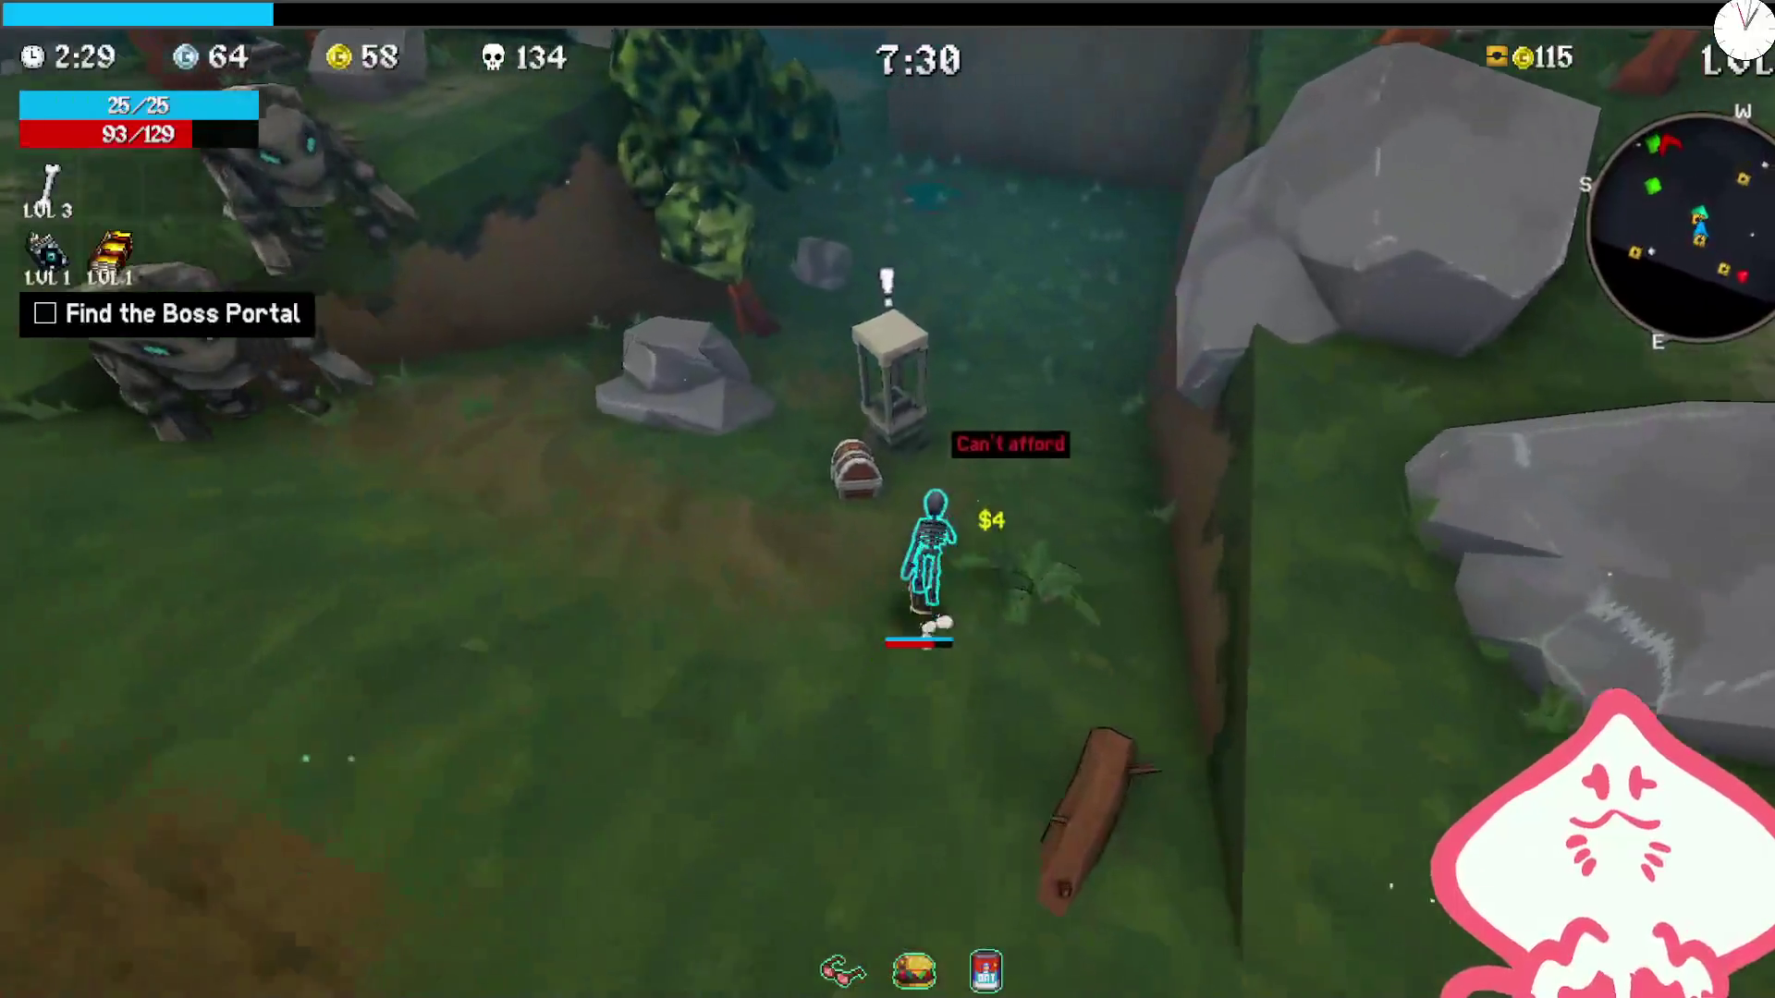
key(w)
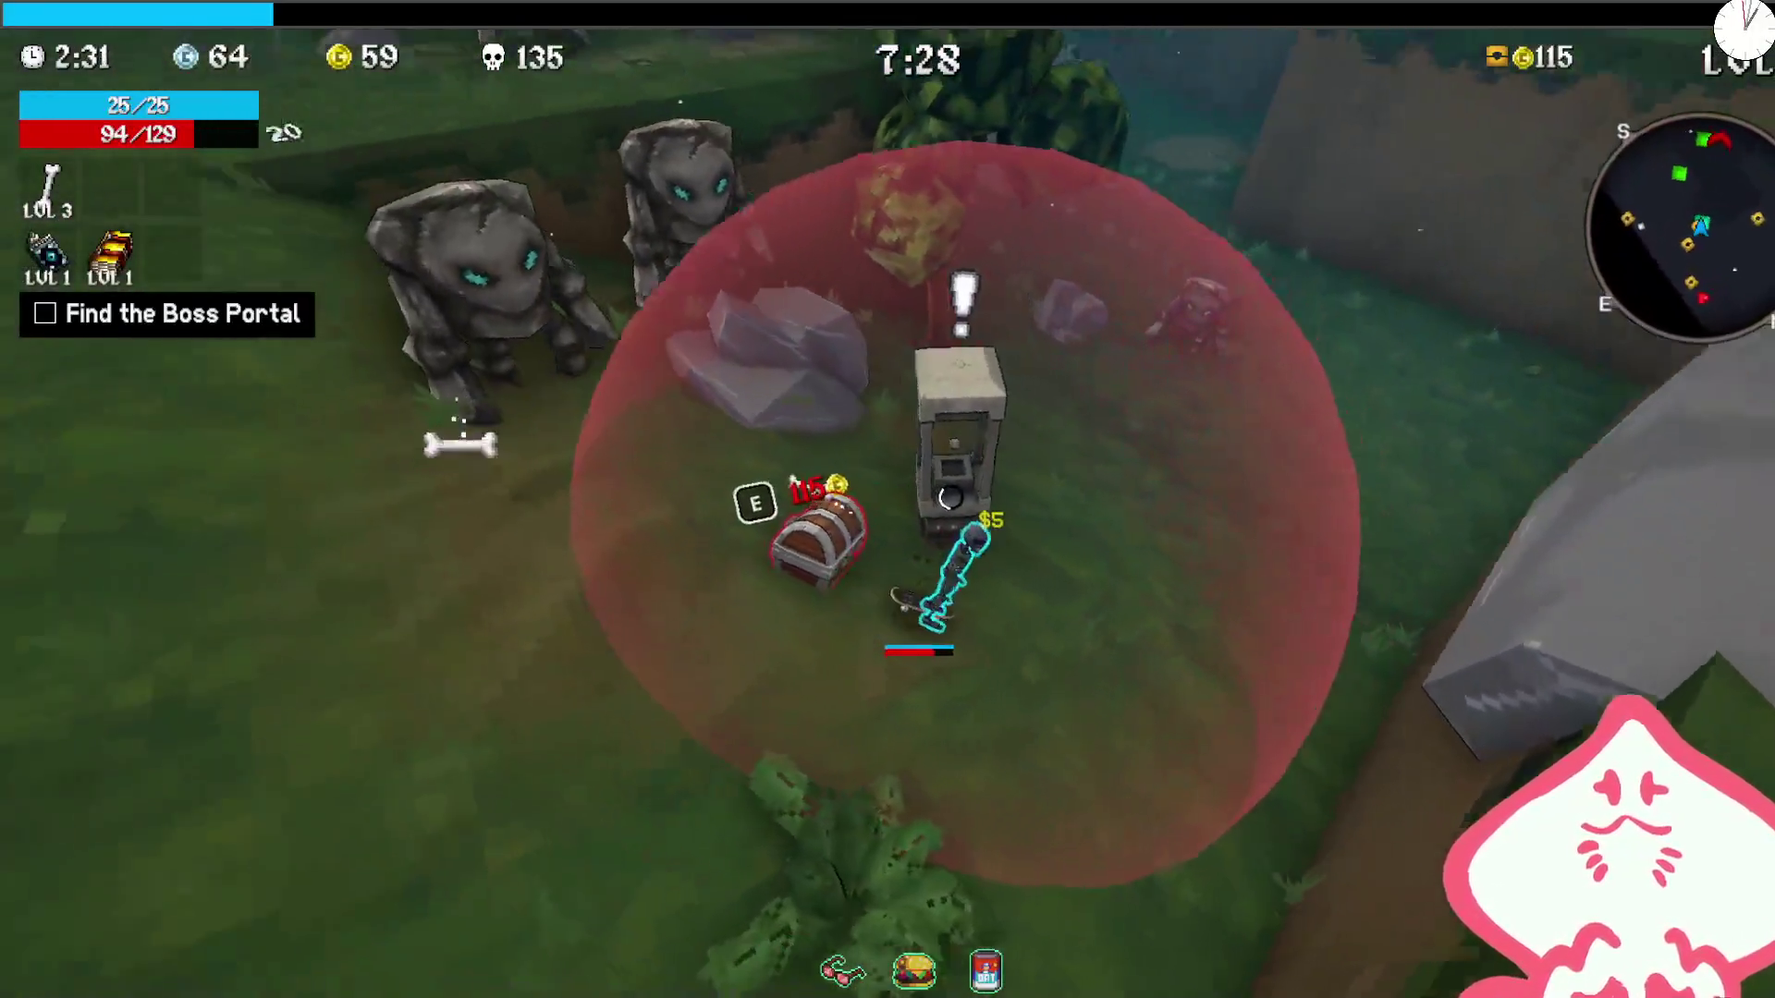
key(w)
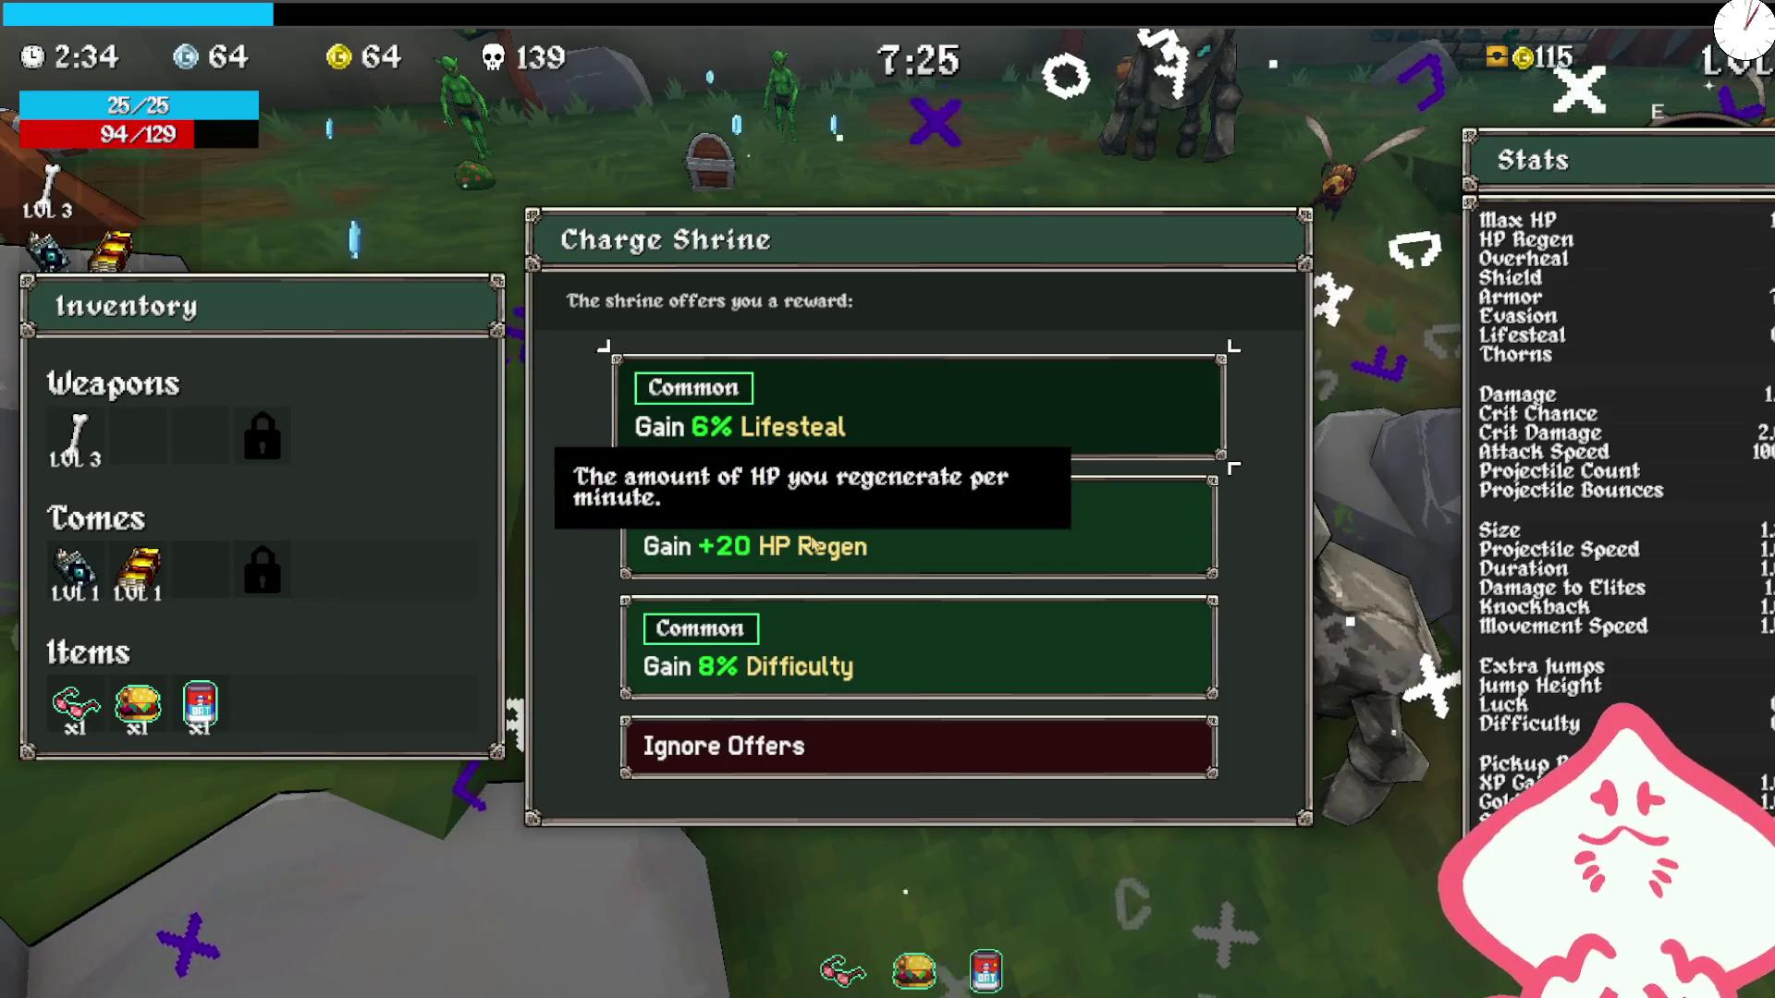
Step: Claim the +20 HP Regen shrine reward and run along the ruin wall collecting gold
click(811, 544)
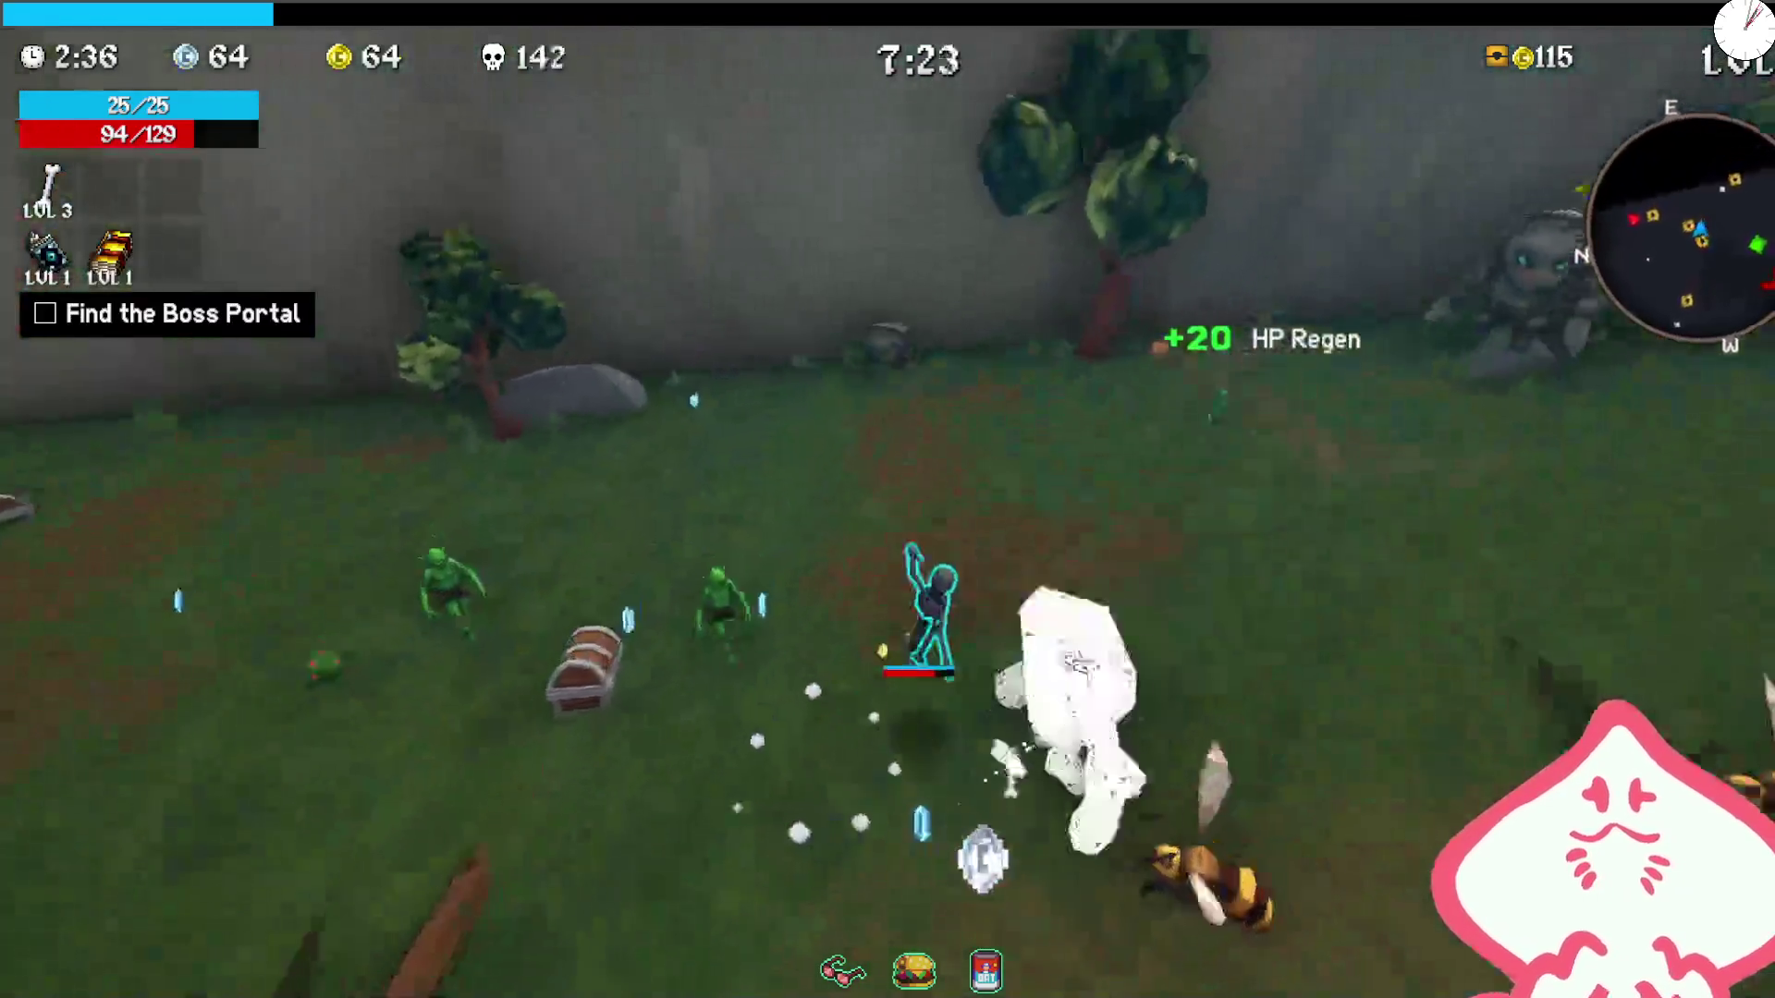
key(w)
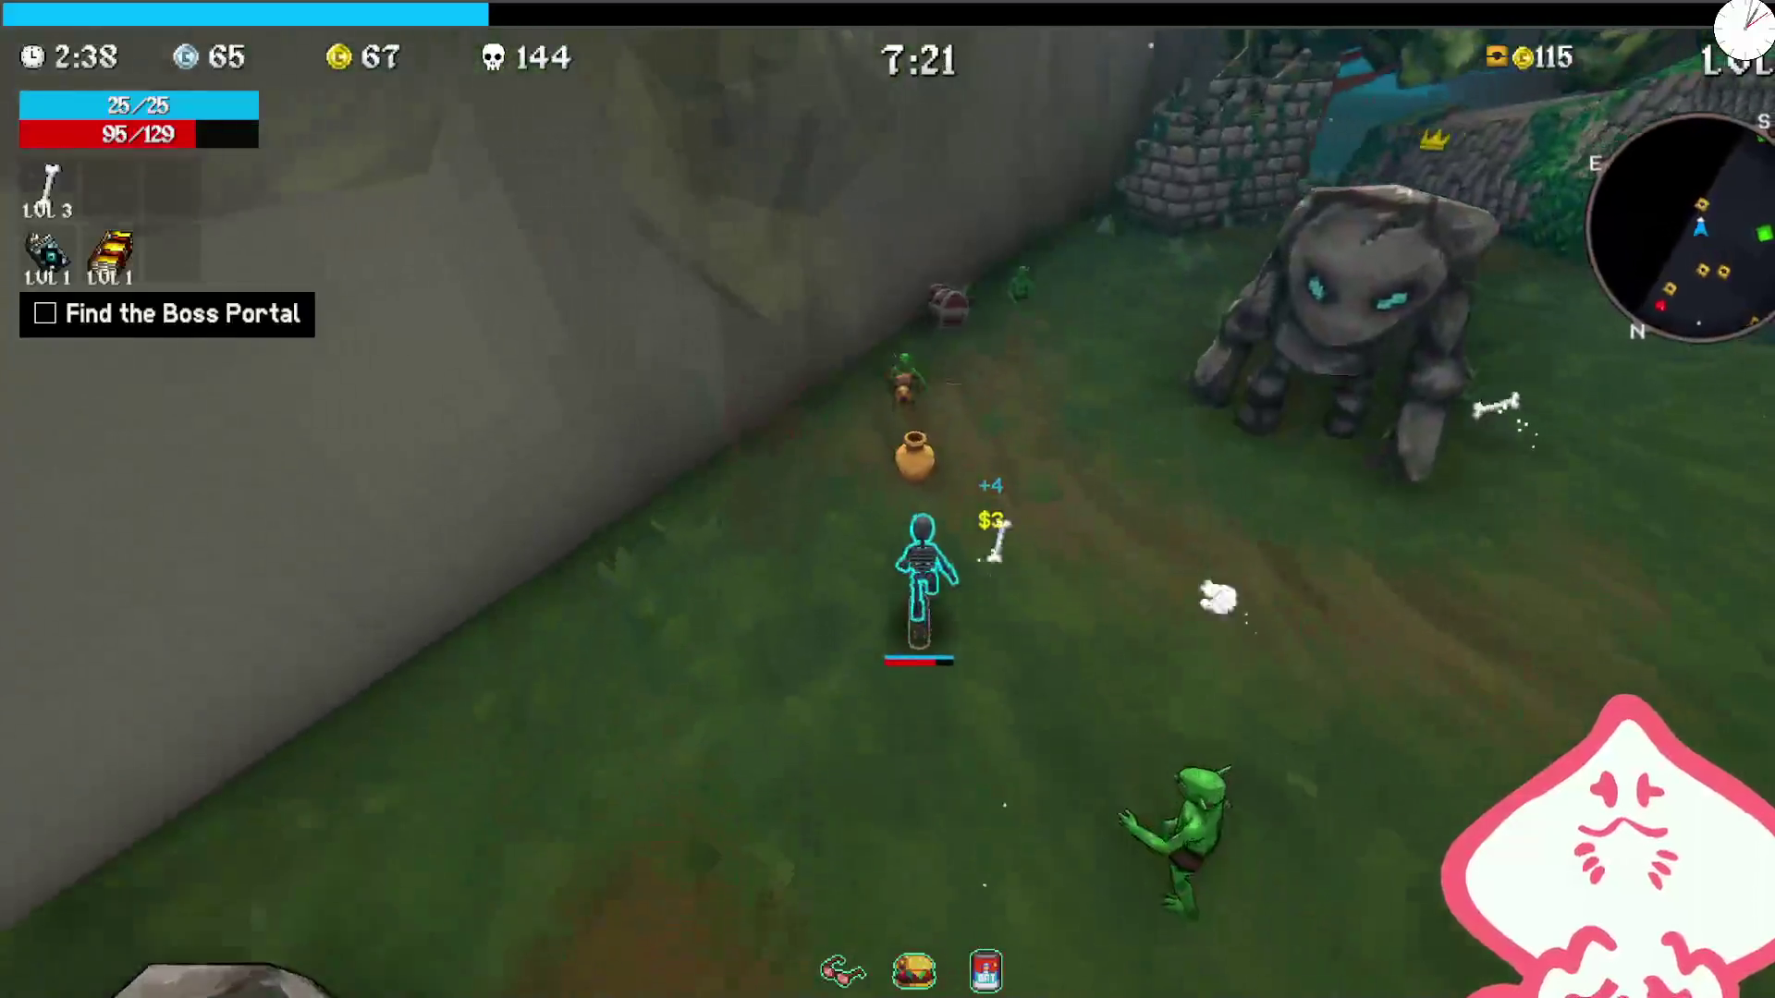
key(w)
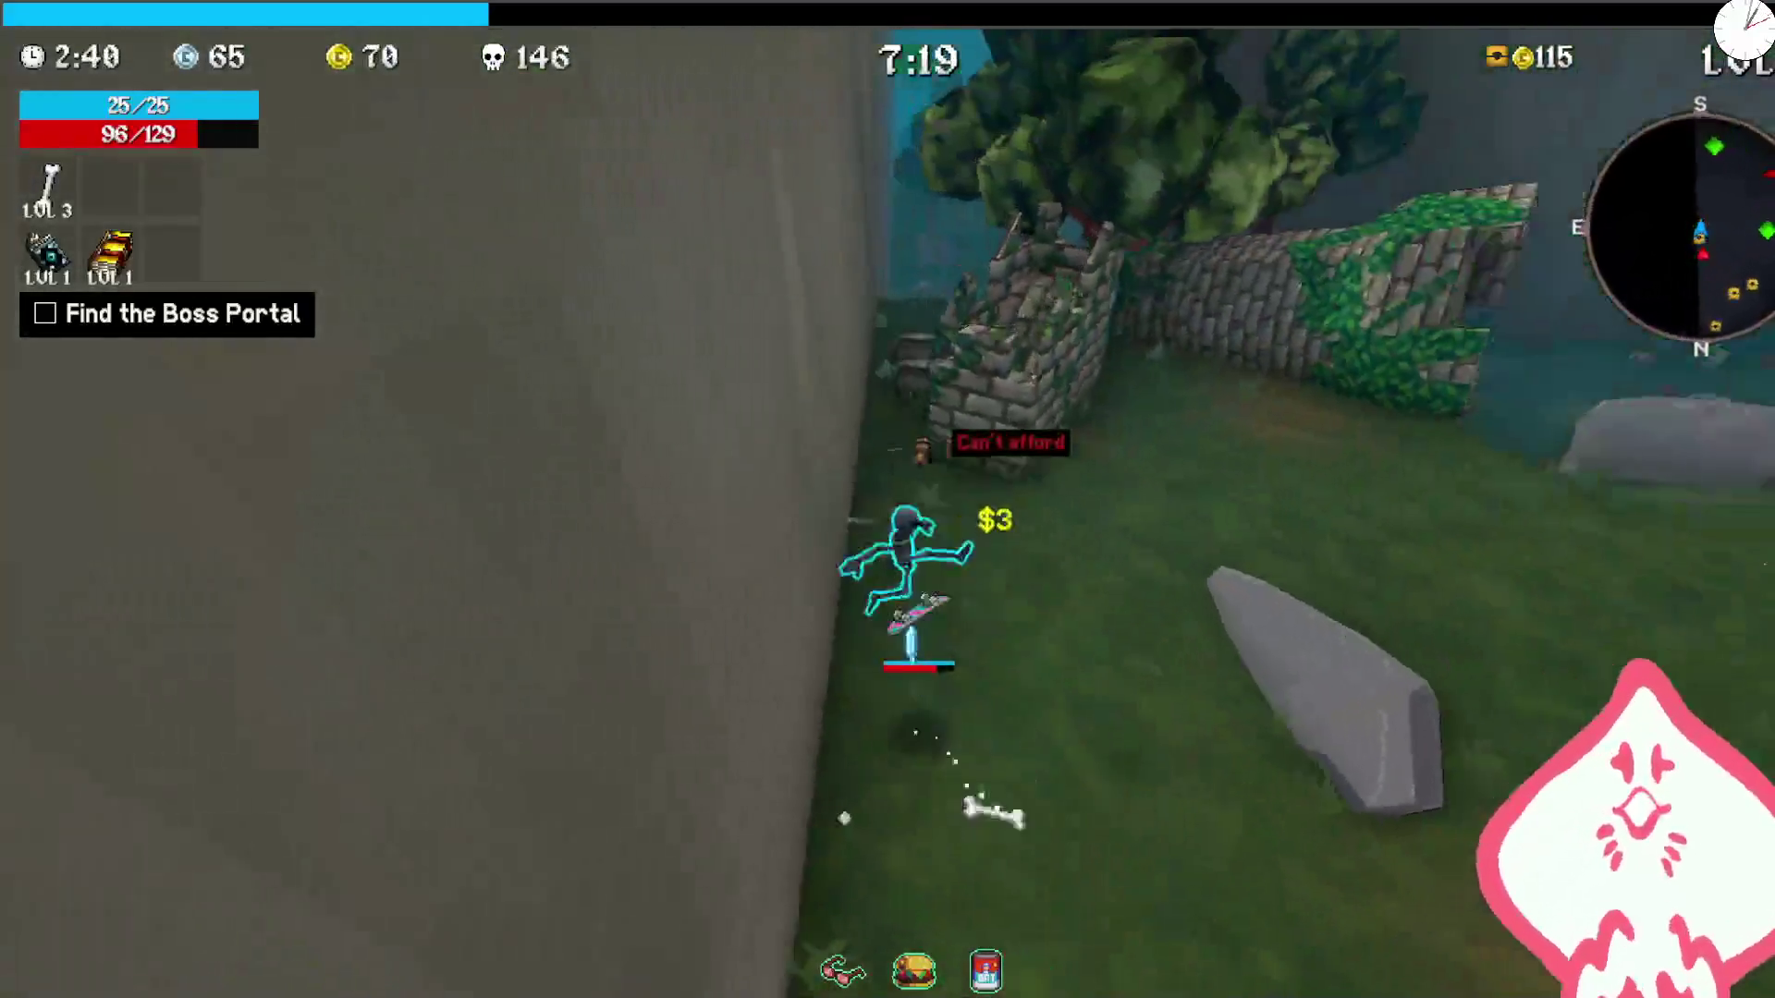
key(w)
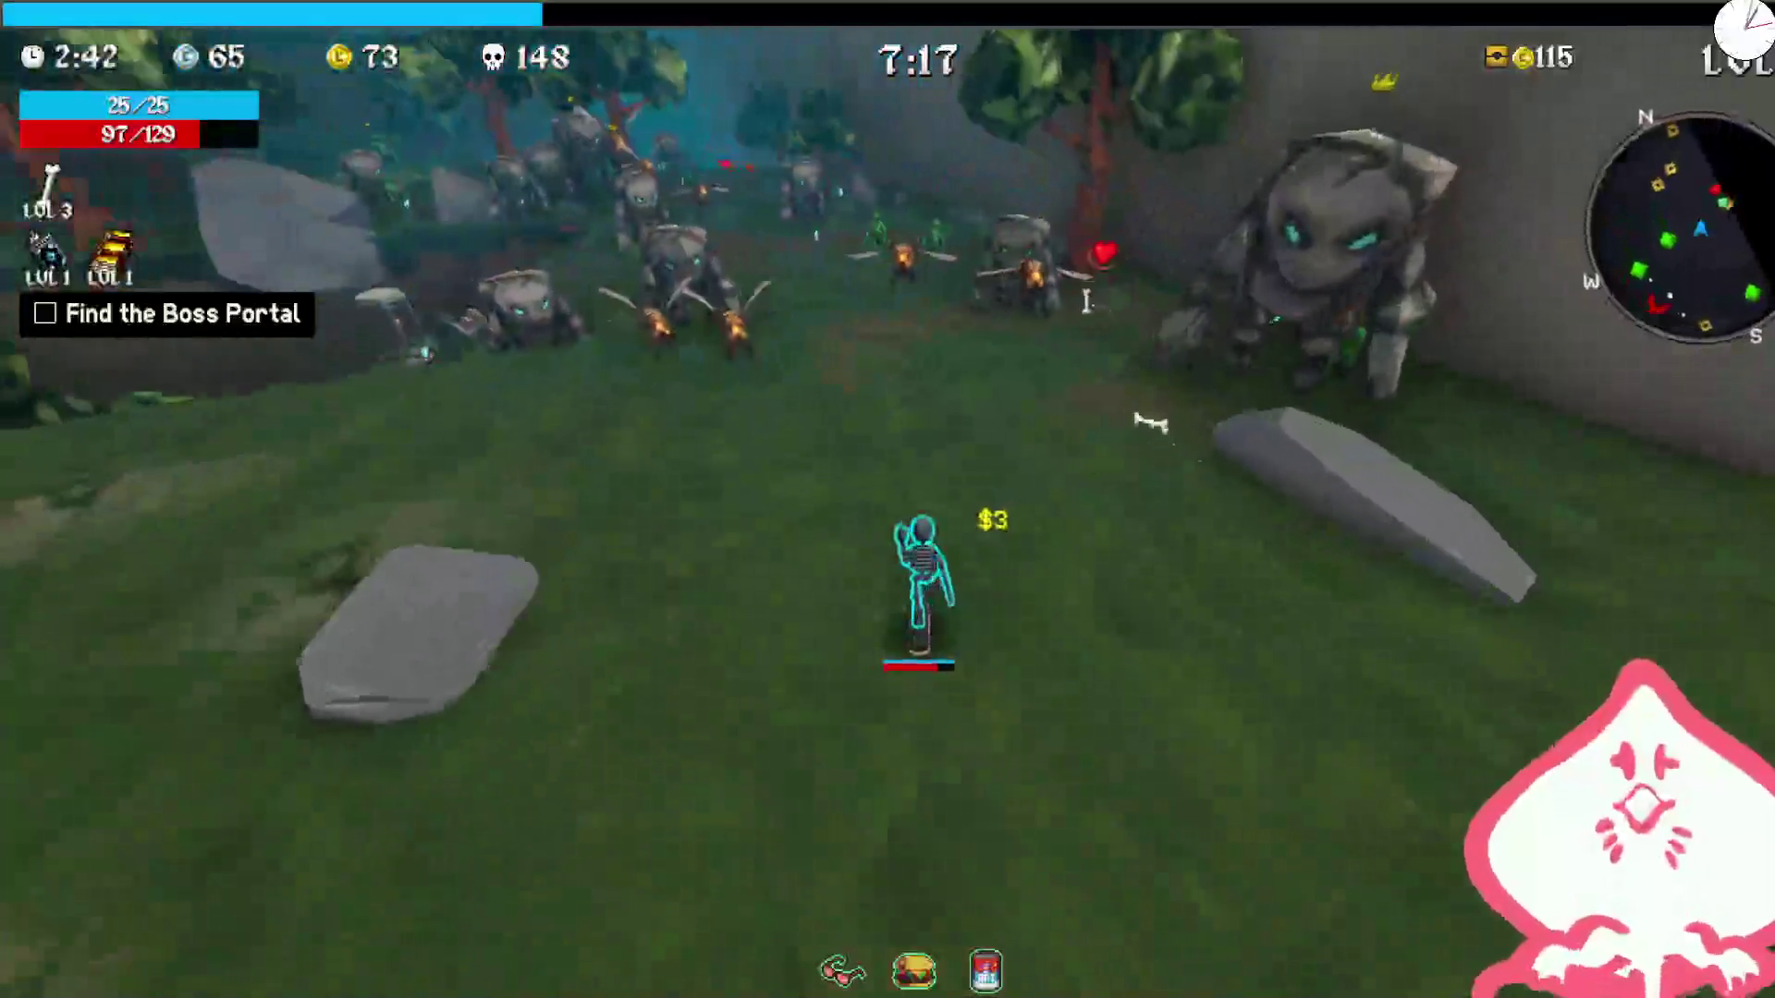
key(w)
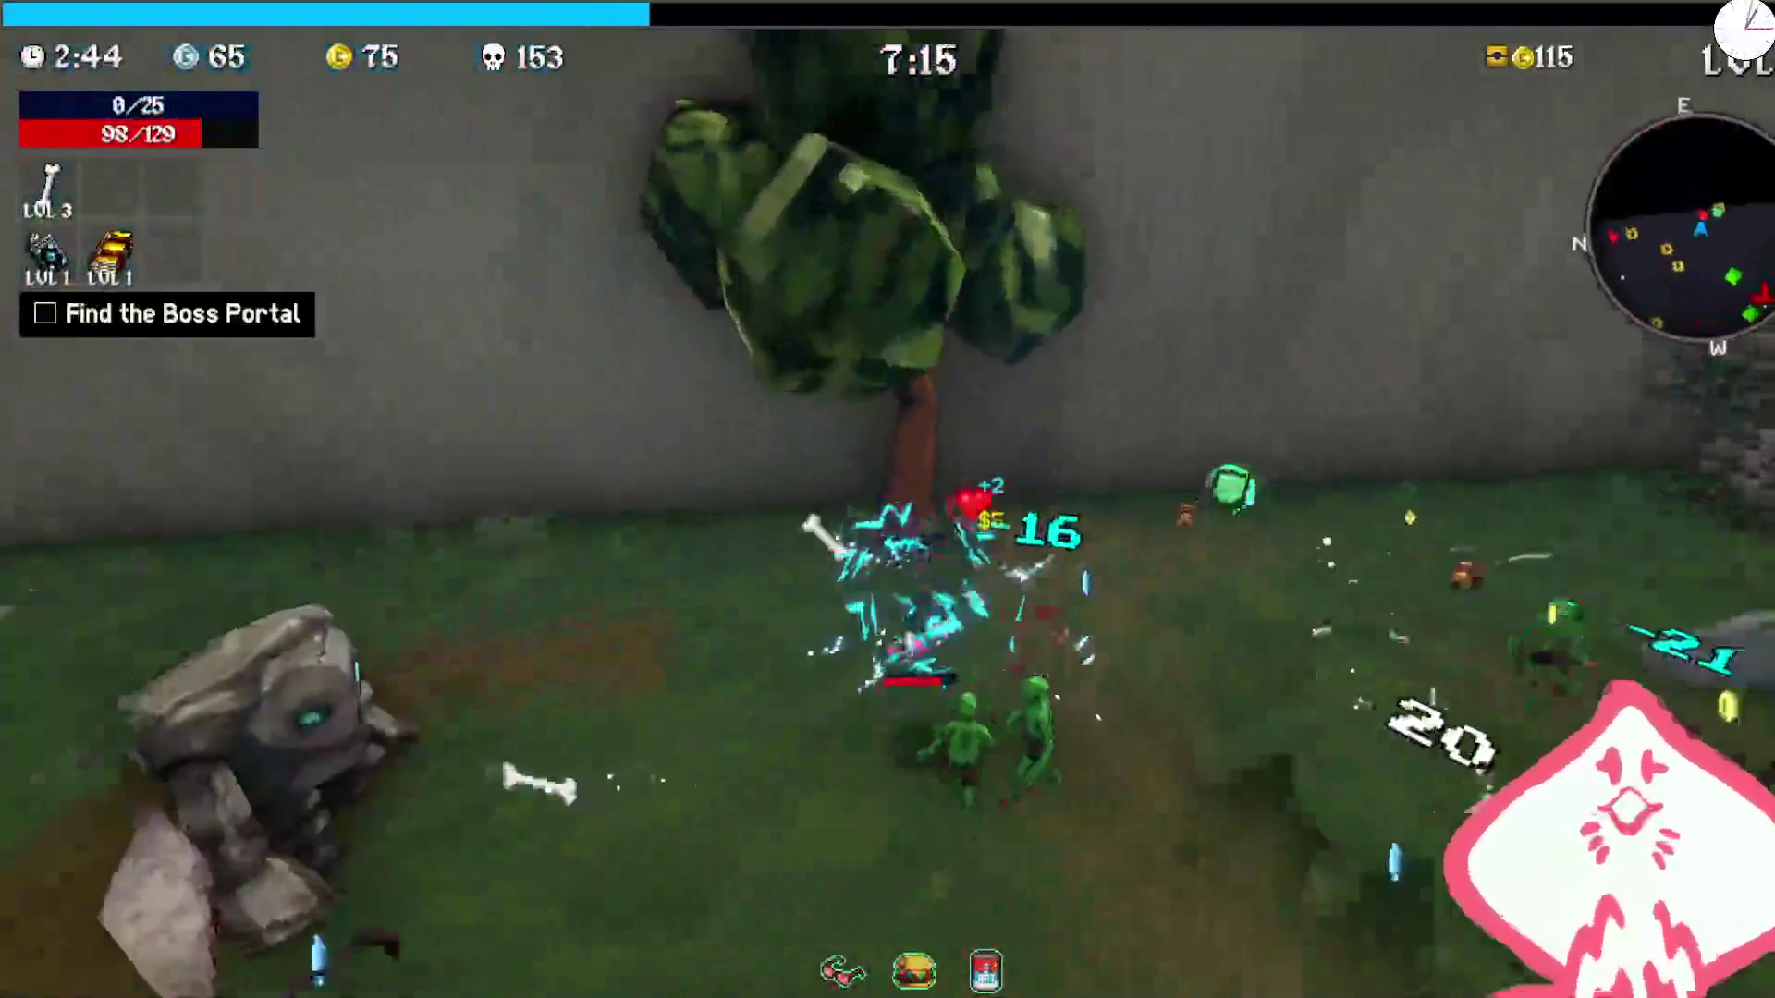
Step: Fight past the golems and break a pot, raising gold to 172
key(w)
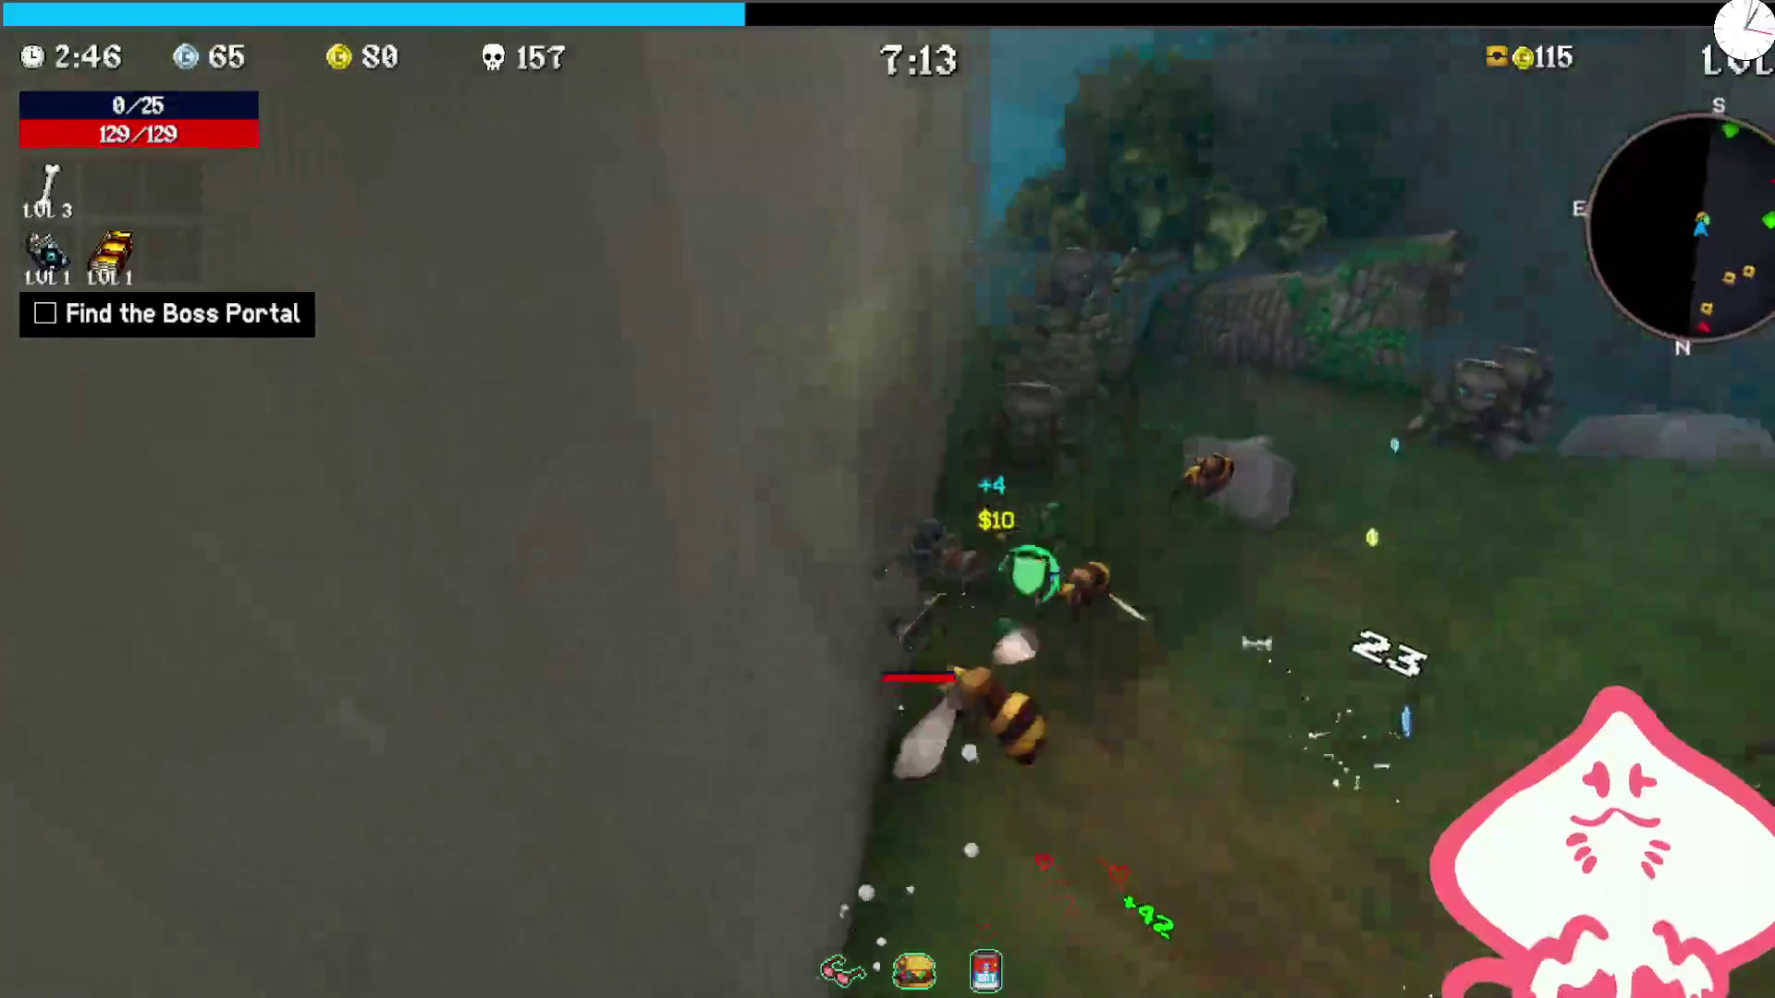
key(w)
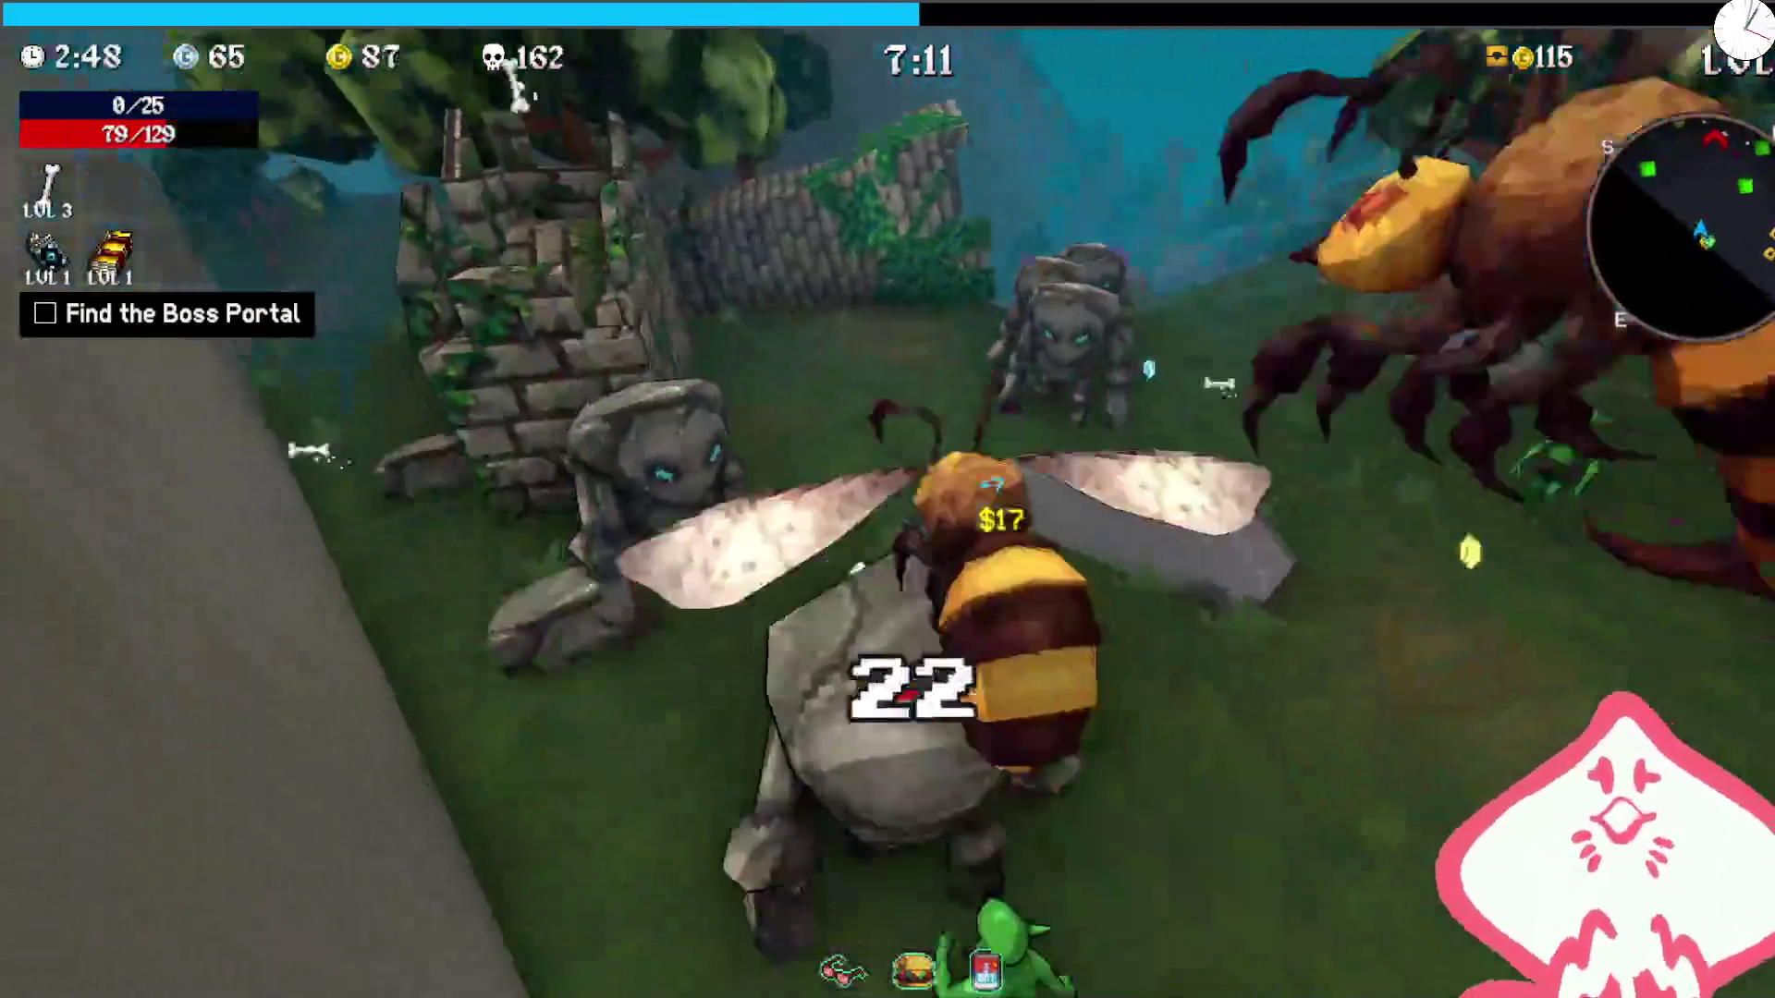
key(w)
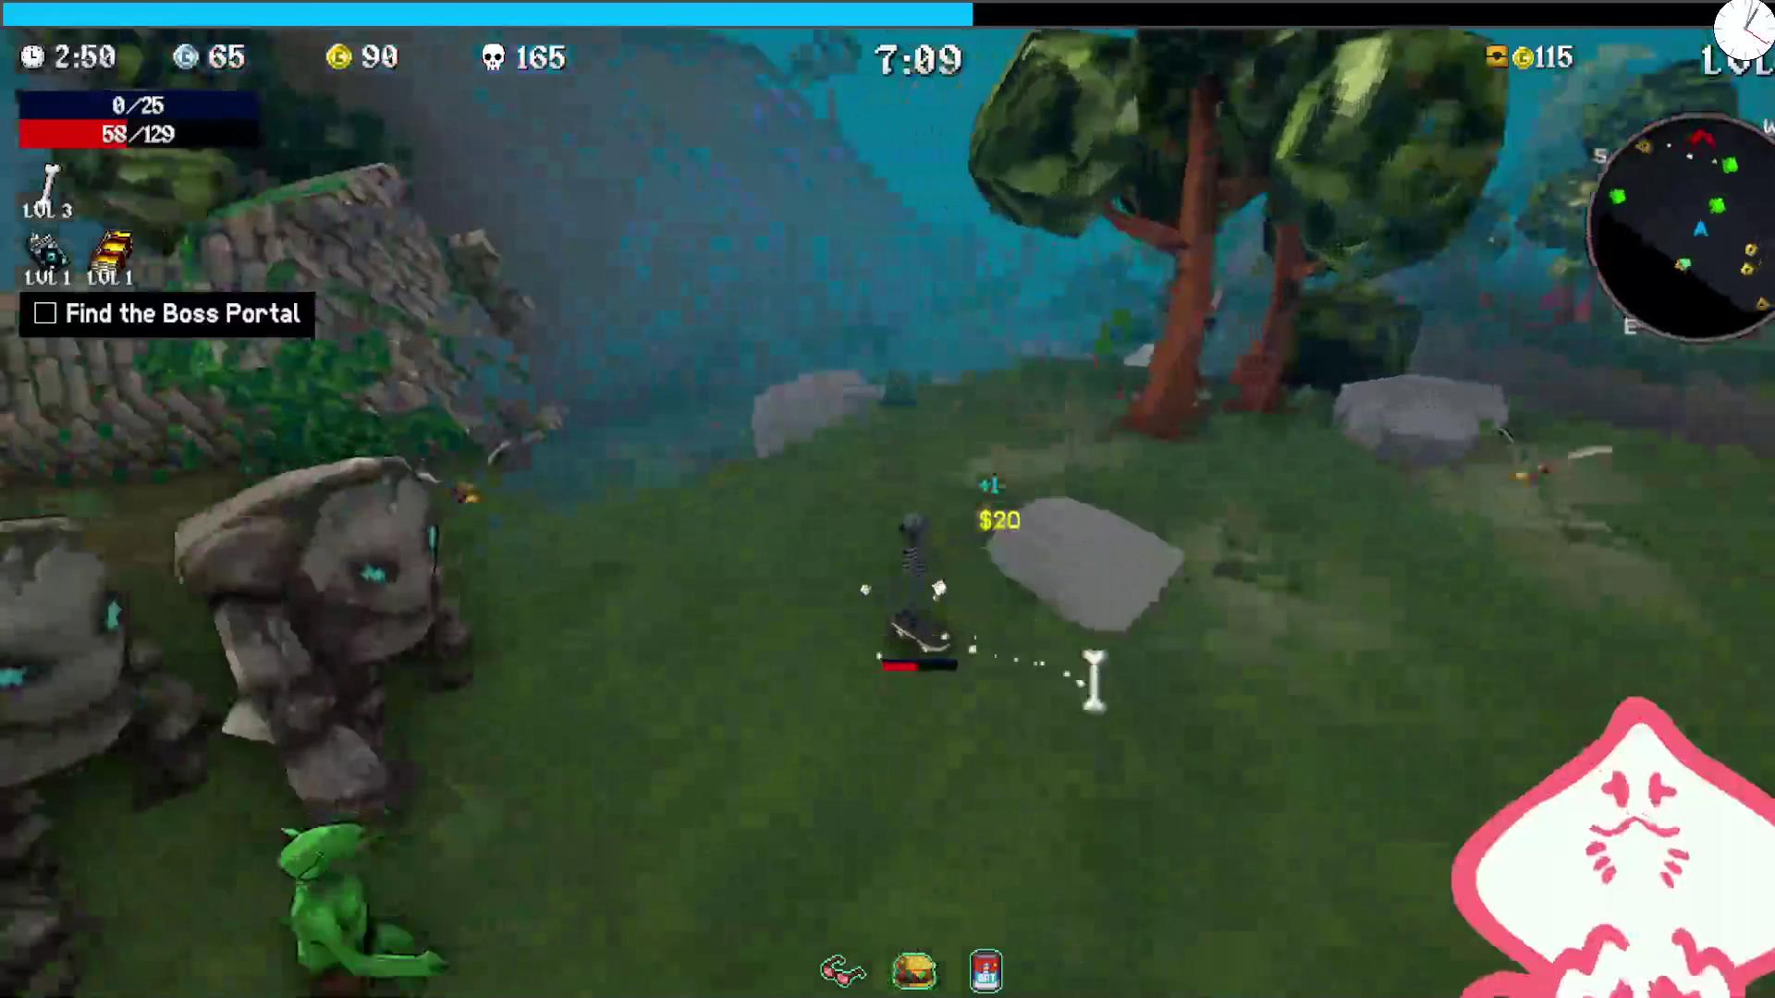
key(w)
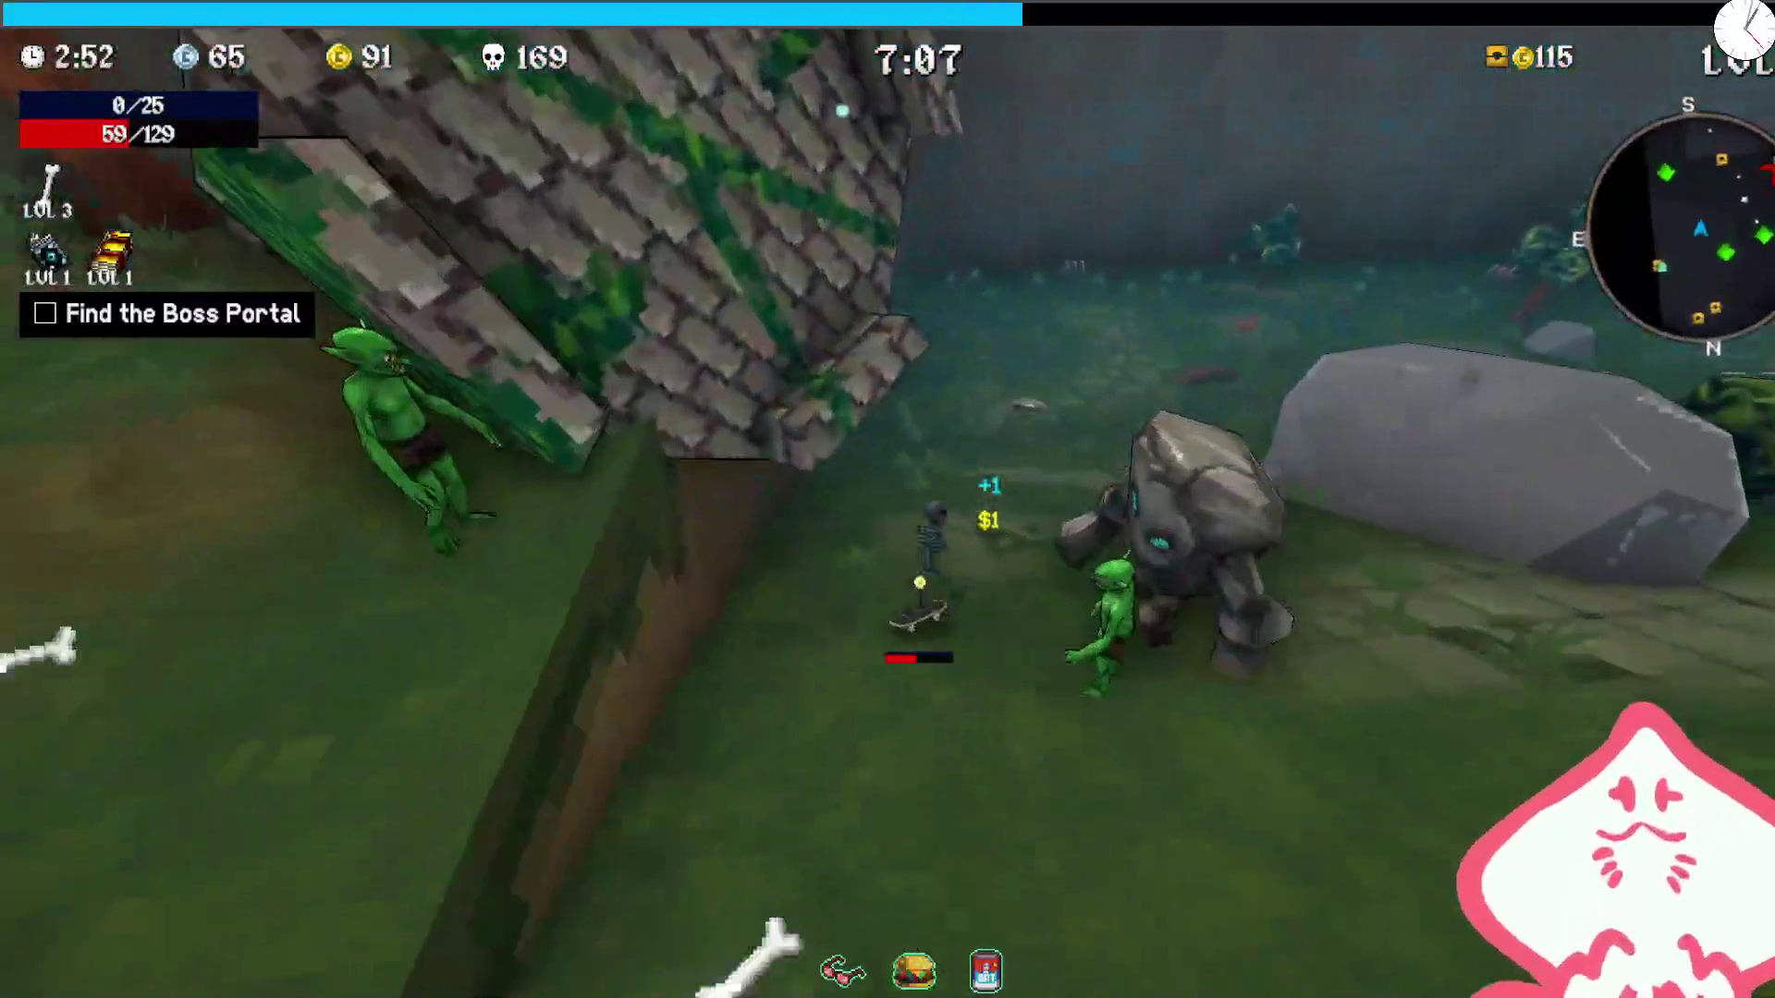
key(w)
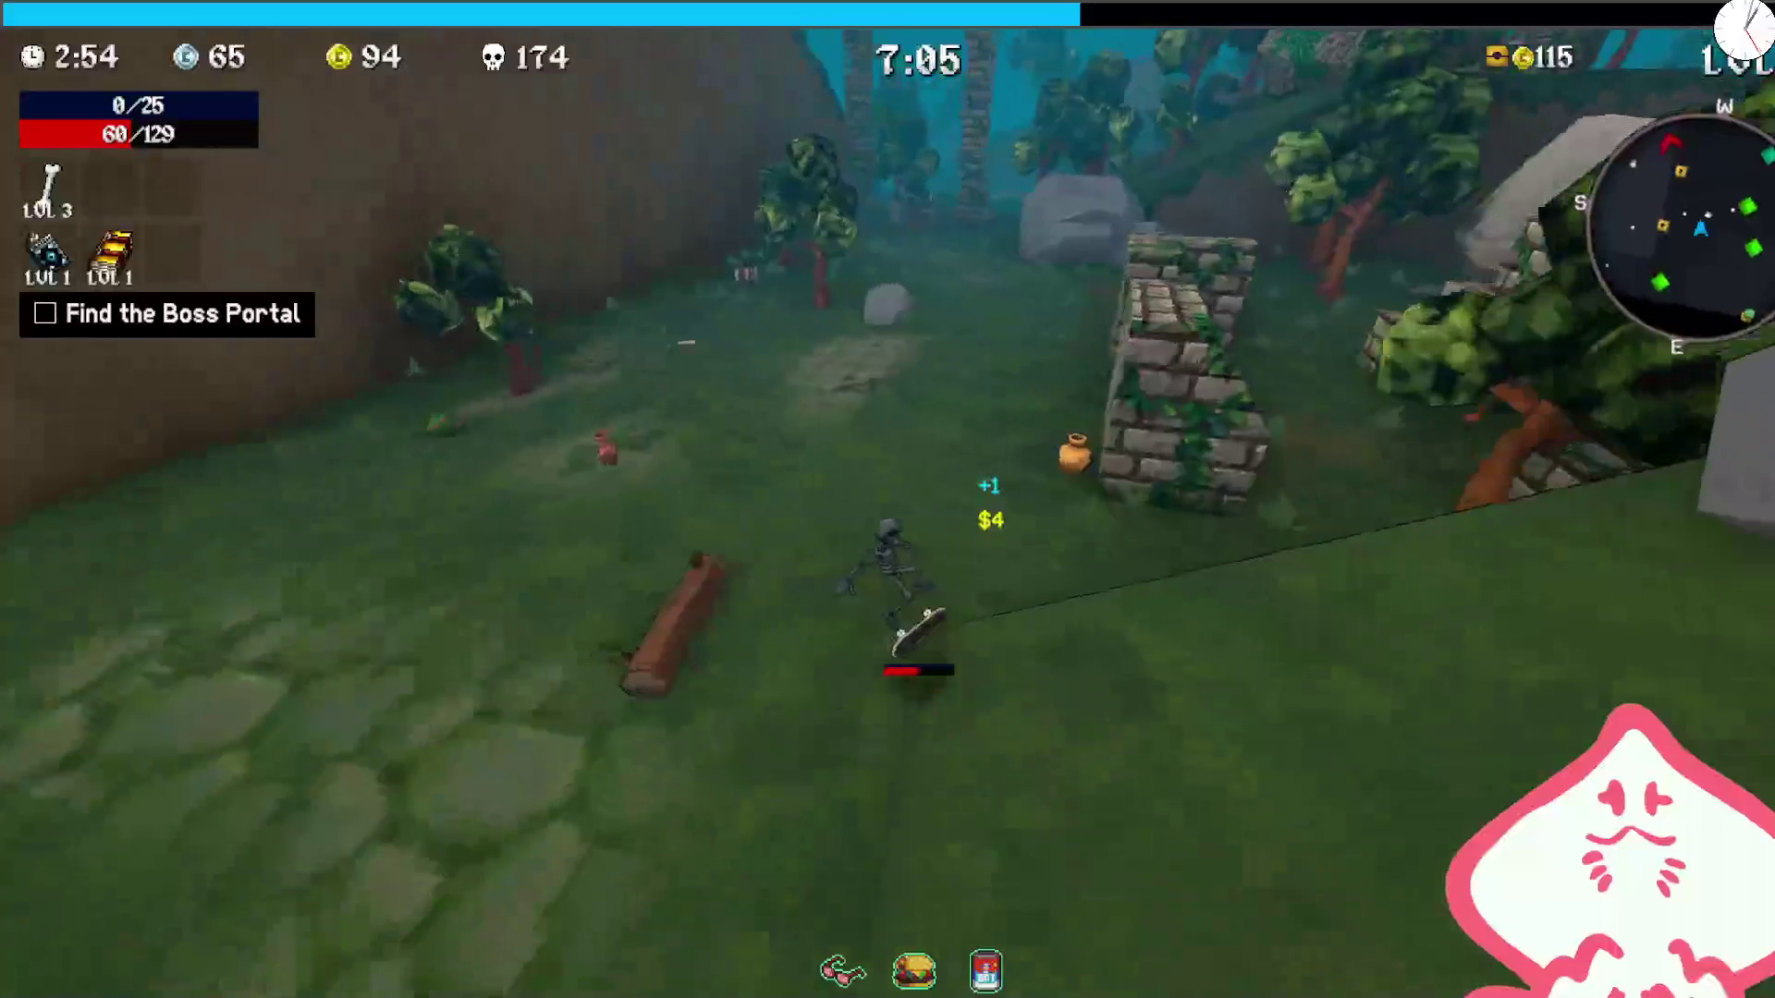
key(e)
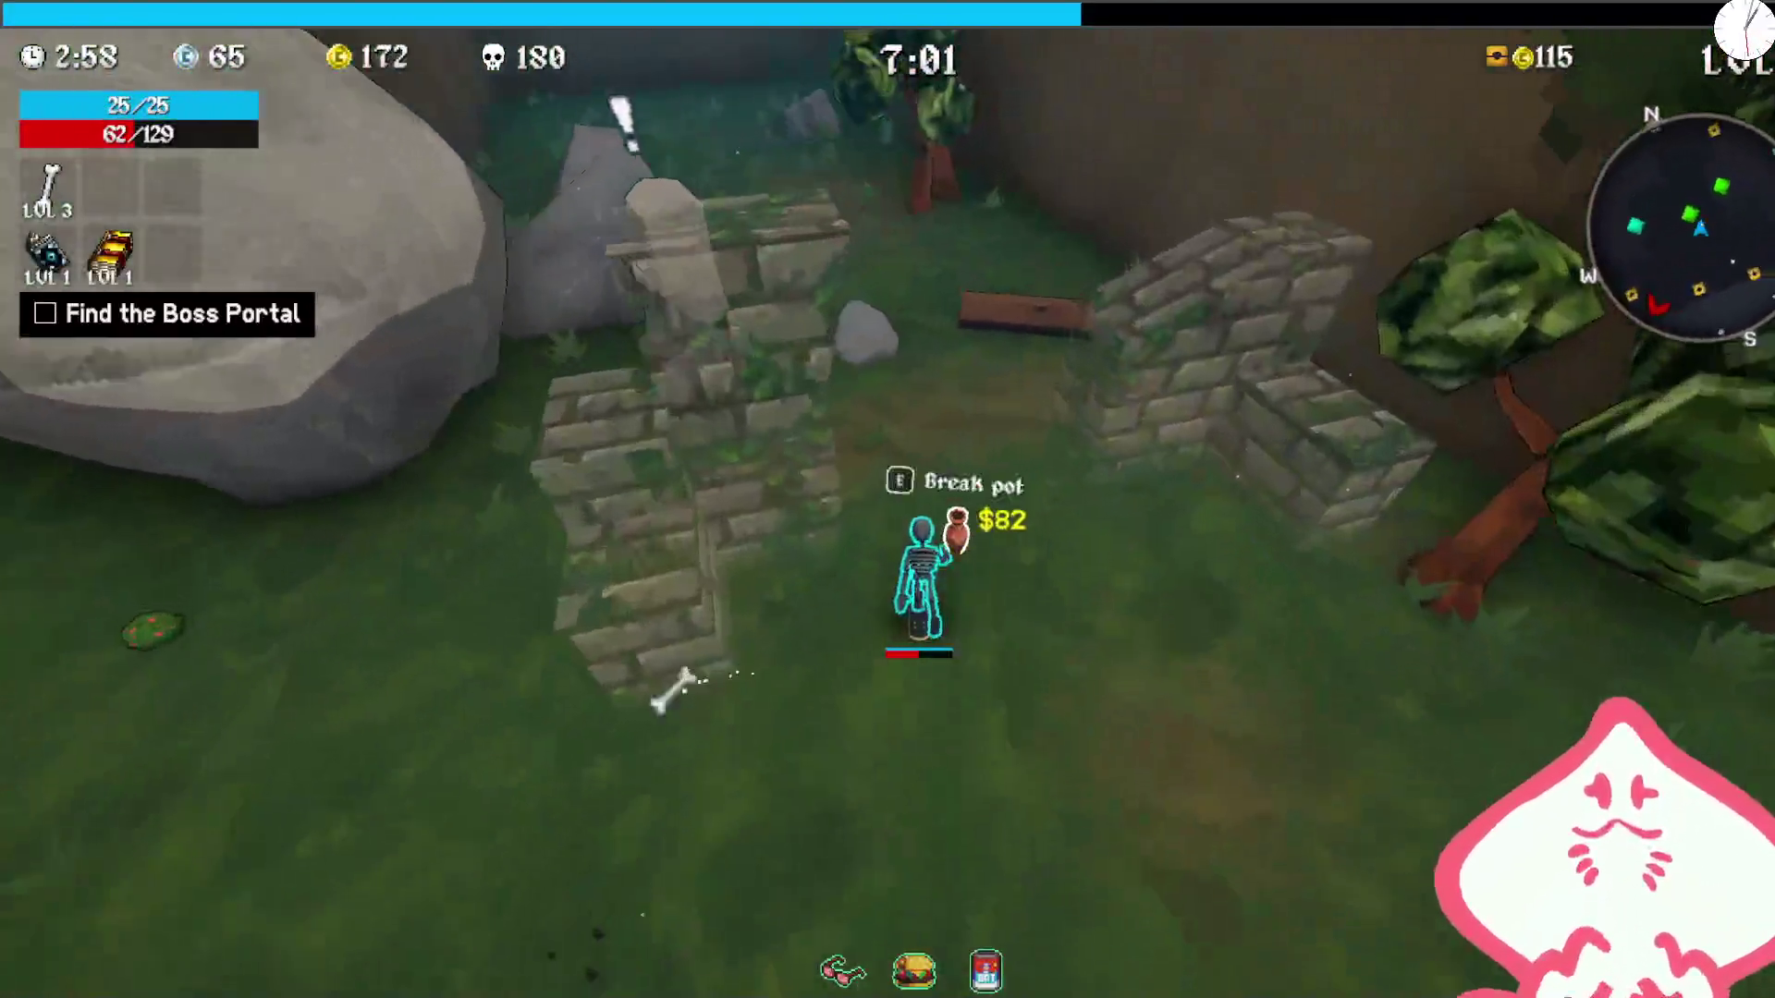
Step: Take the Borgar item from the Moai statue and loot a chest along the wall
key(e)
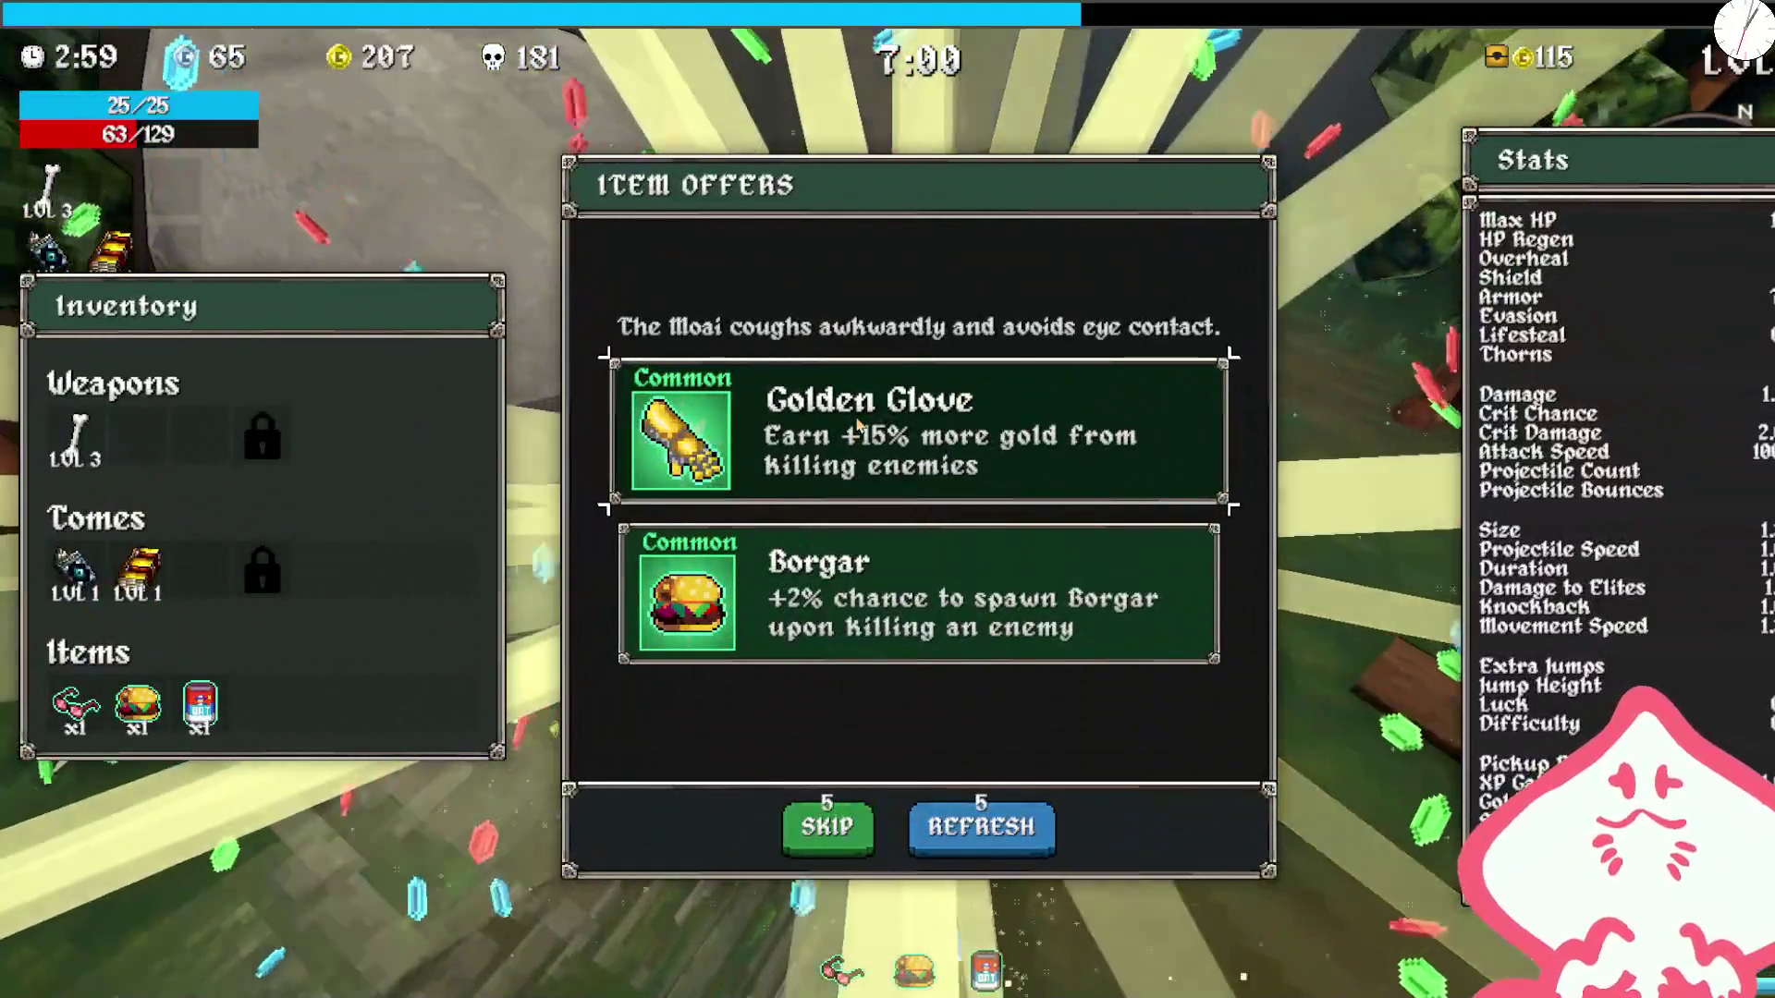
click(858, 592)
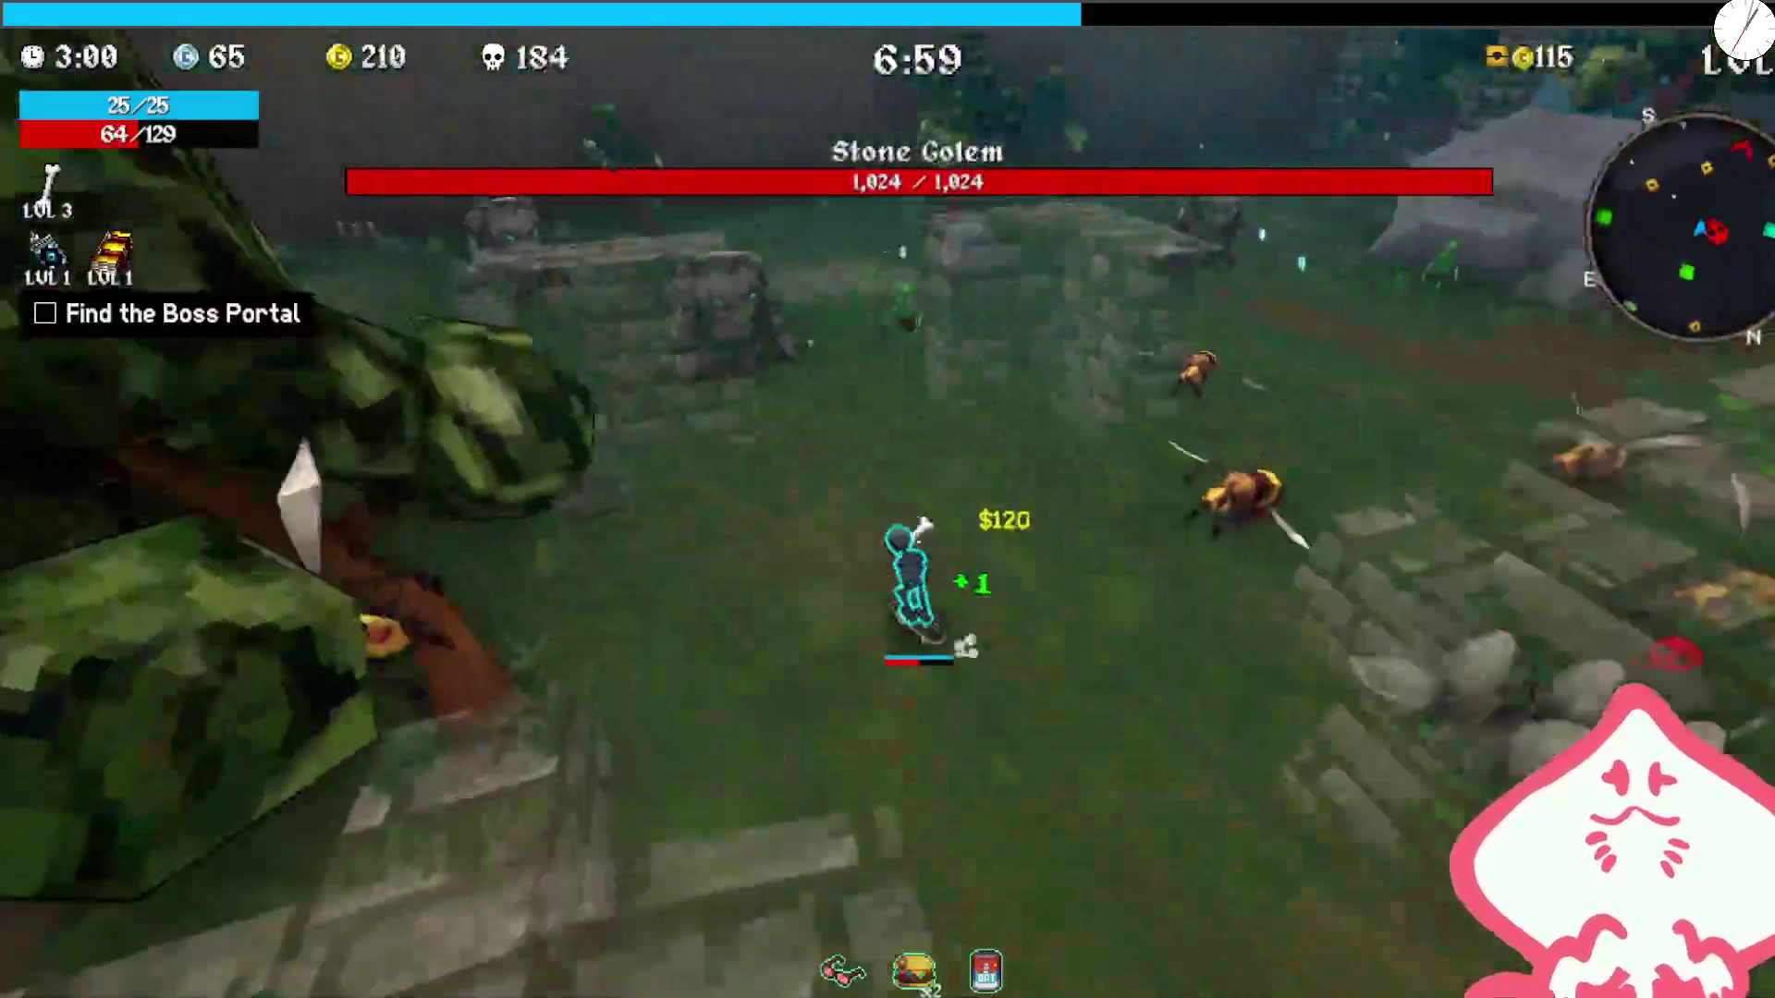
key(w)
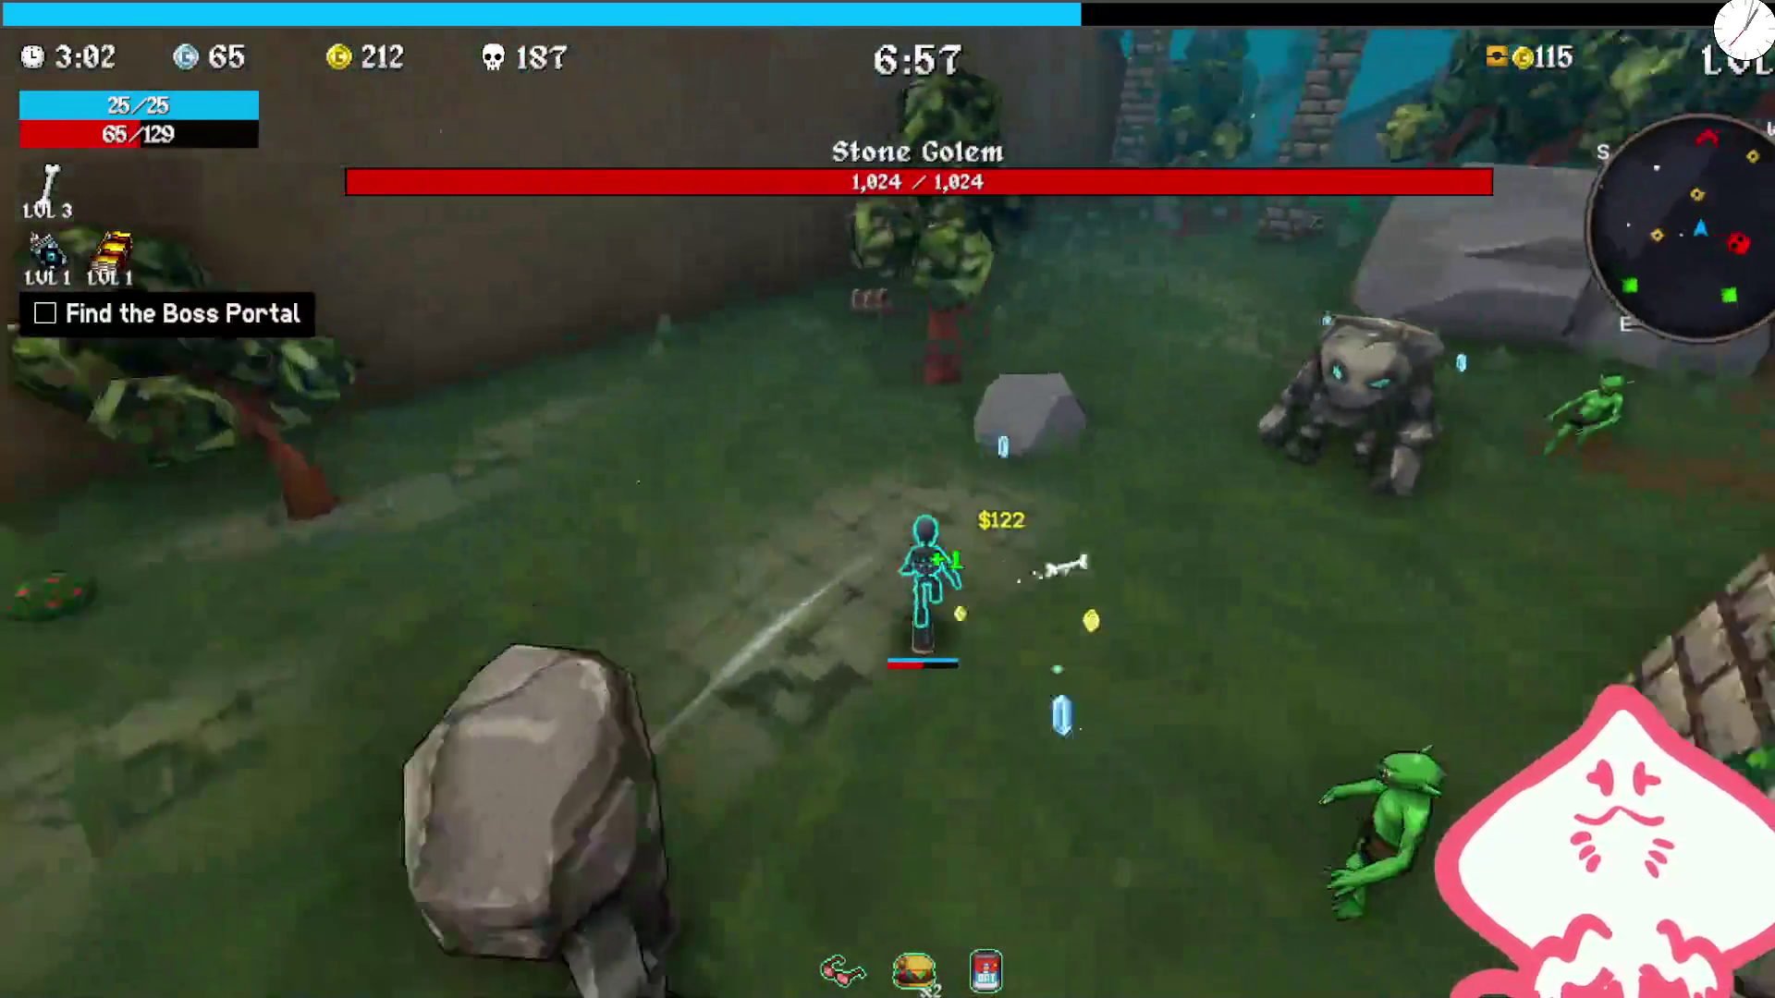
key(w)
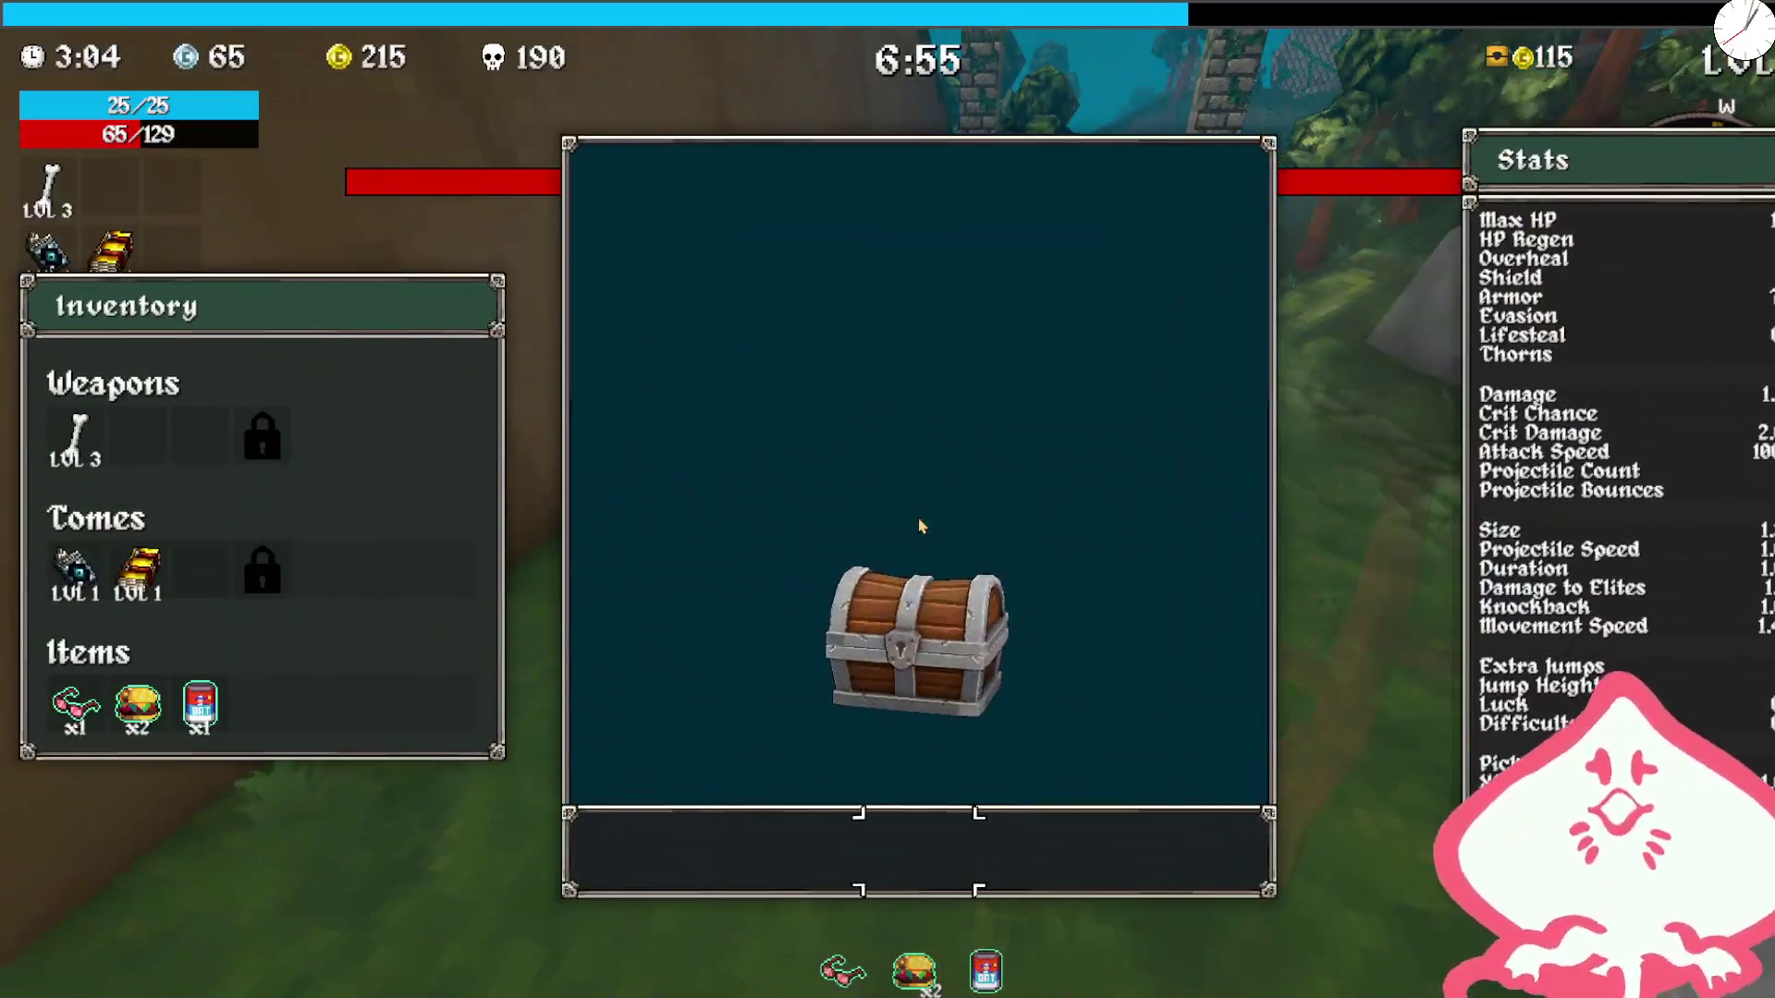
click(920, 527)
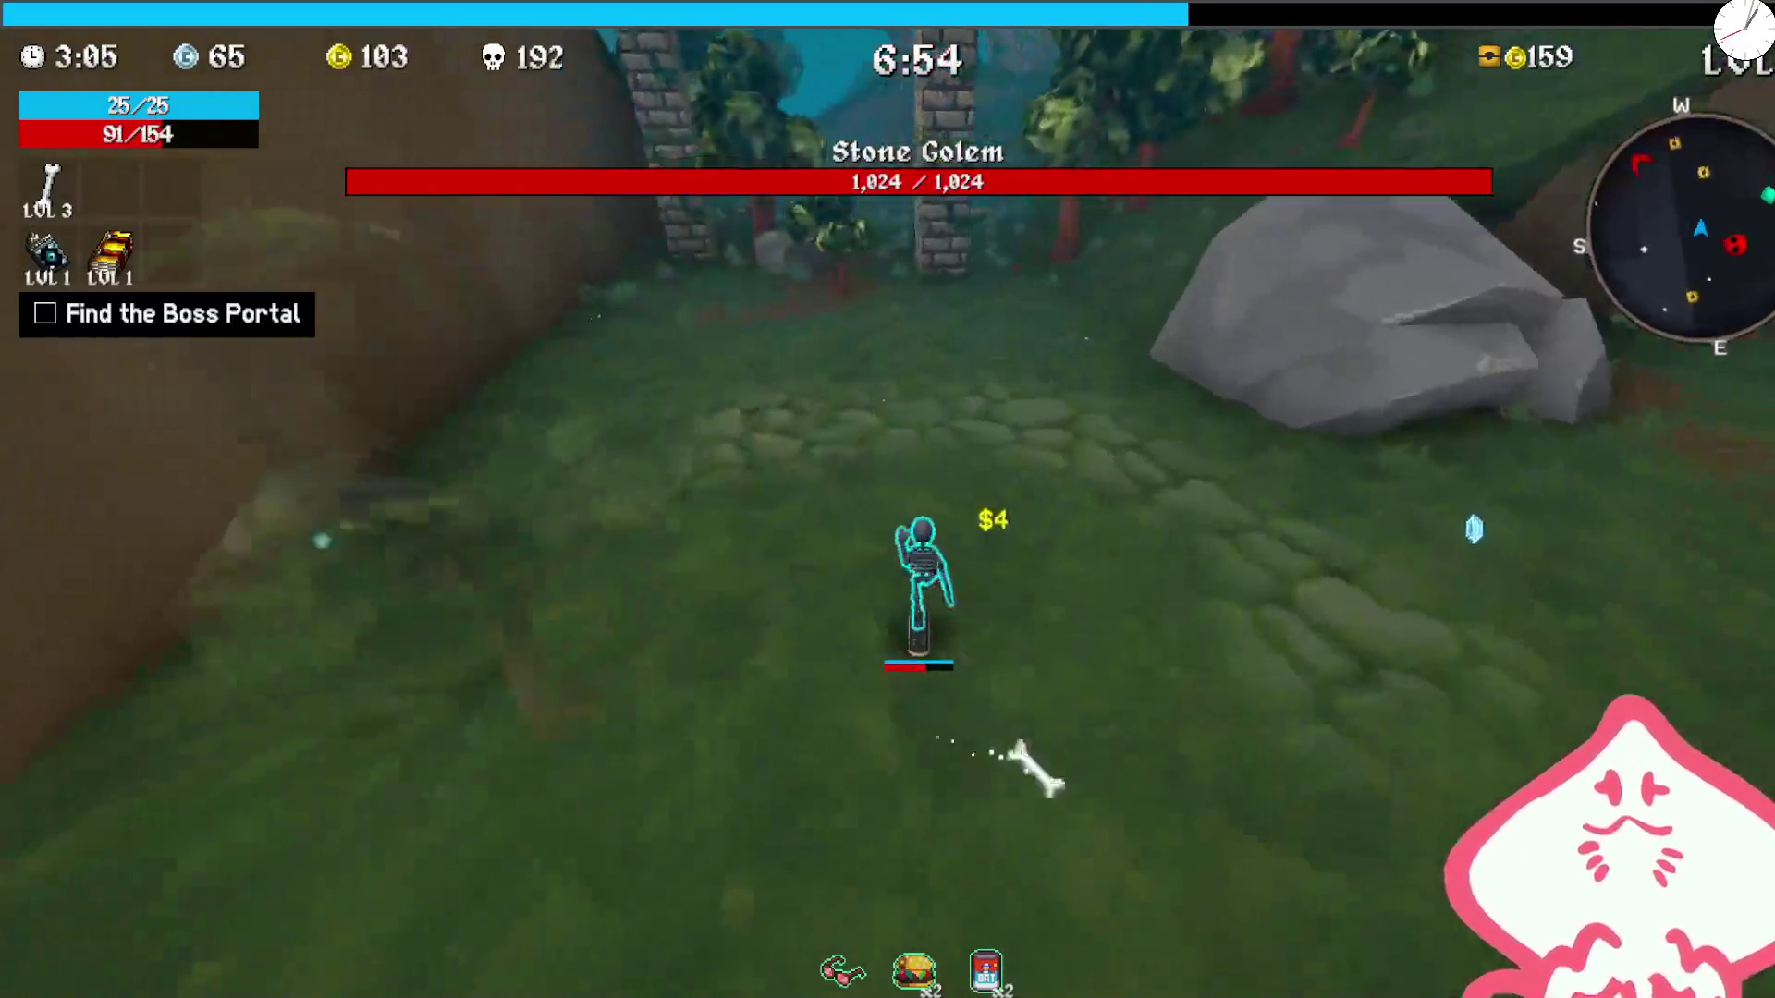
Step: Fight the Stone Golem while returning to stand in the shrine zone by the wall
key(w)
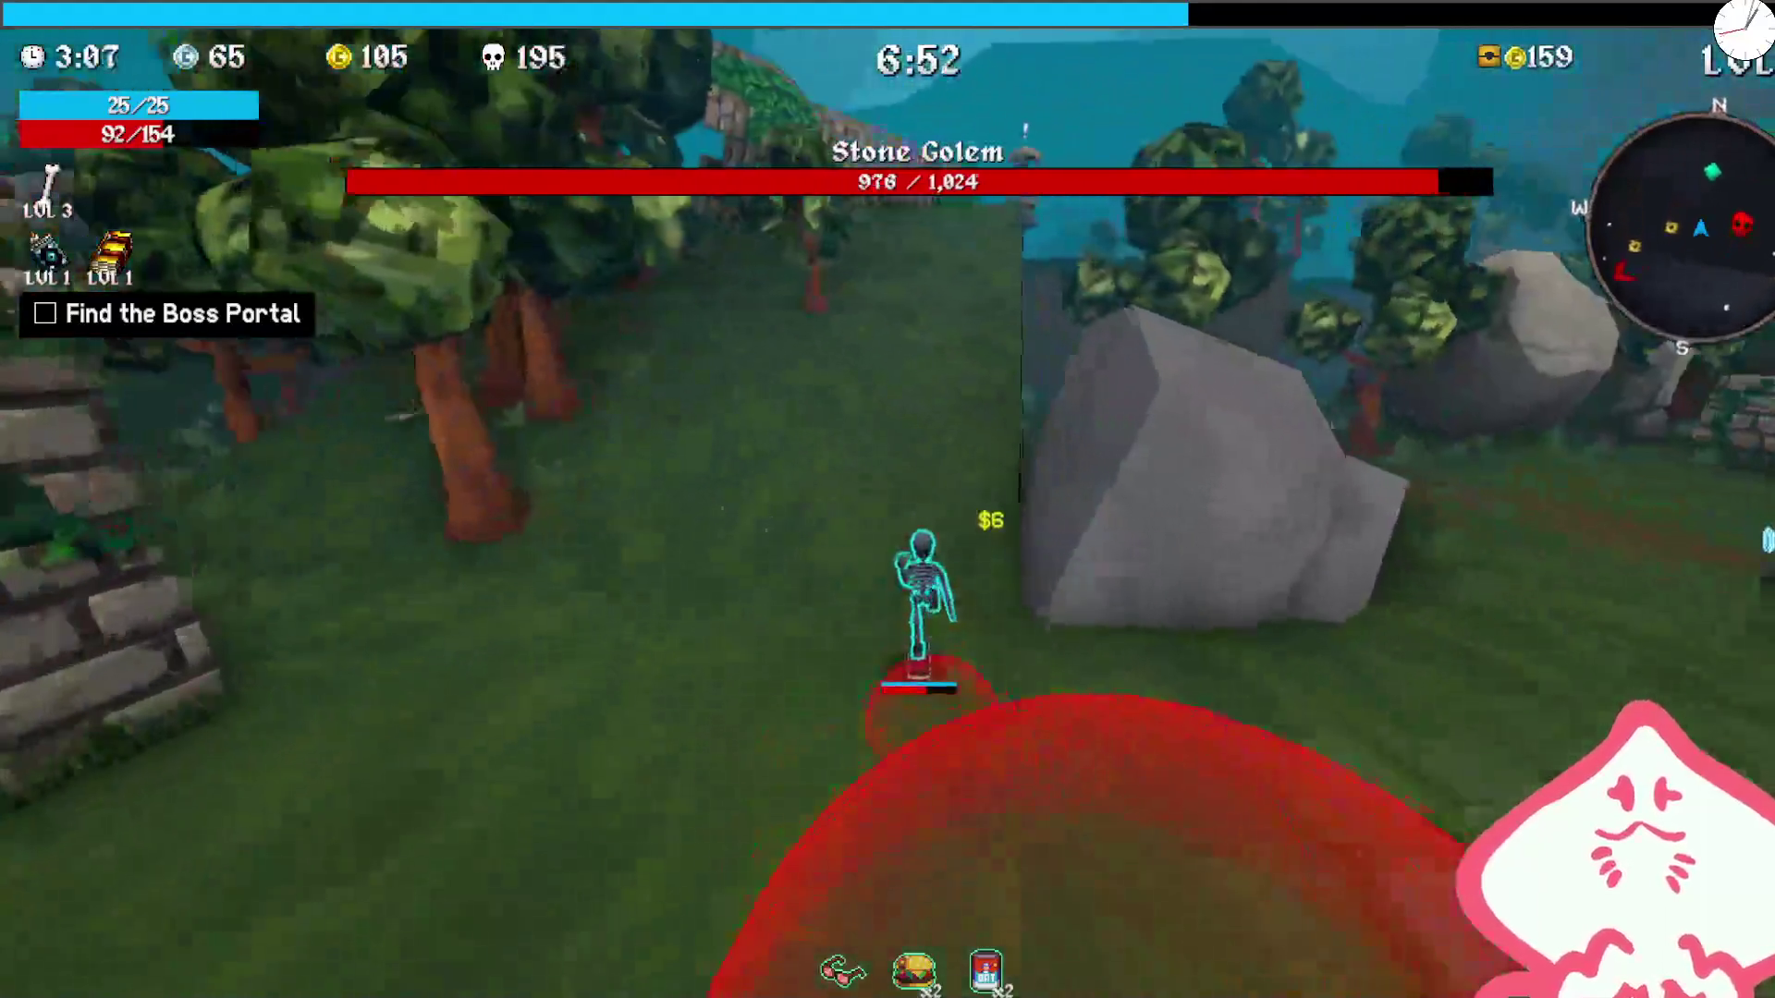
key(w)
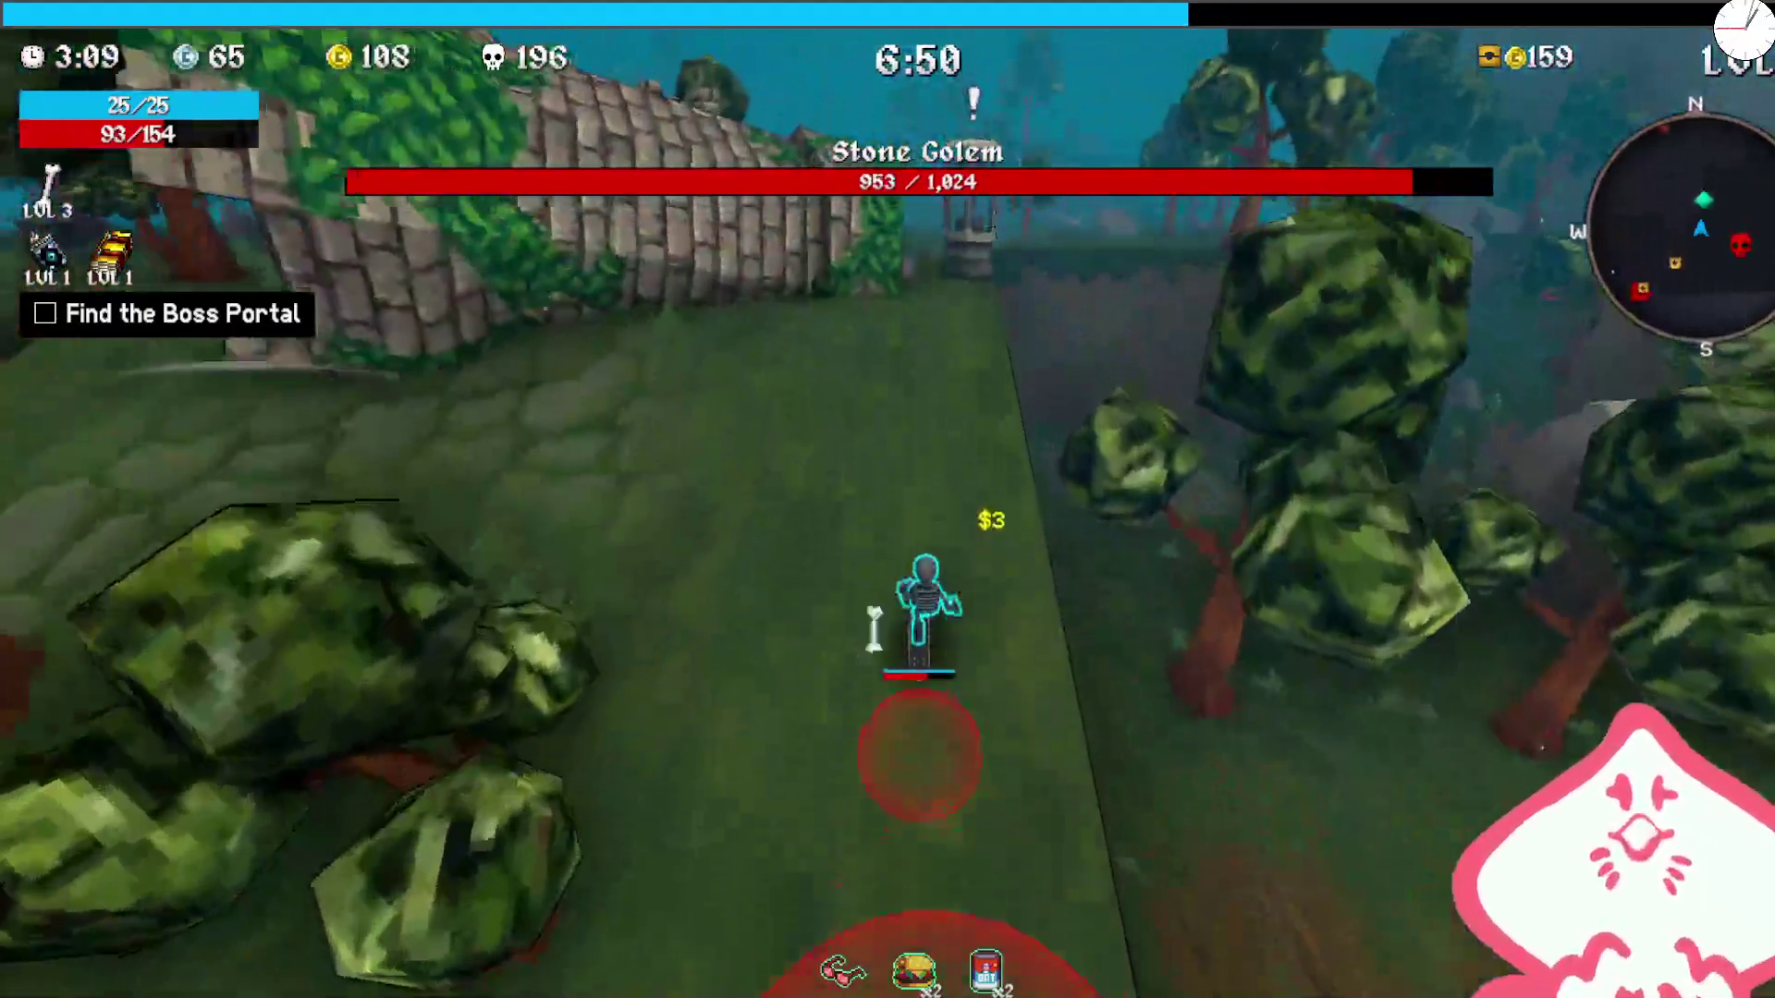
key(w)
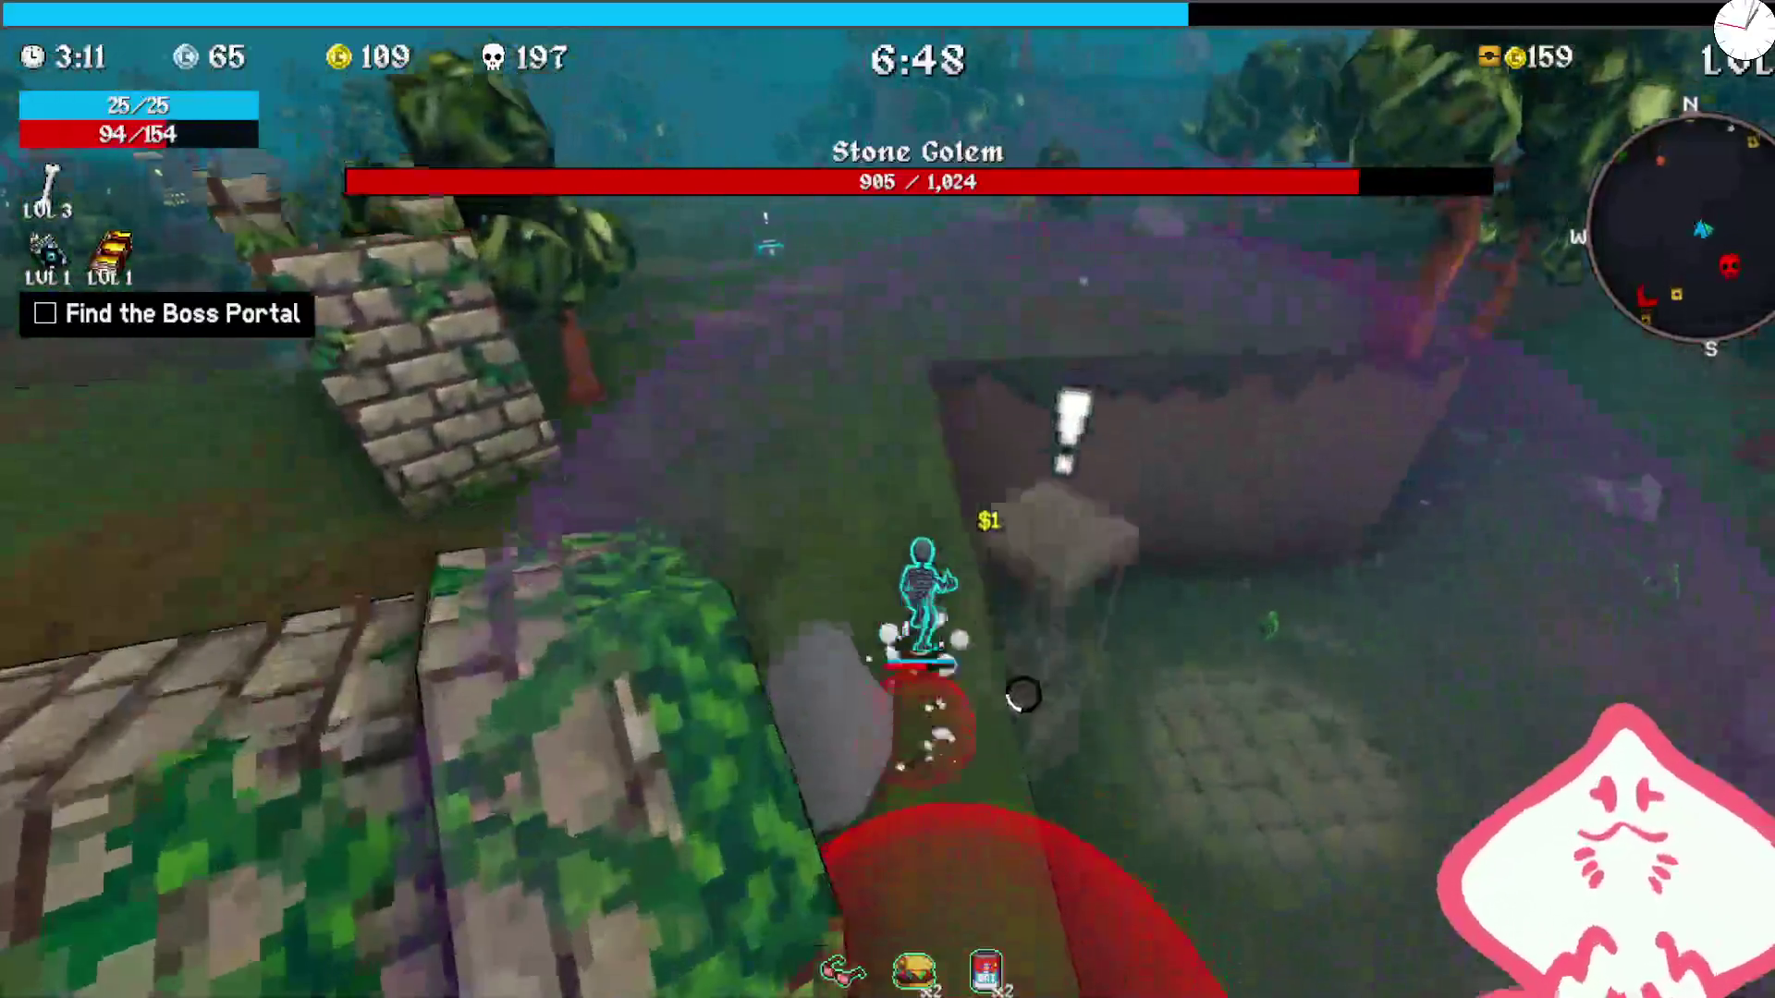
key(w)
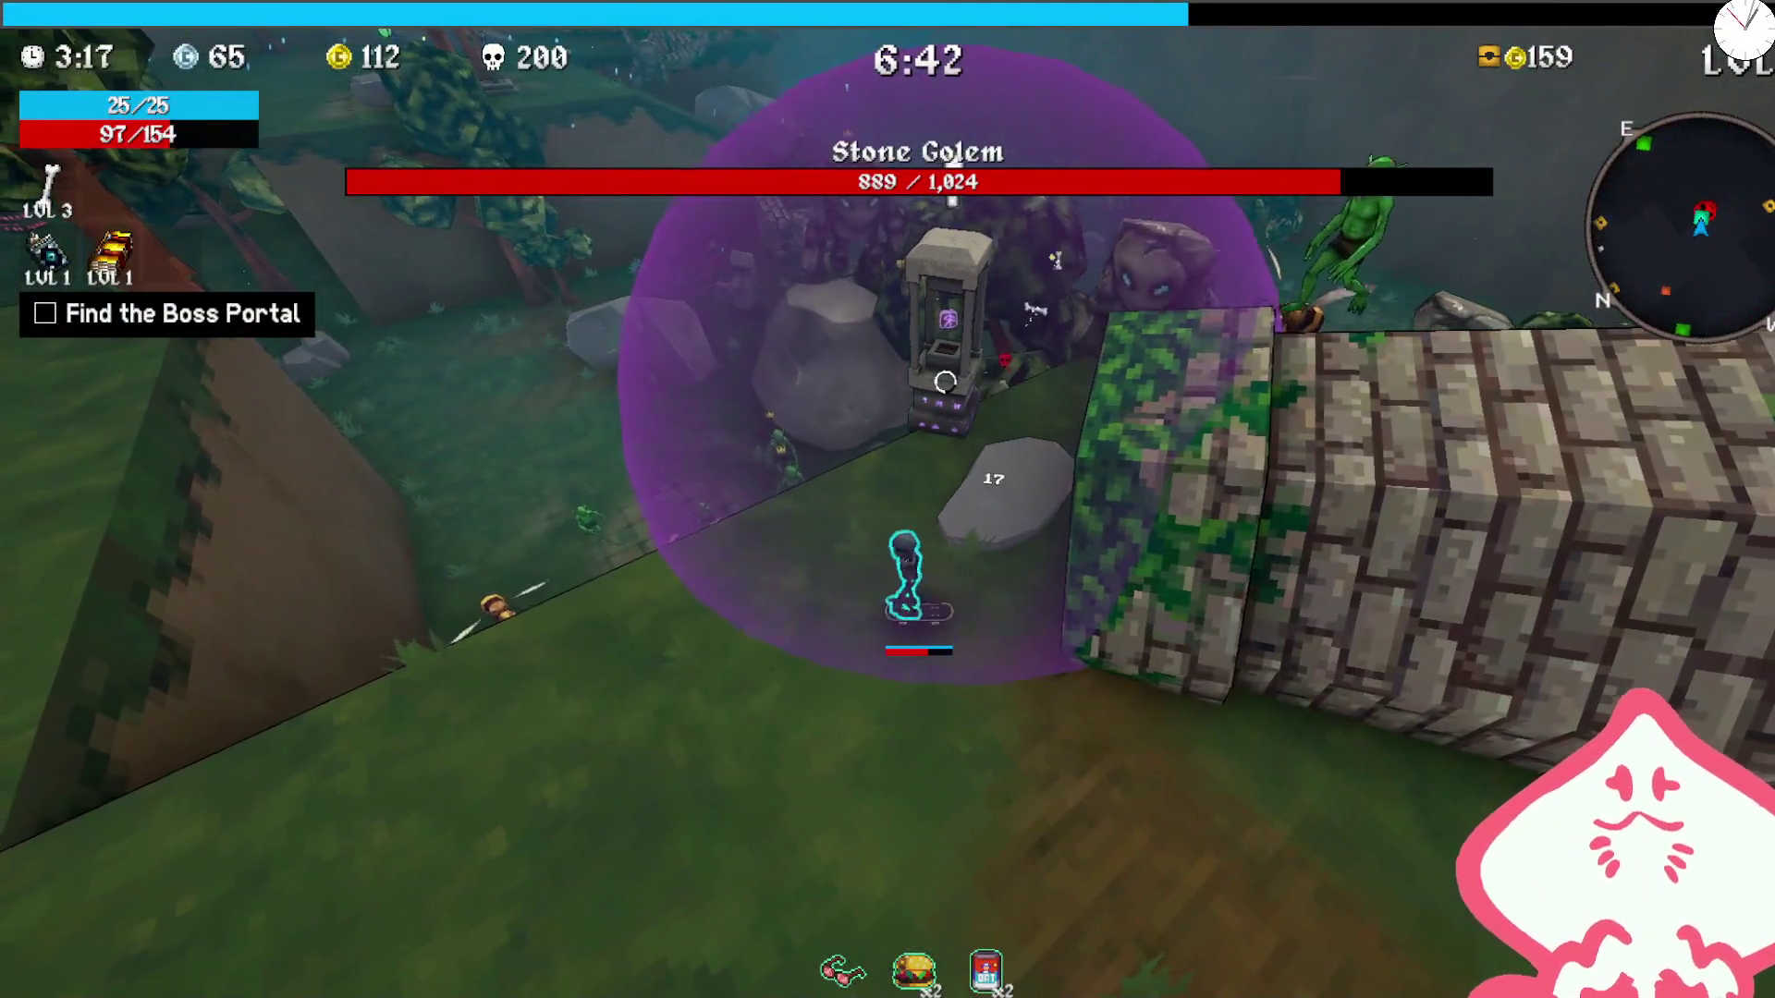
key(w)
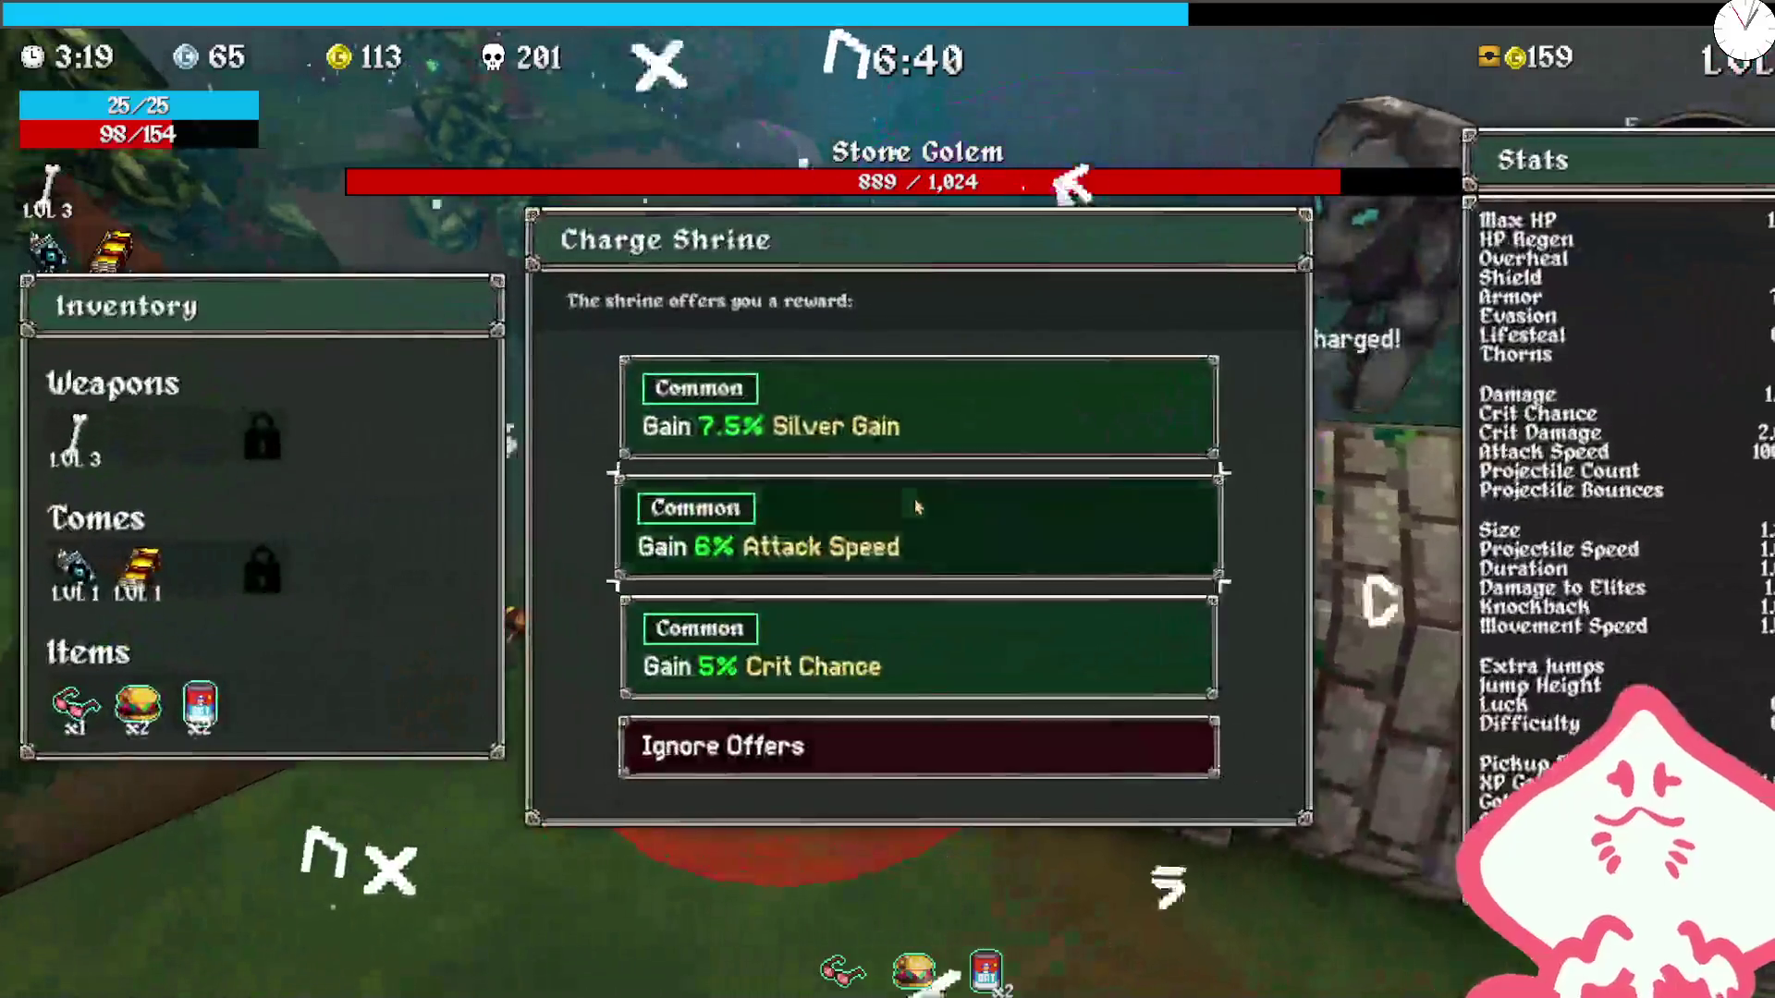
Step: Claim the 5% Crit Chance shrine reward and take the Campfire from a woodland chest
click(878, 659)
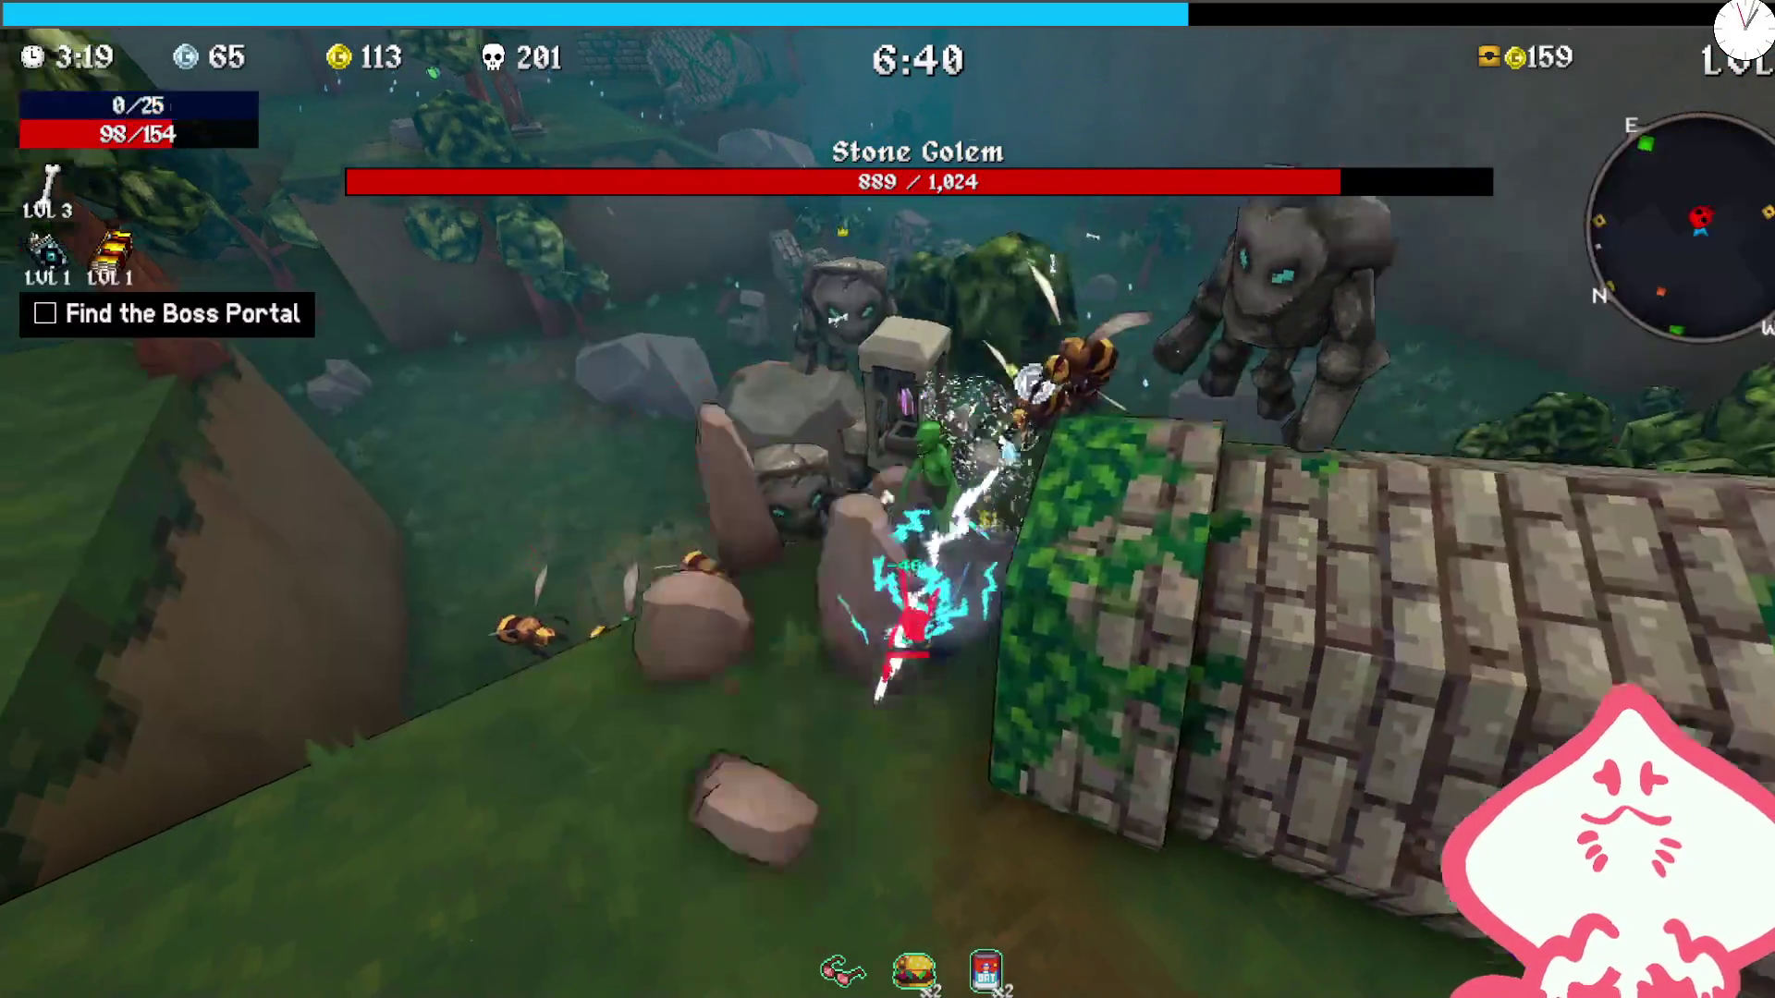
key(w)
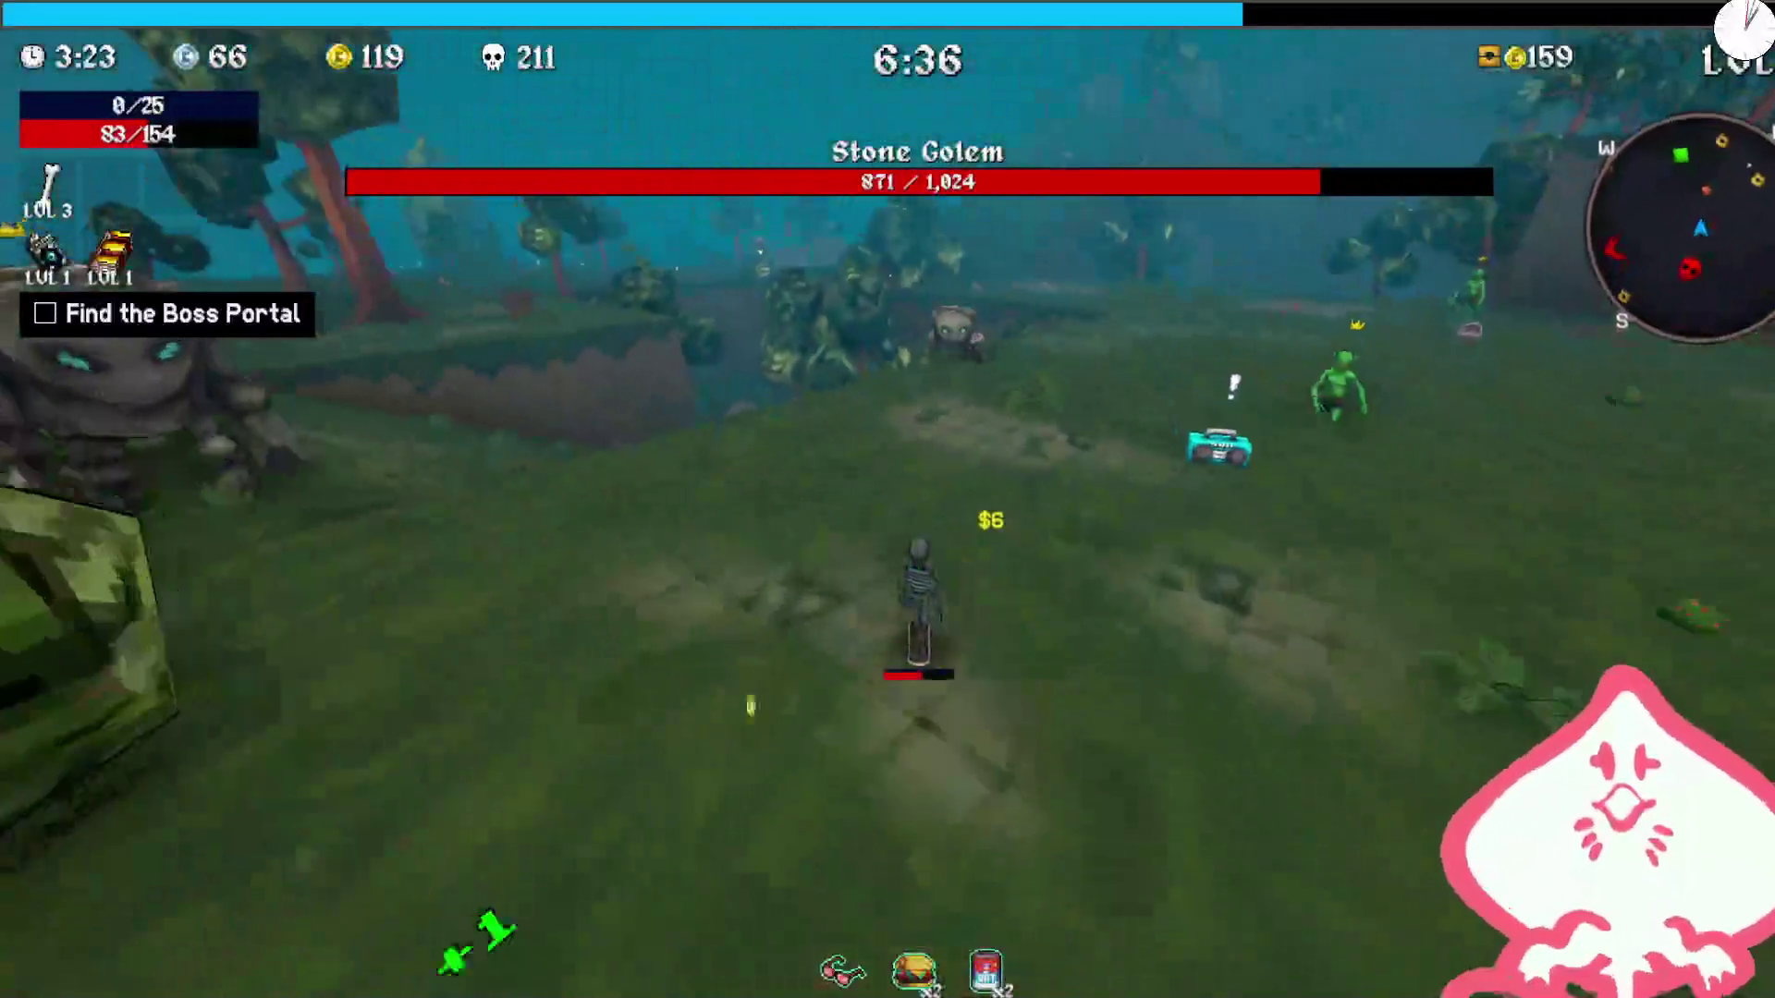
key(s)
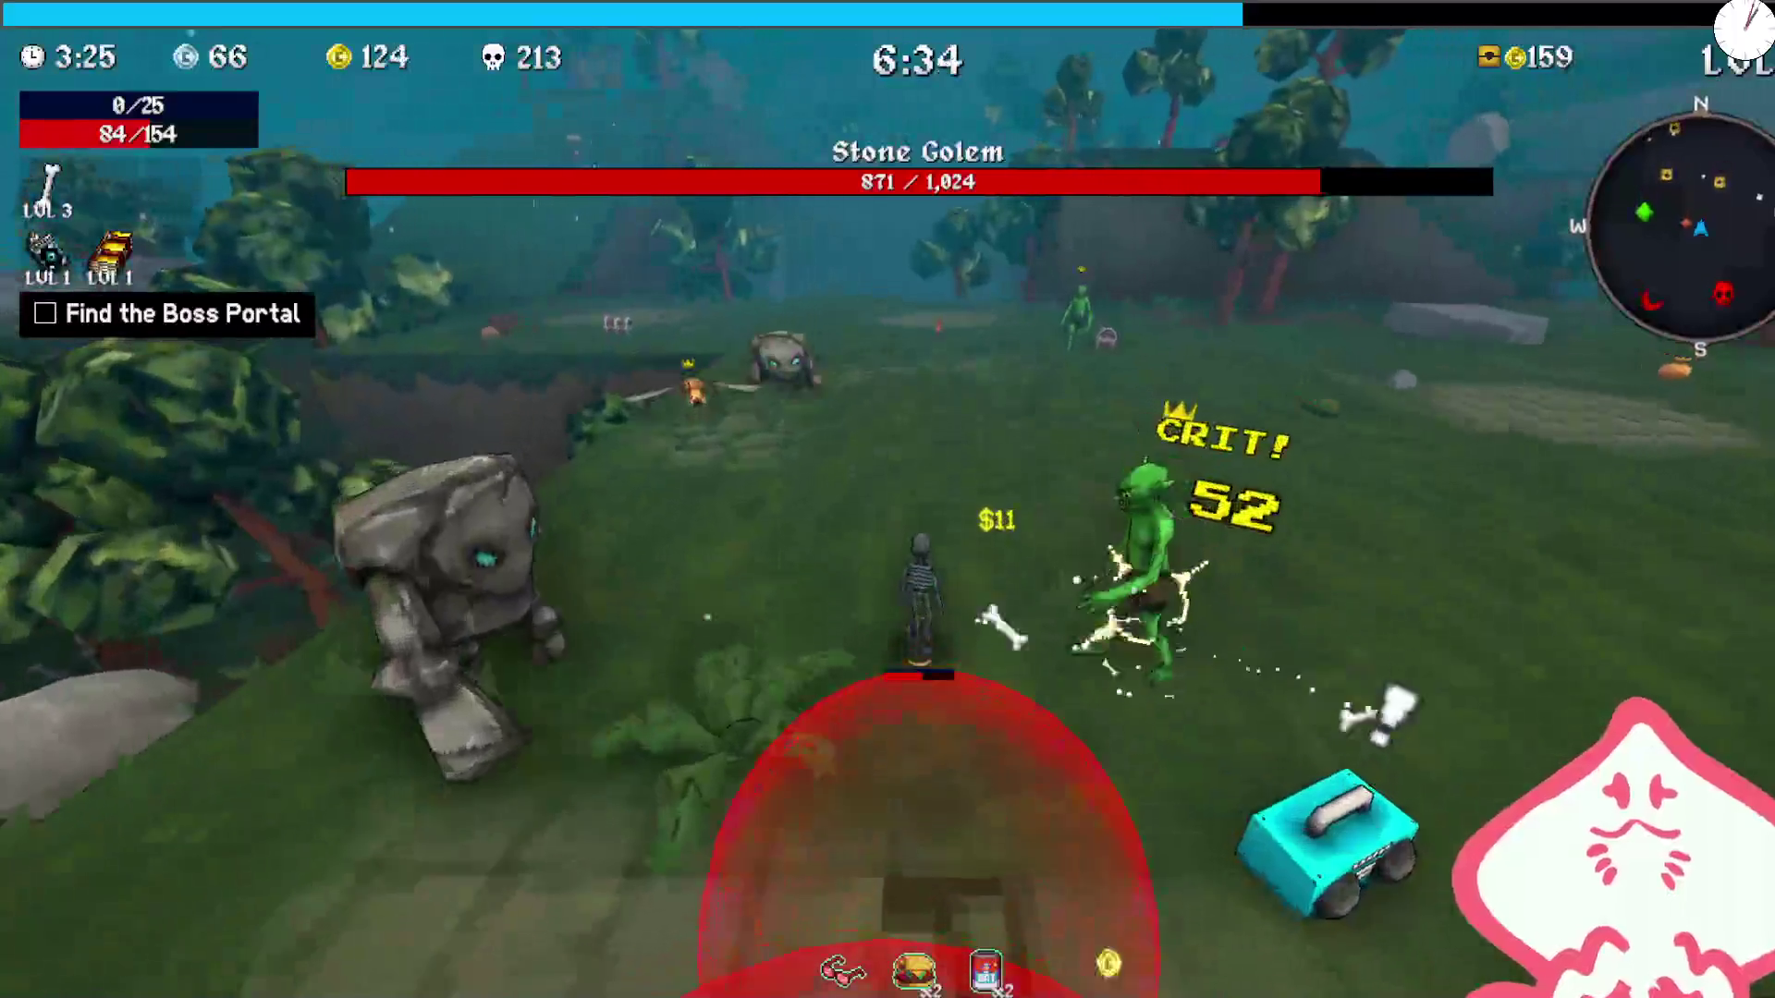
key(w)
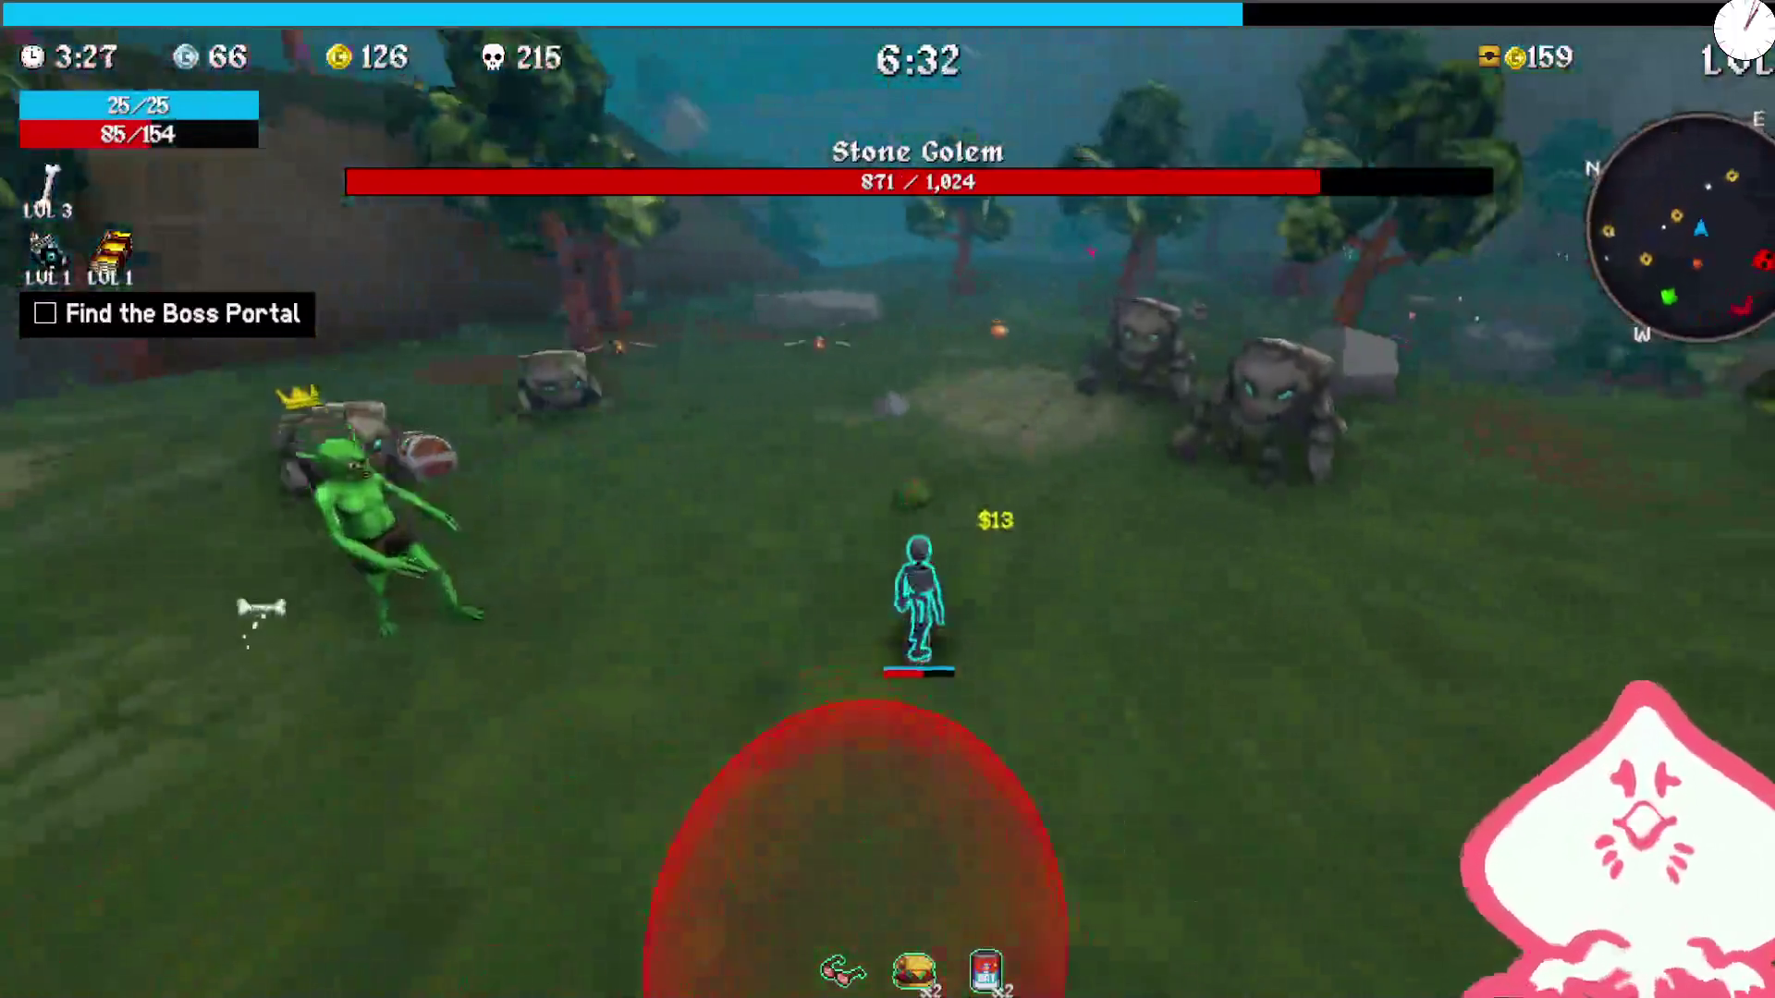
key(w)
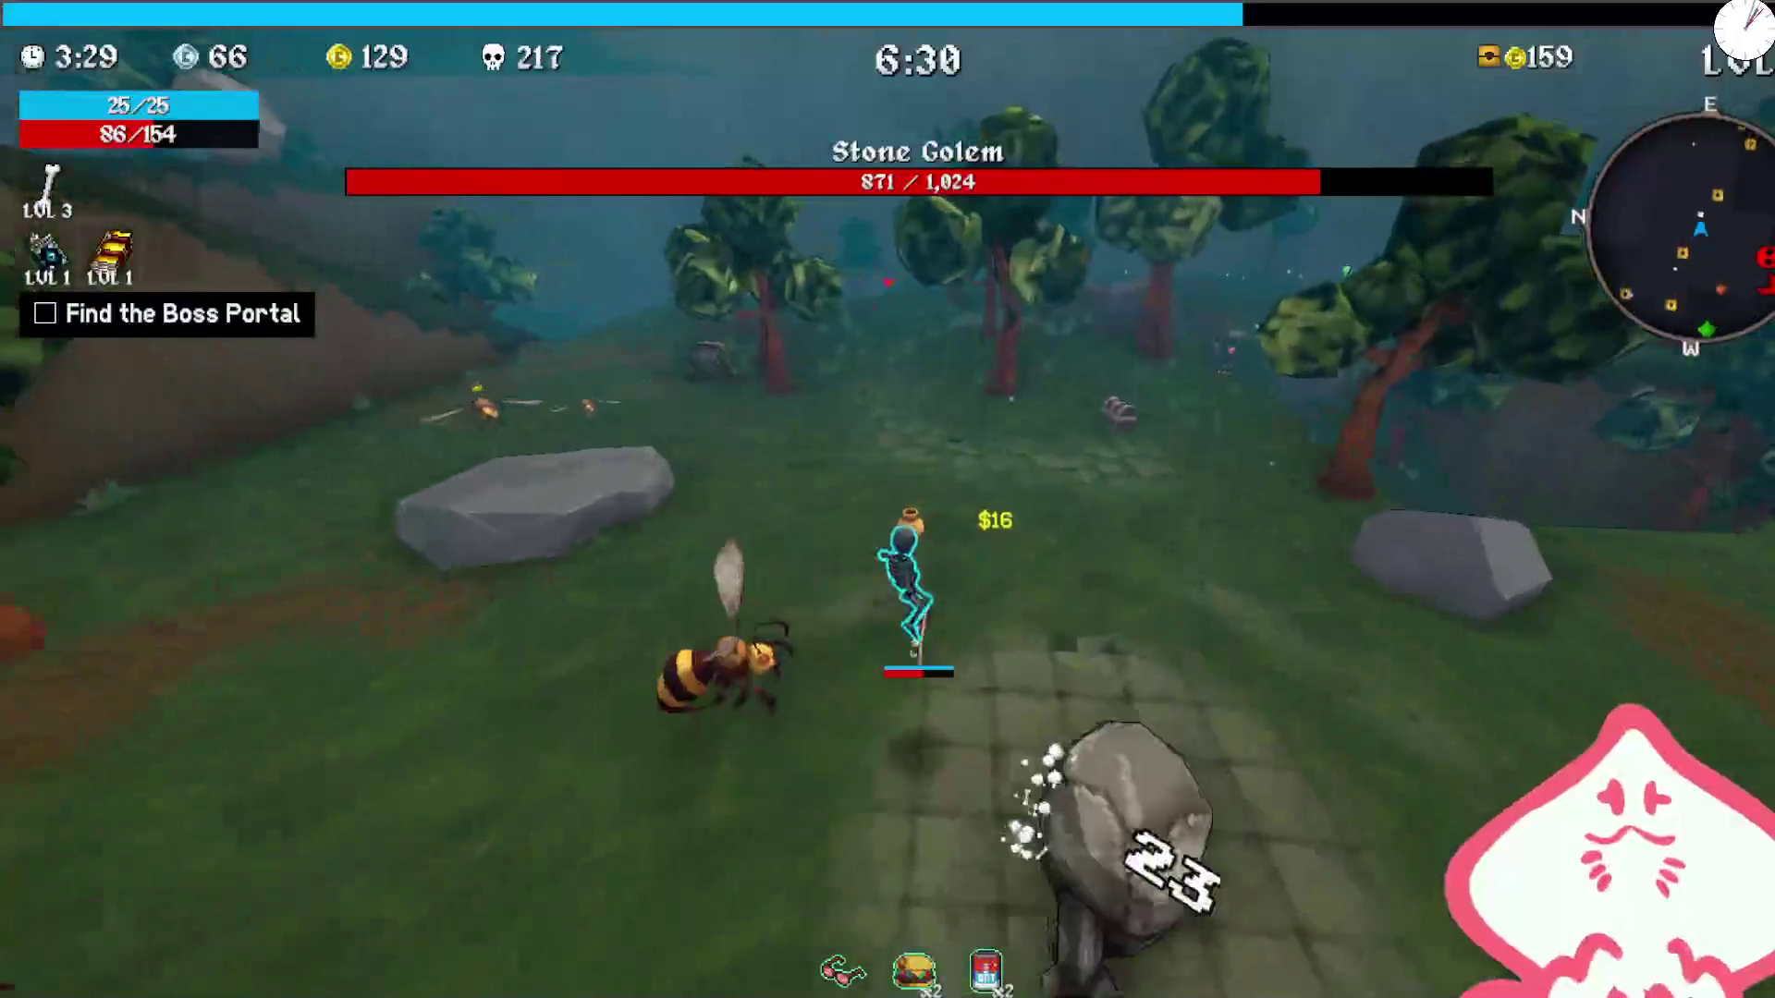
key(w)
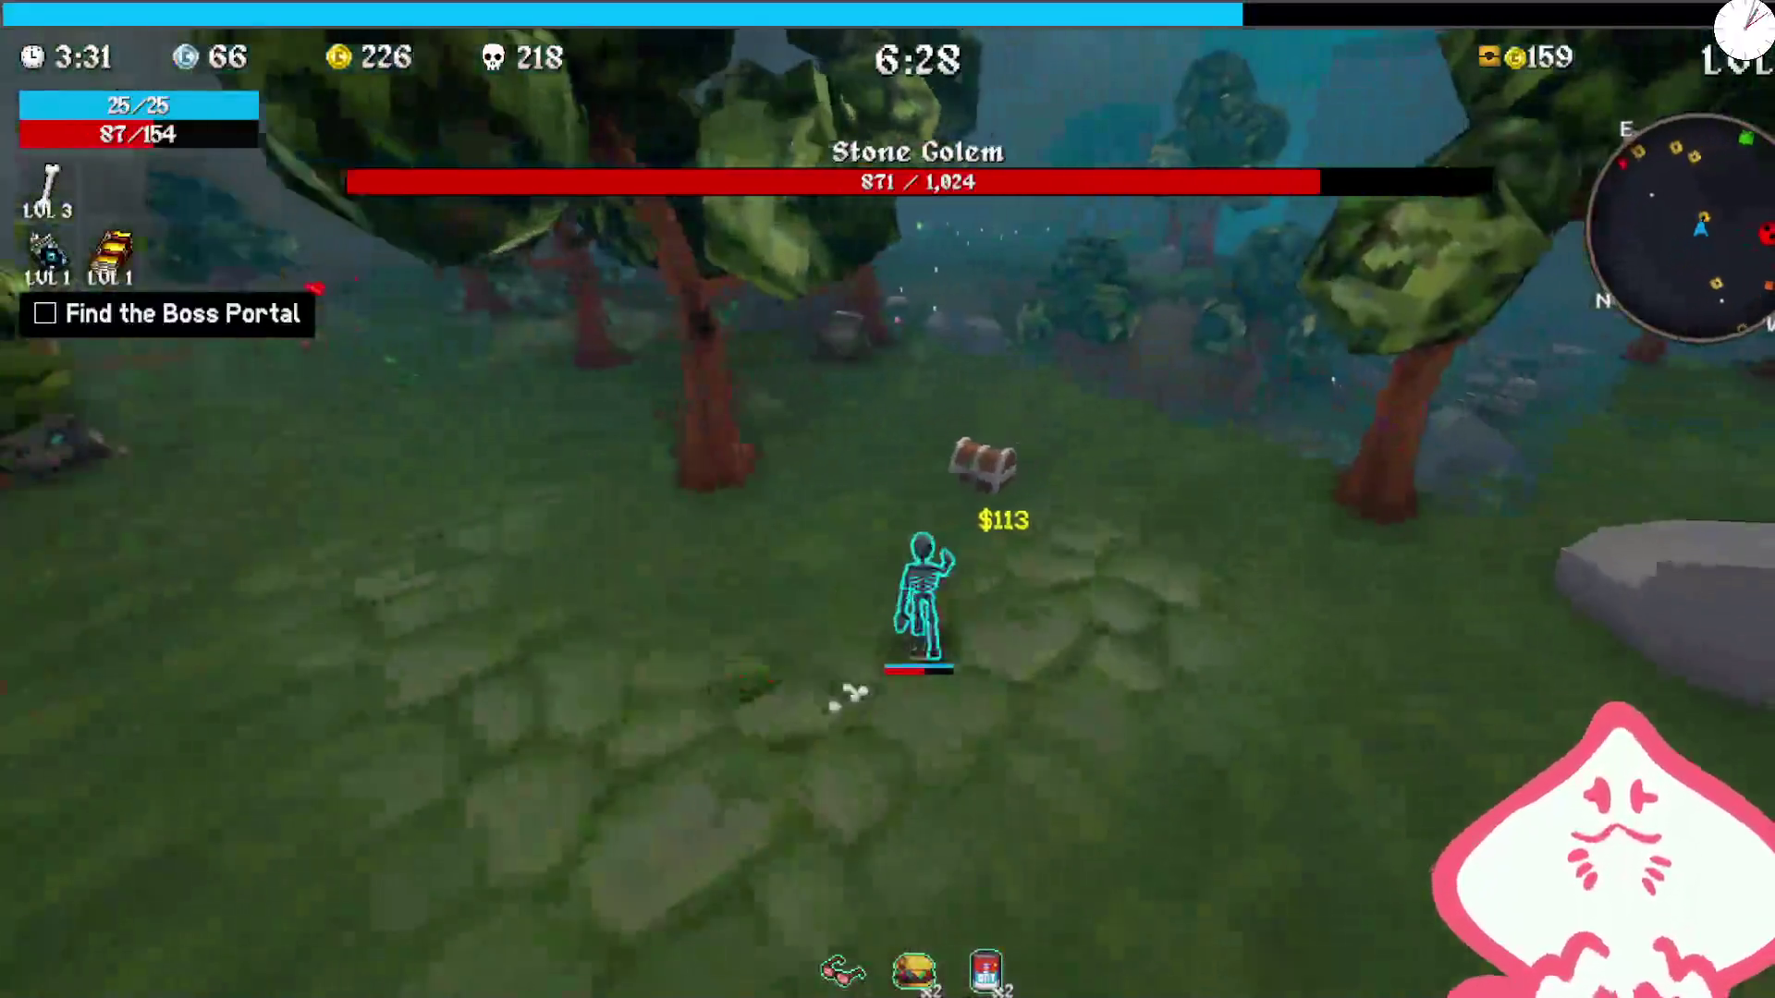
key(e)
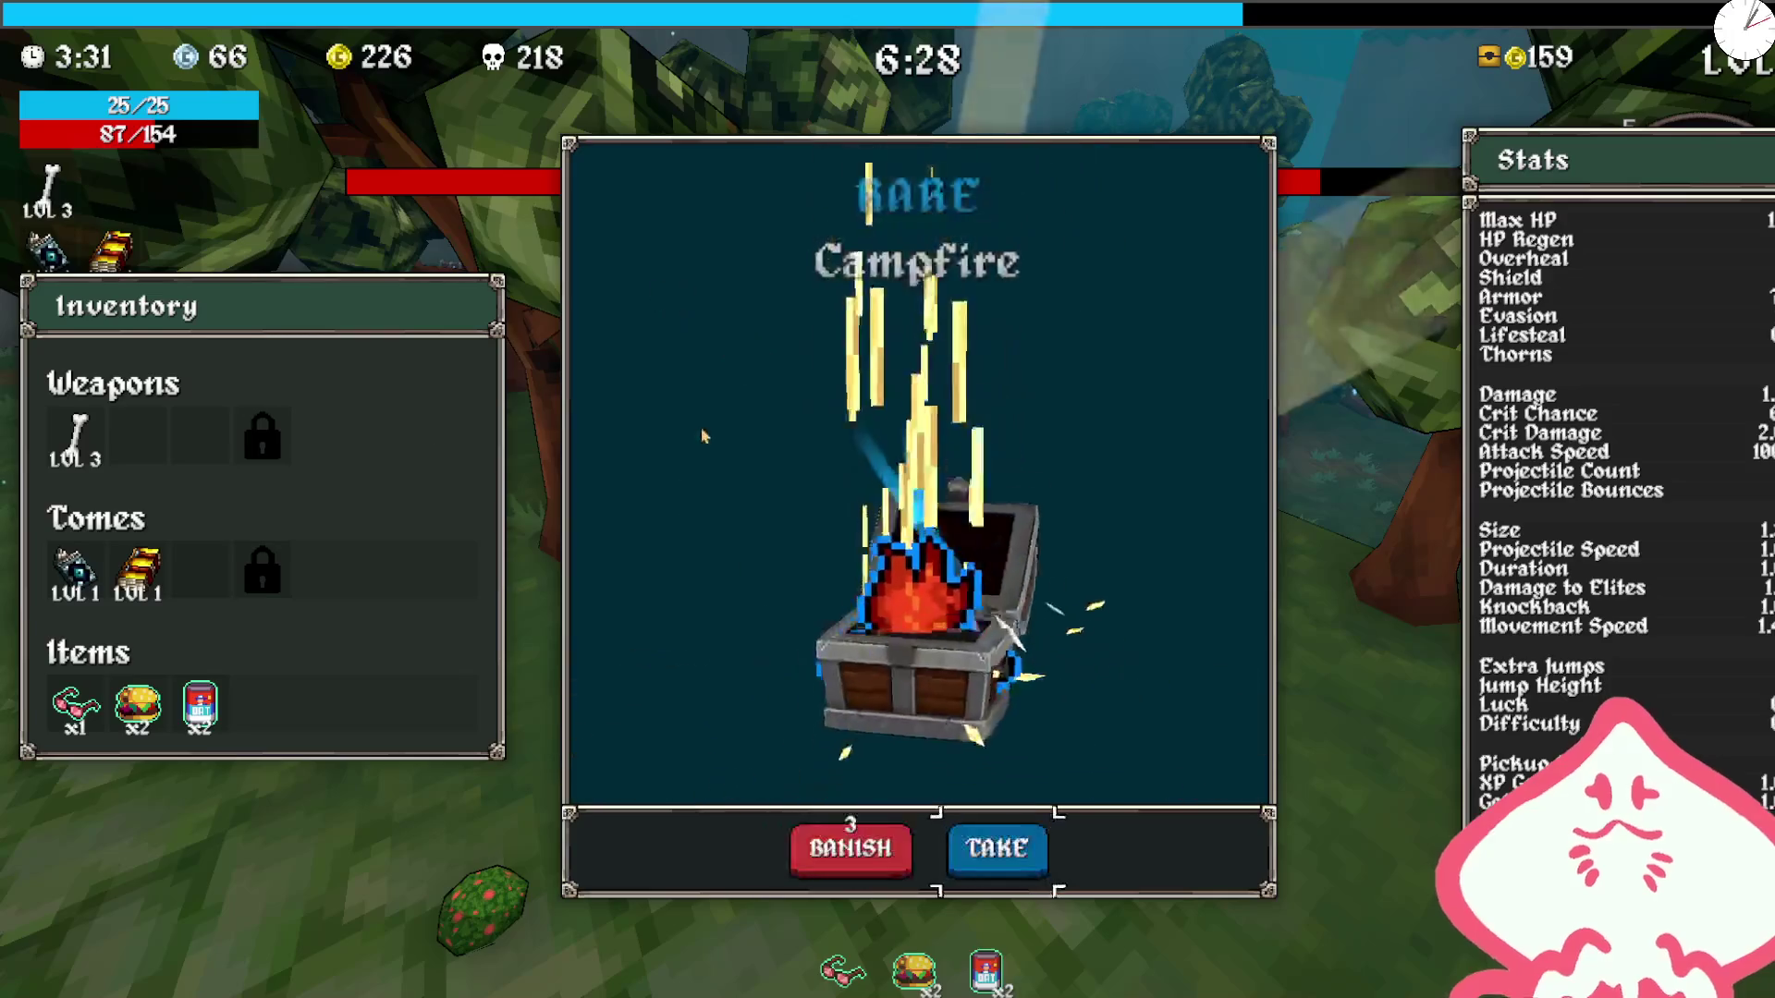
key(e)
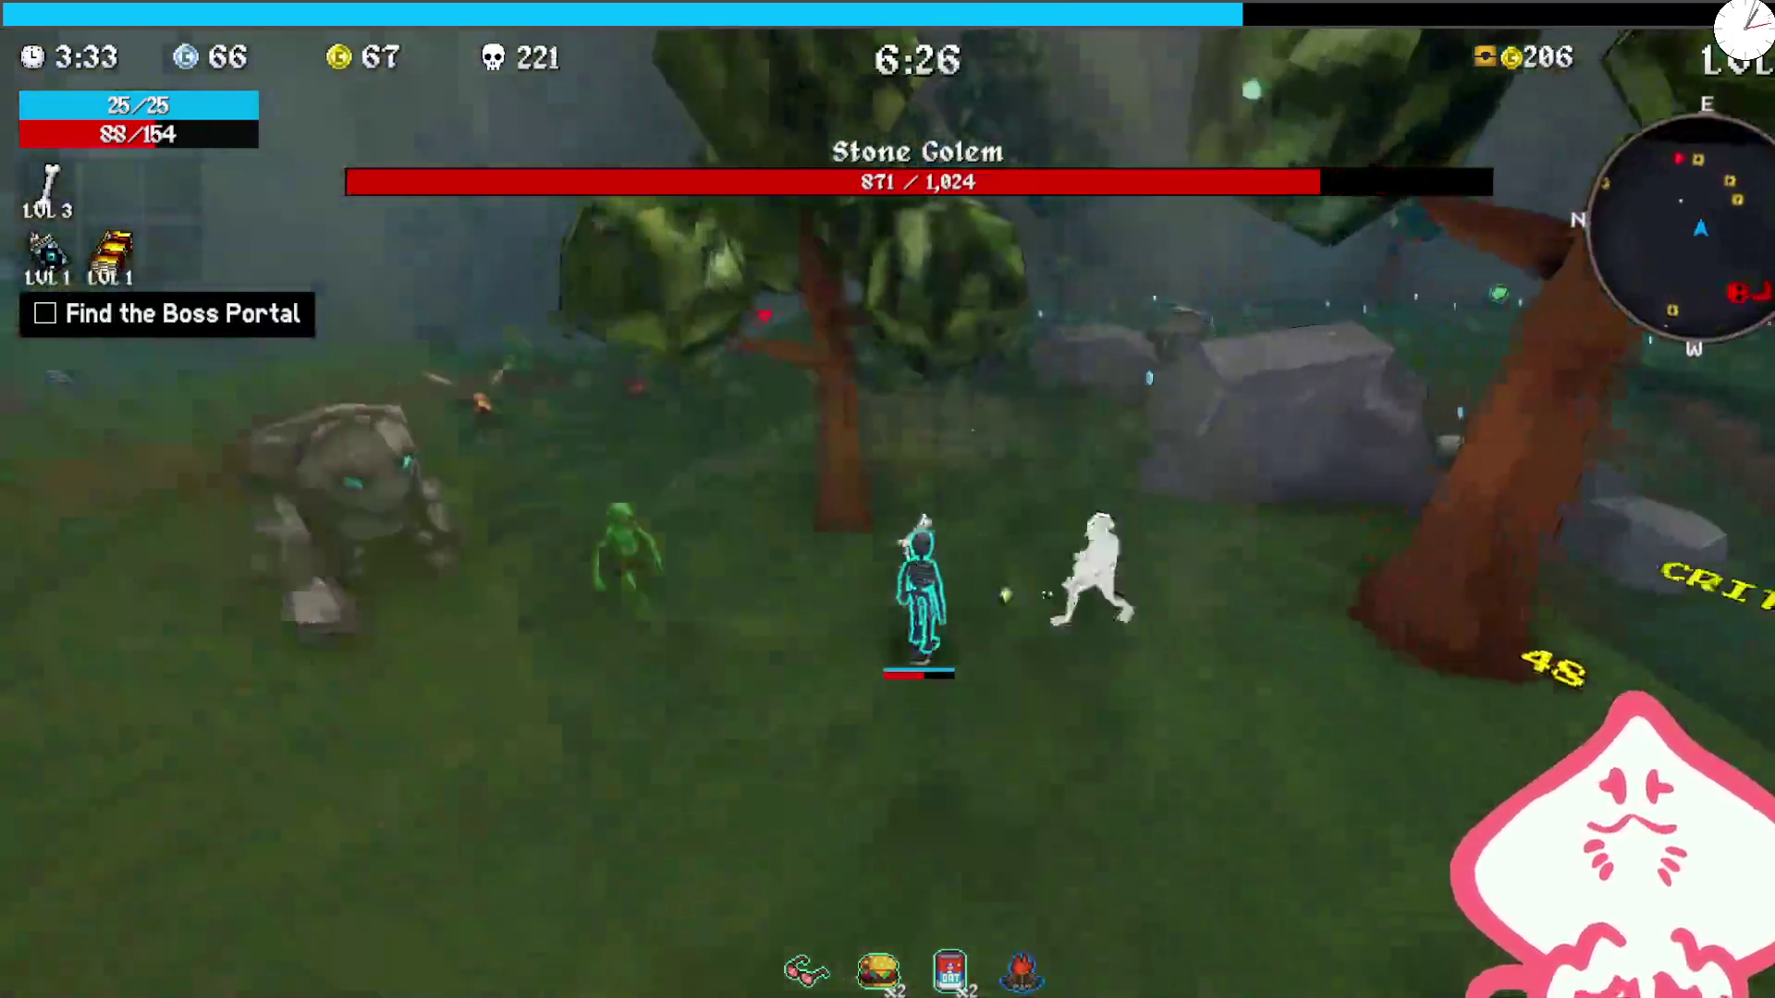
Step: Run through the corridor and field toward the ruins until the level-up offers appear
key(w)
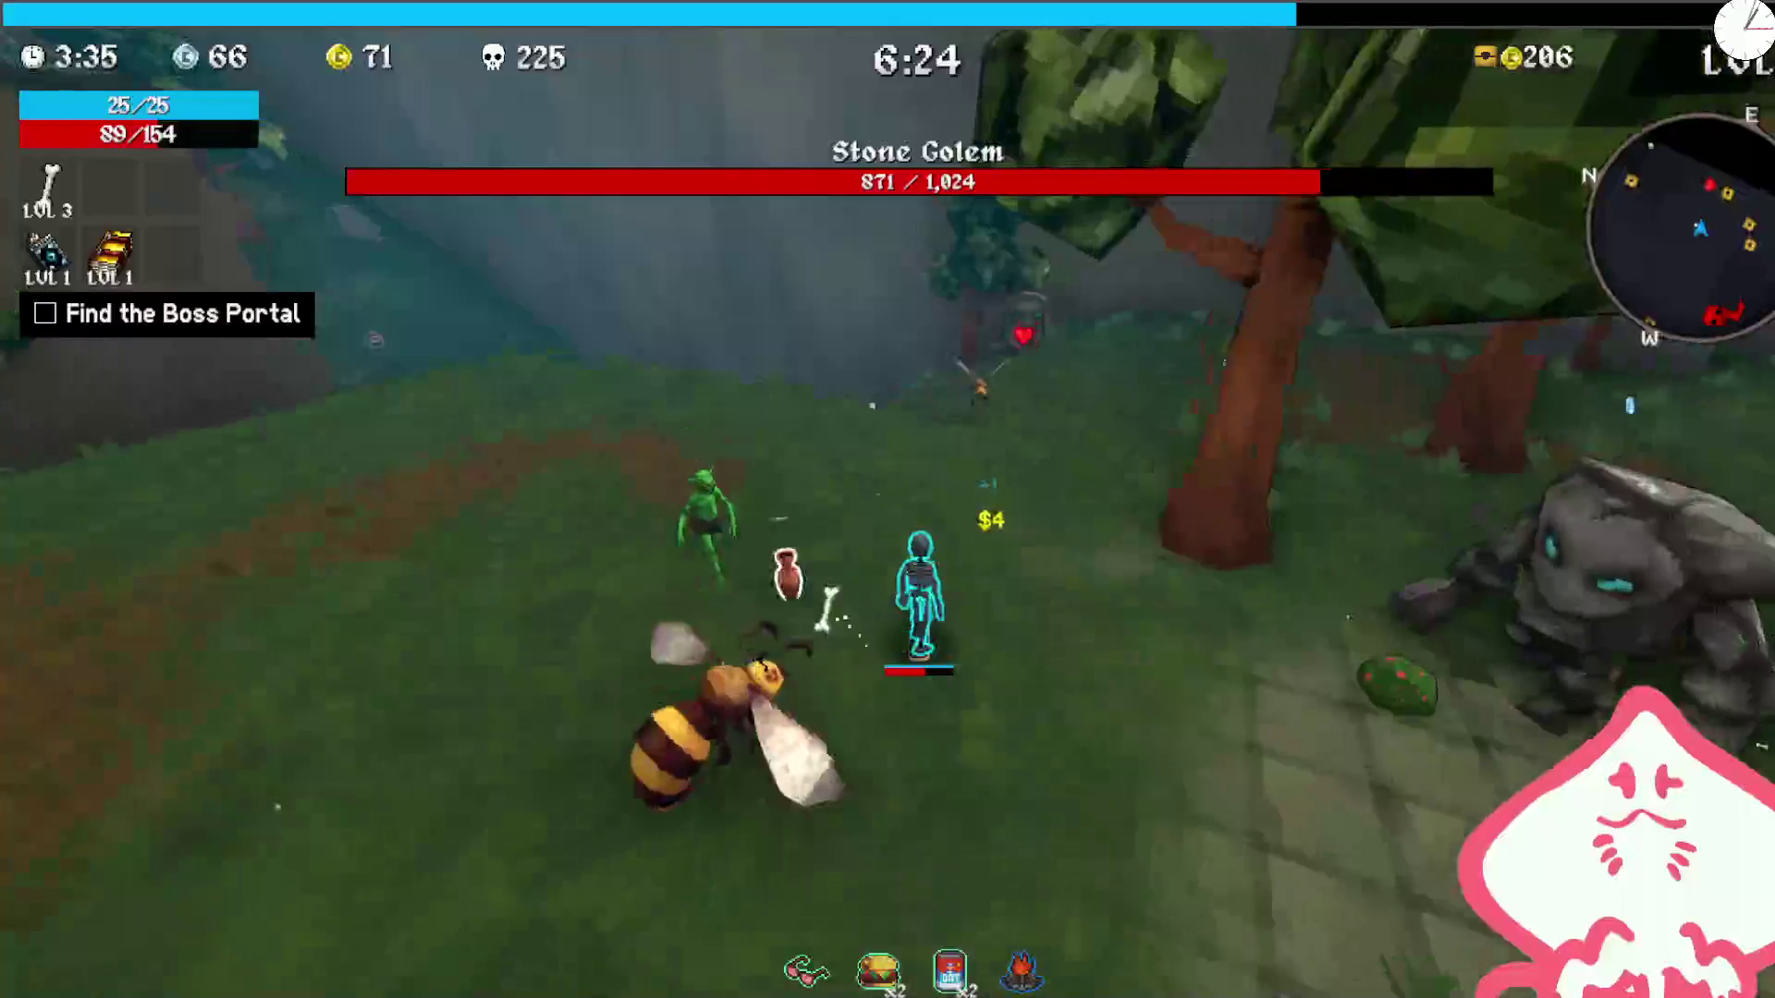
key(w)
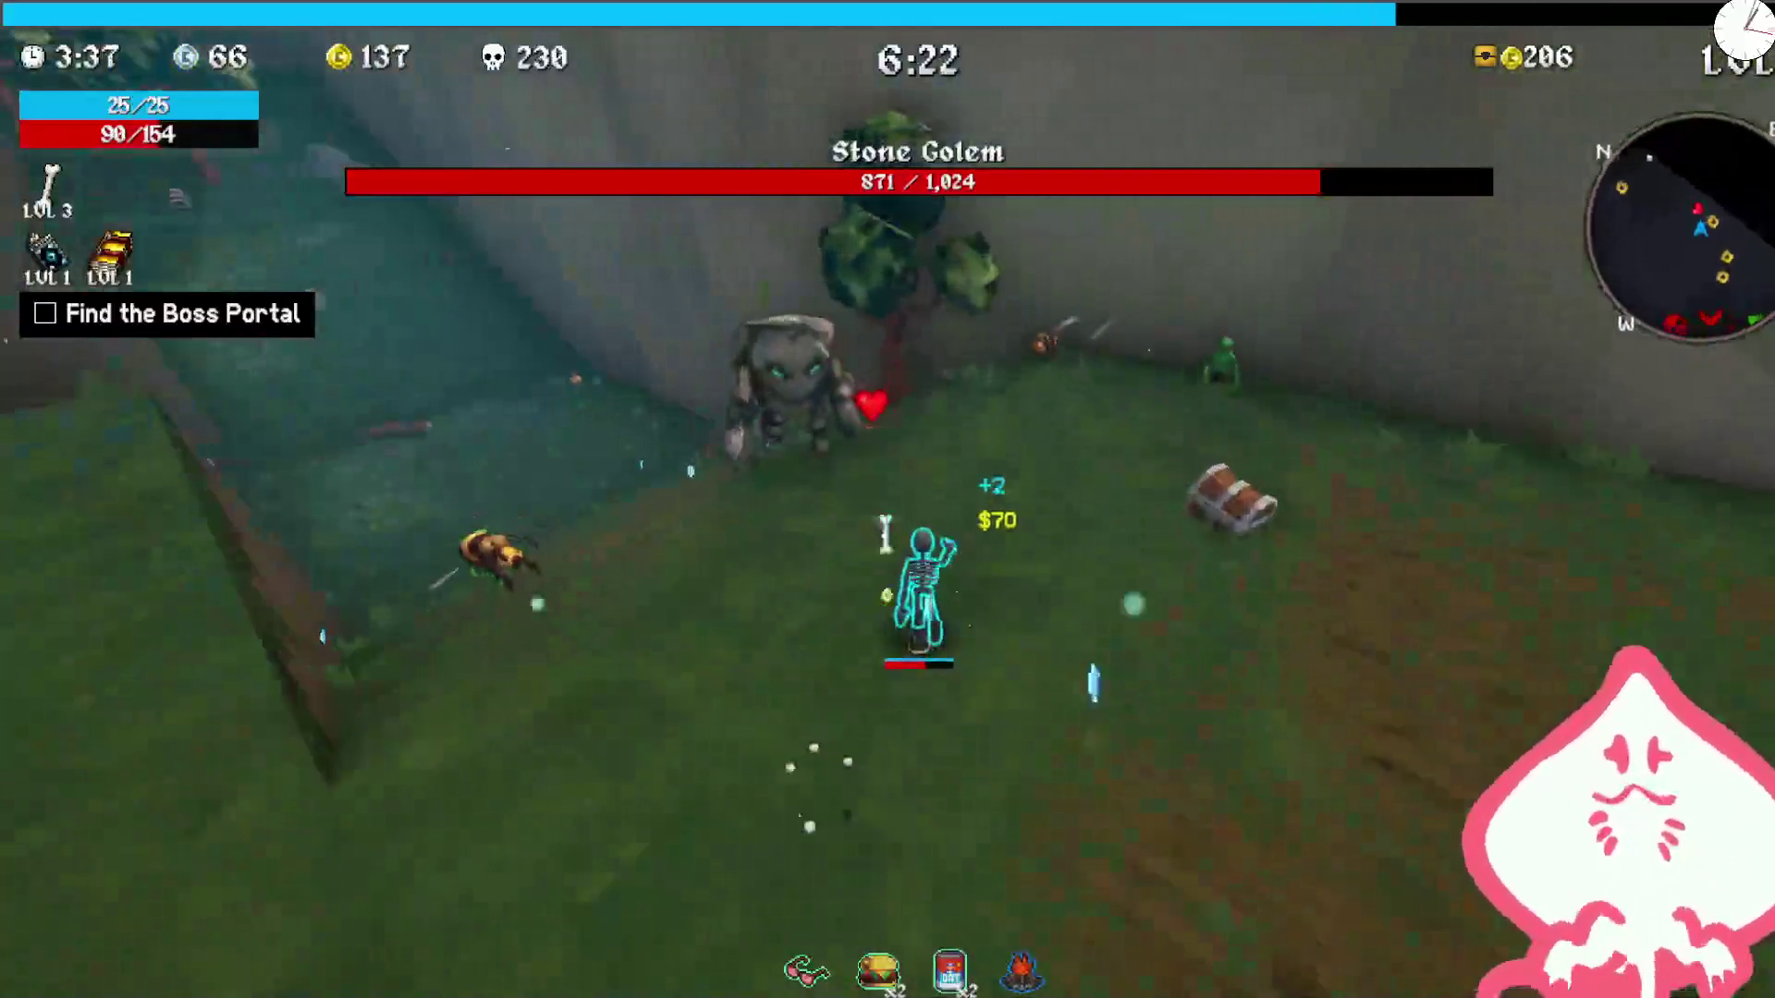
key(w)
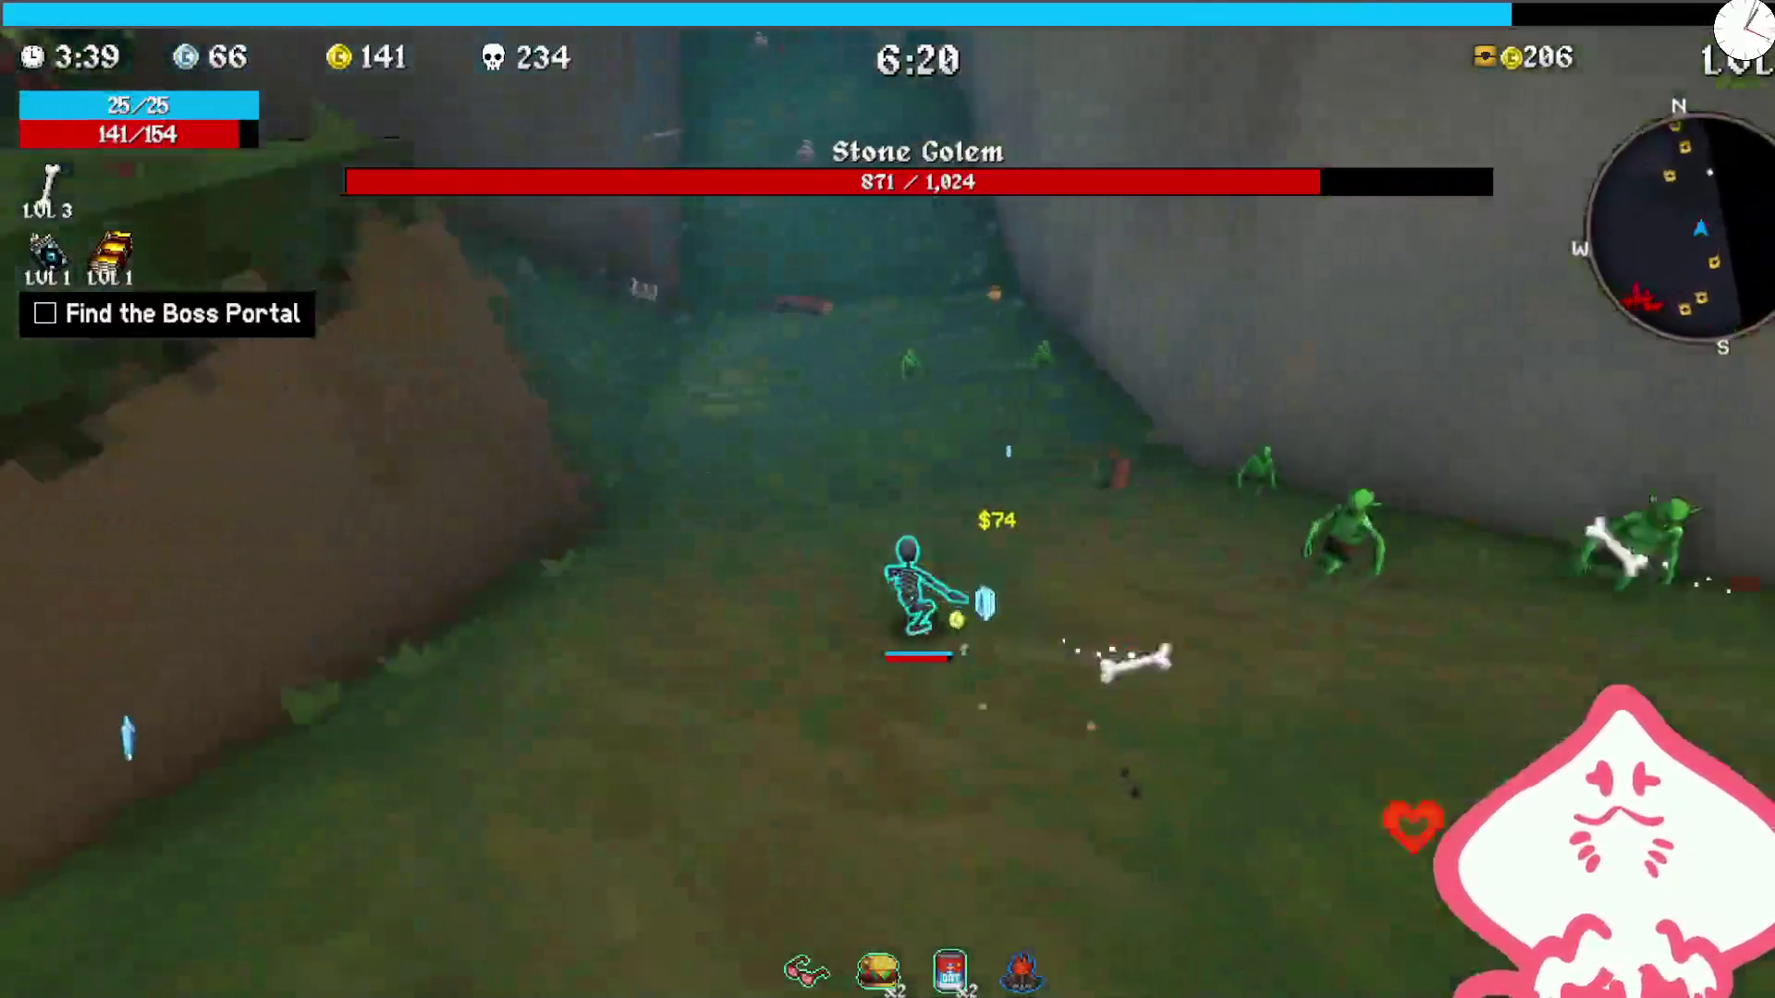
key(w)
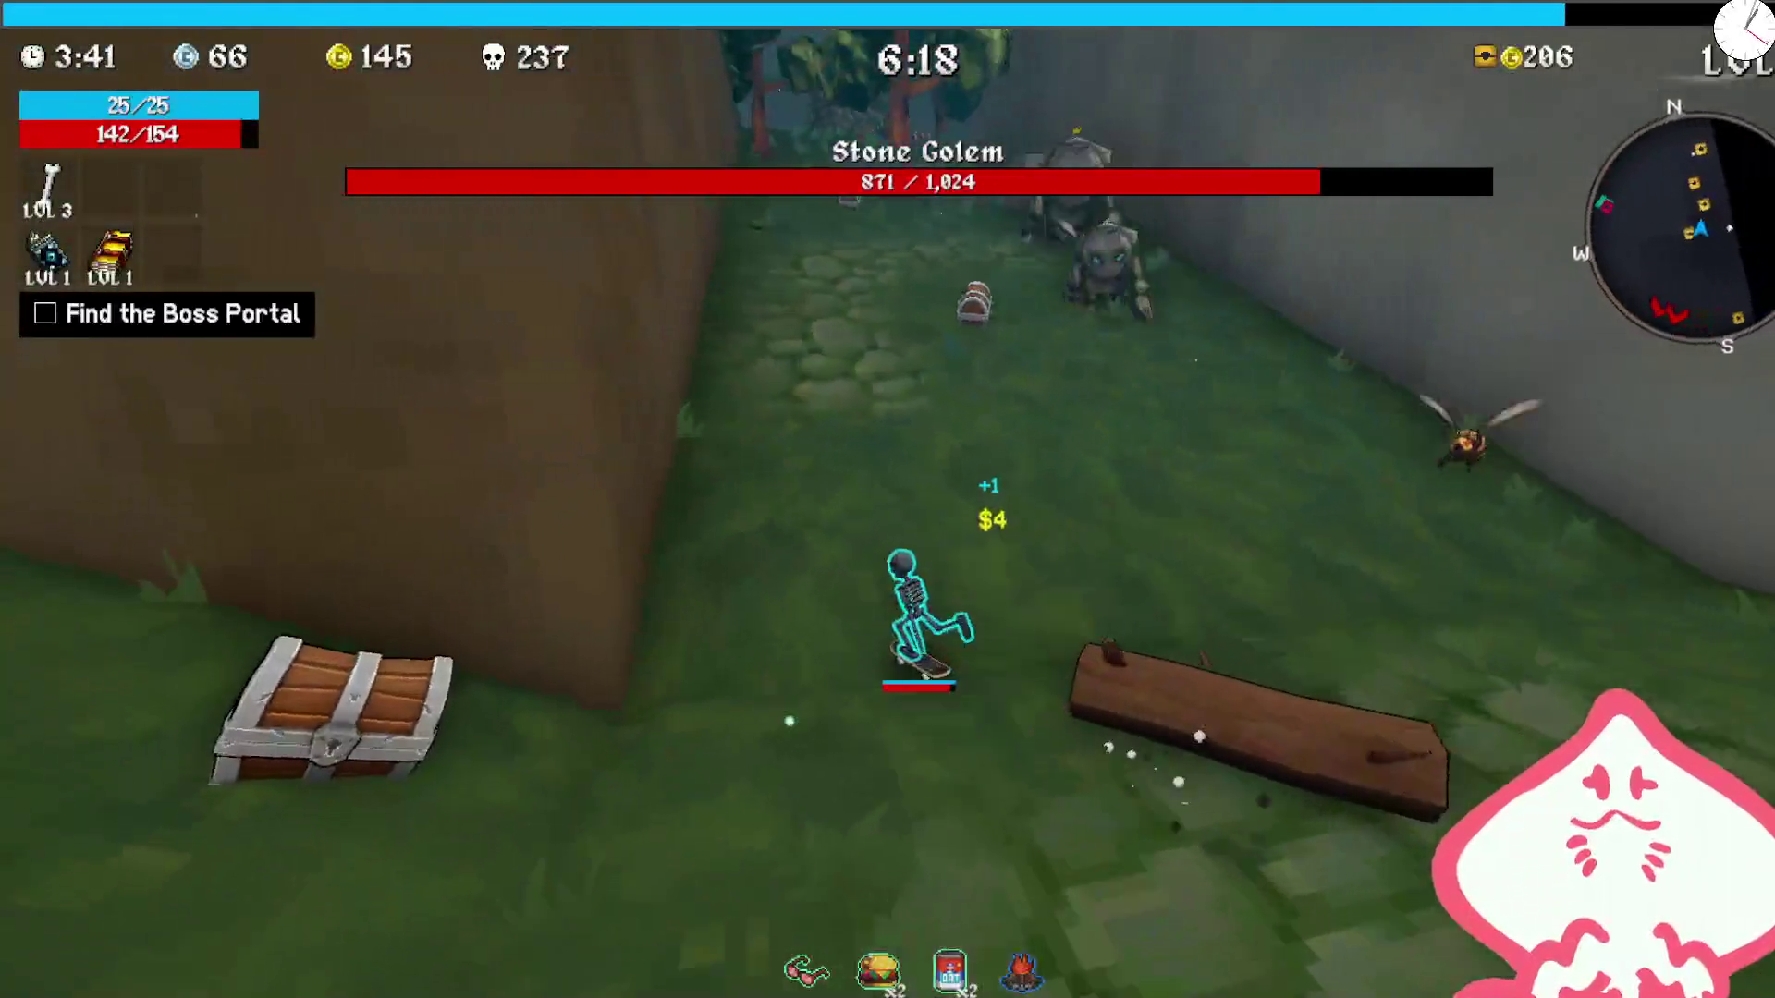
key(w)
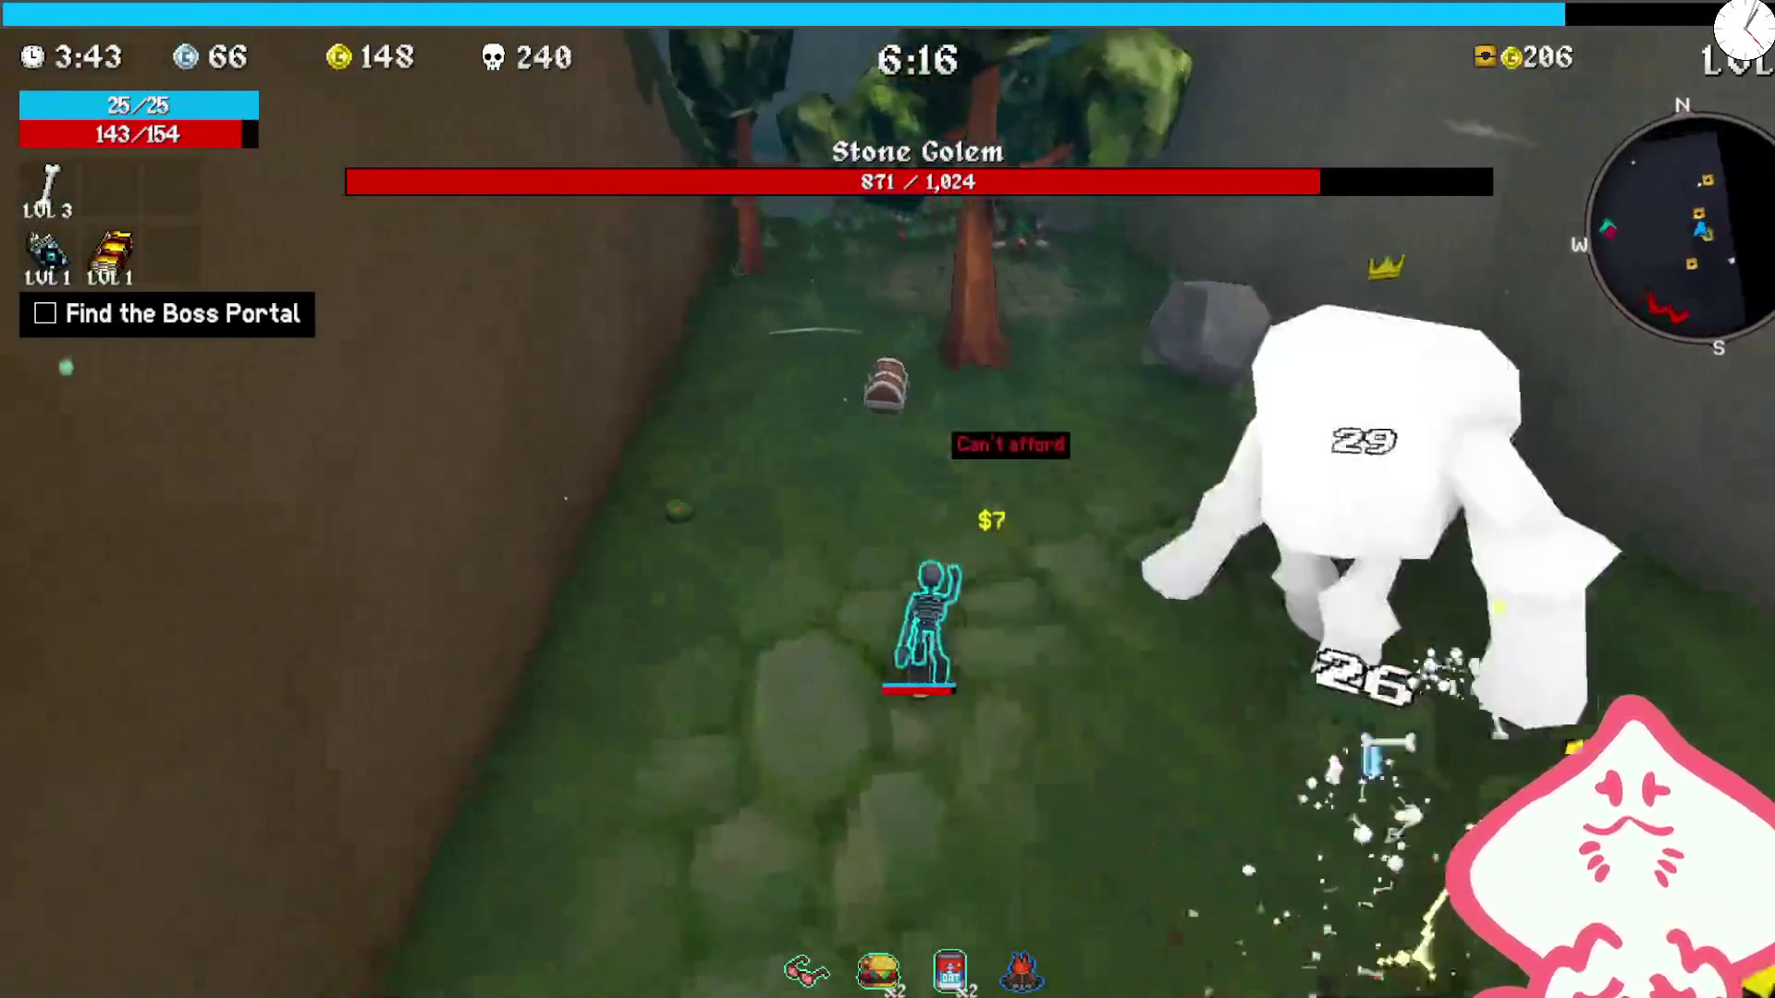
key(w)
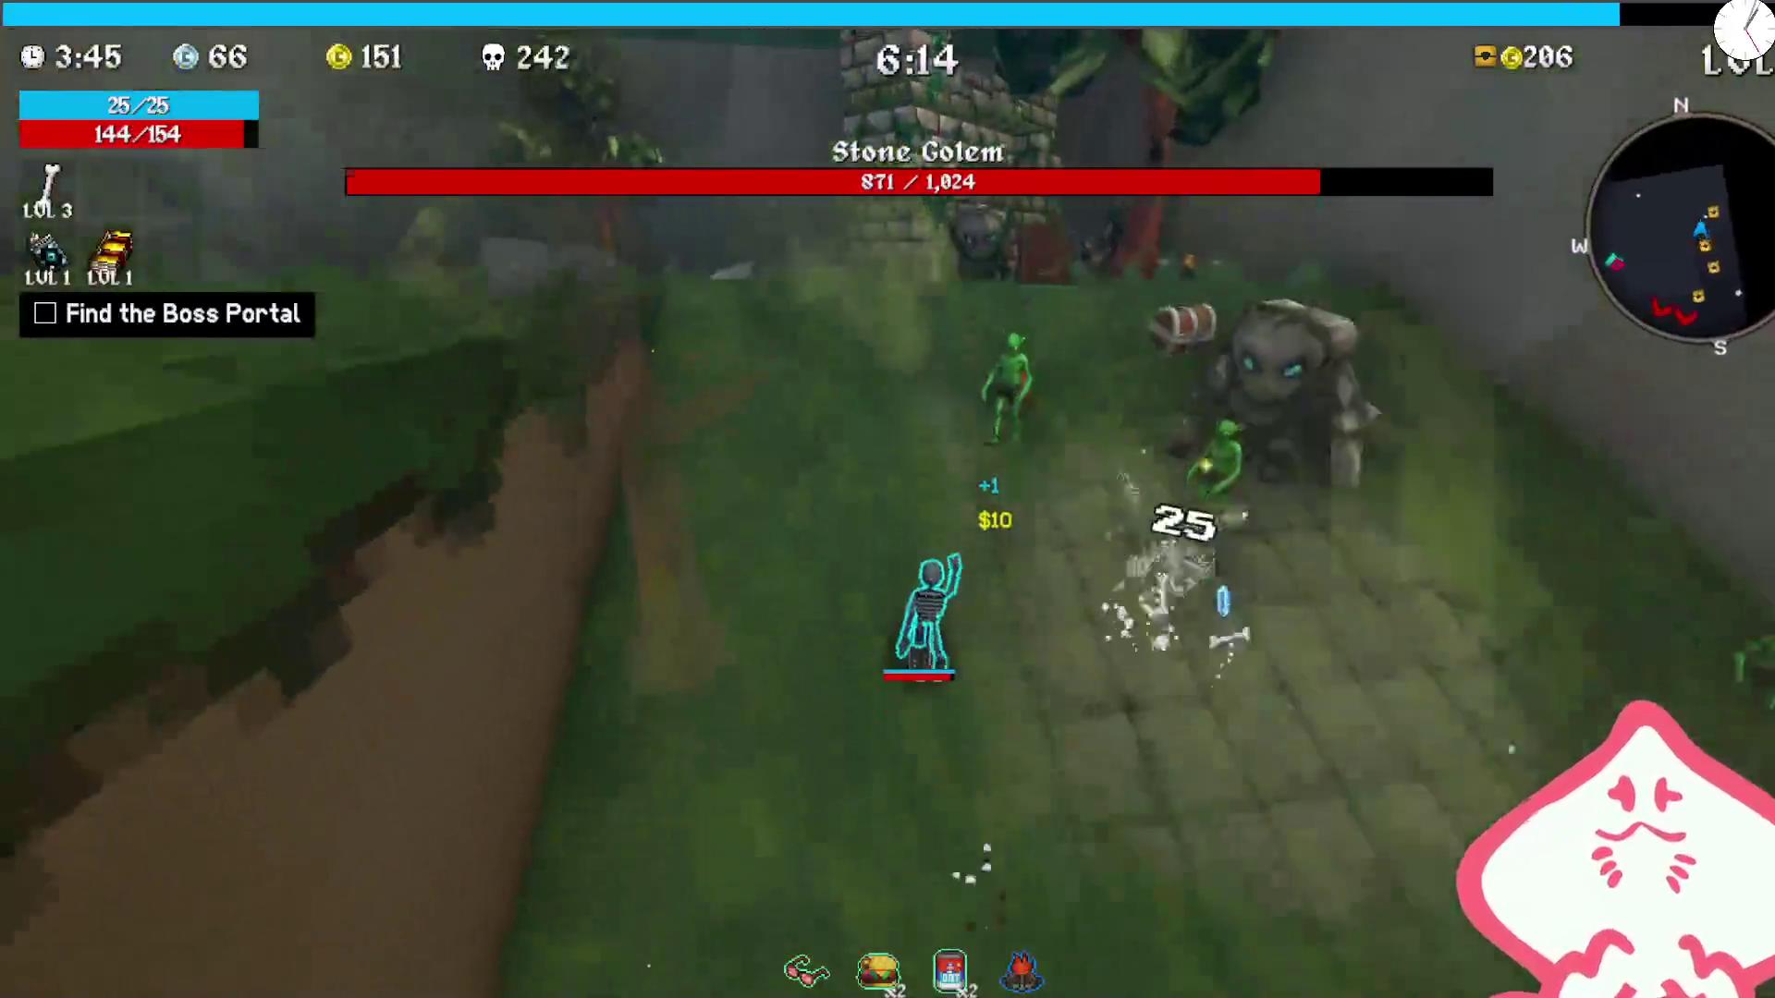
key(w)
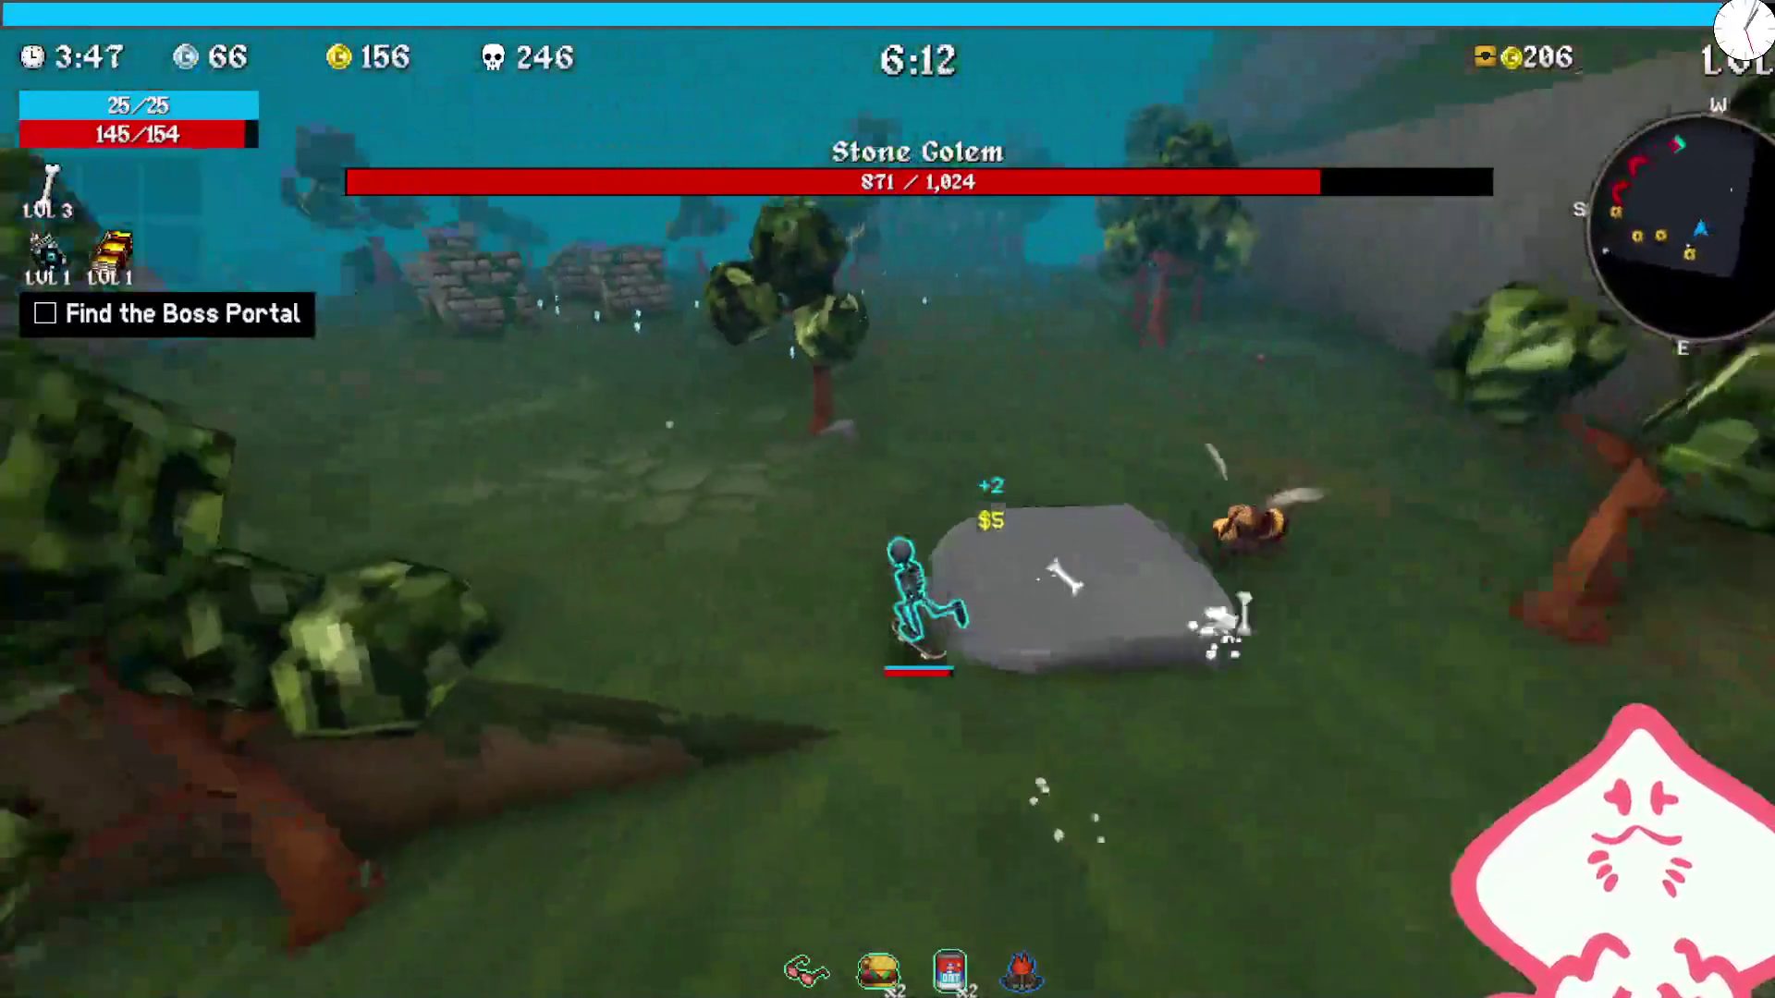
key(w)
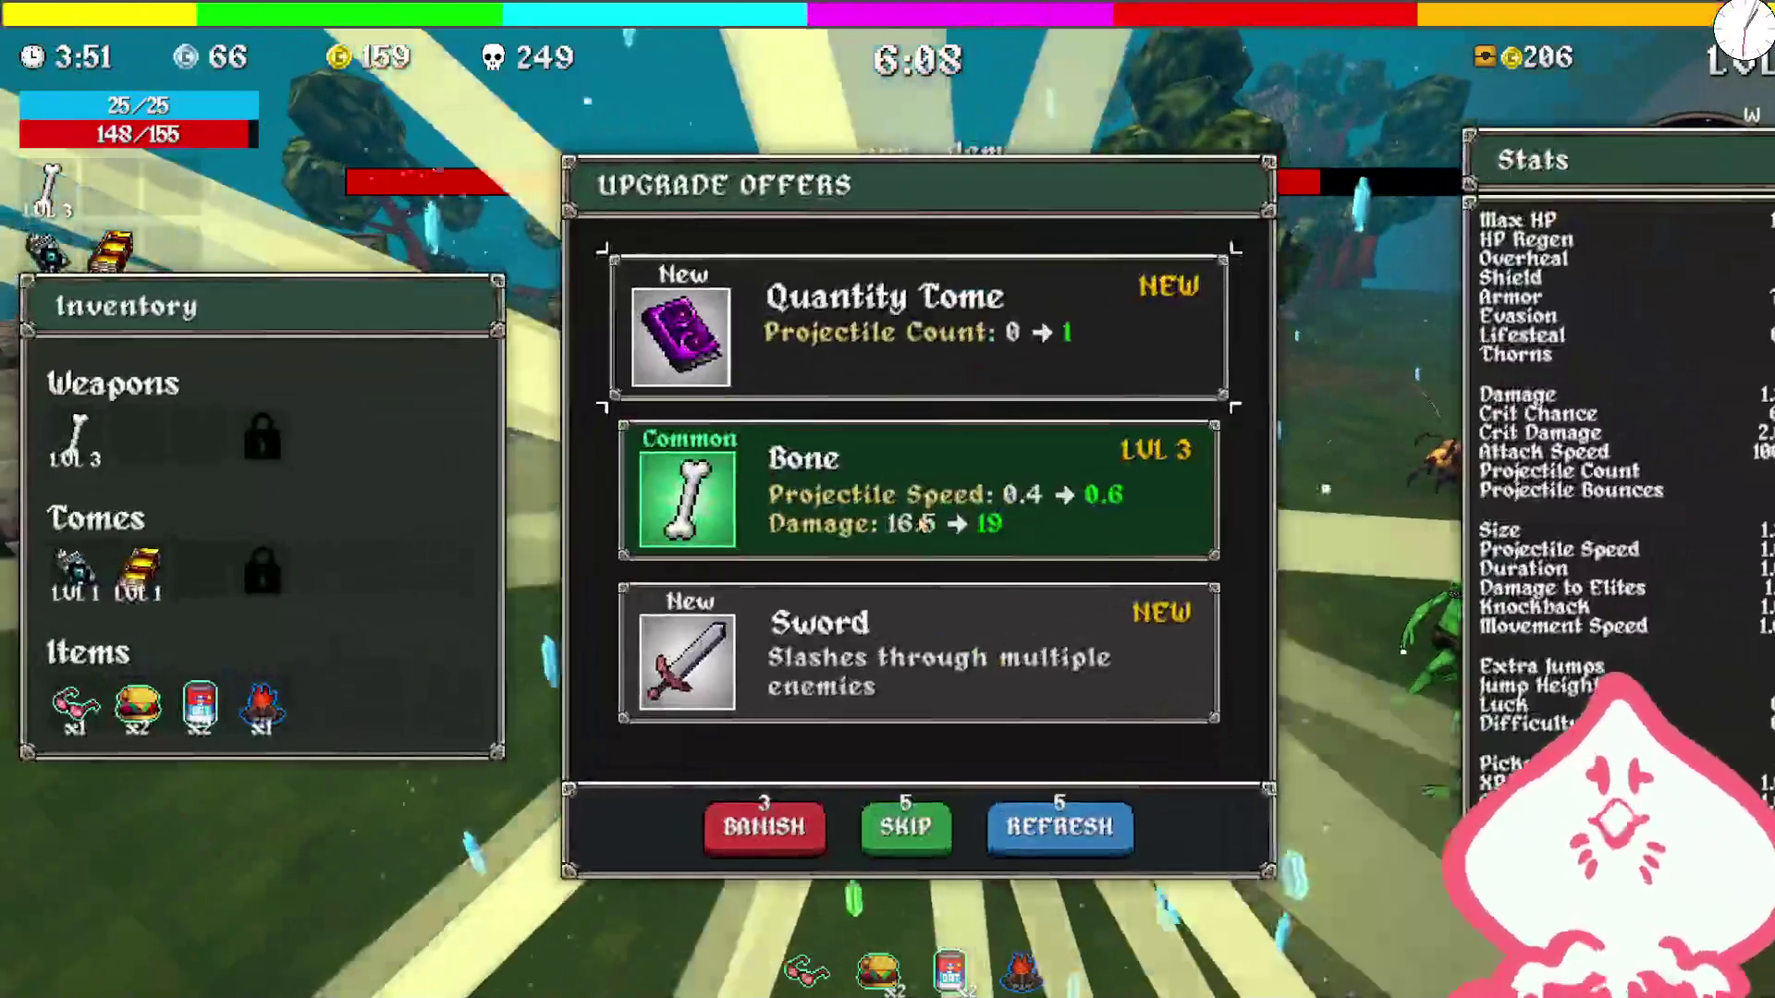
Step: Upgrade Bone to level 4, take a chest's wrench, and claim 6.5% Attack Speed
click(920, 525)
key(w)
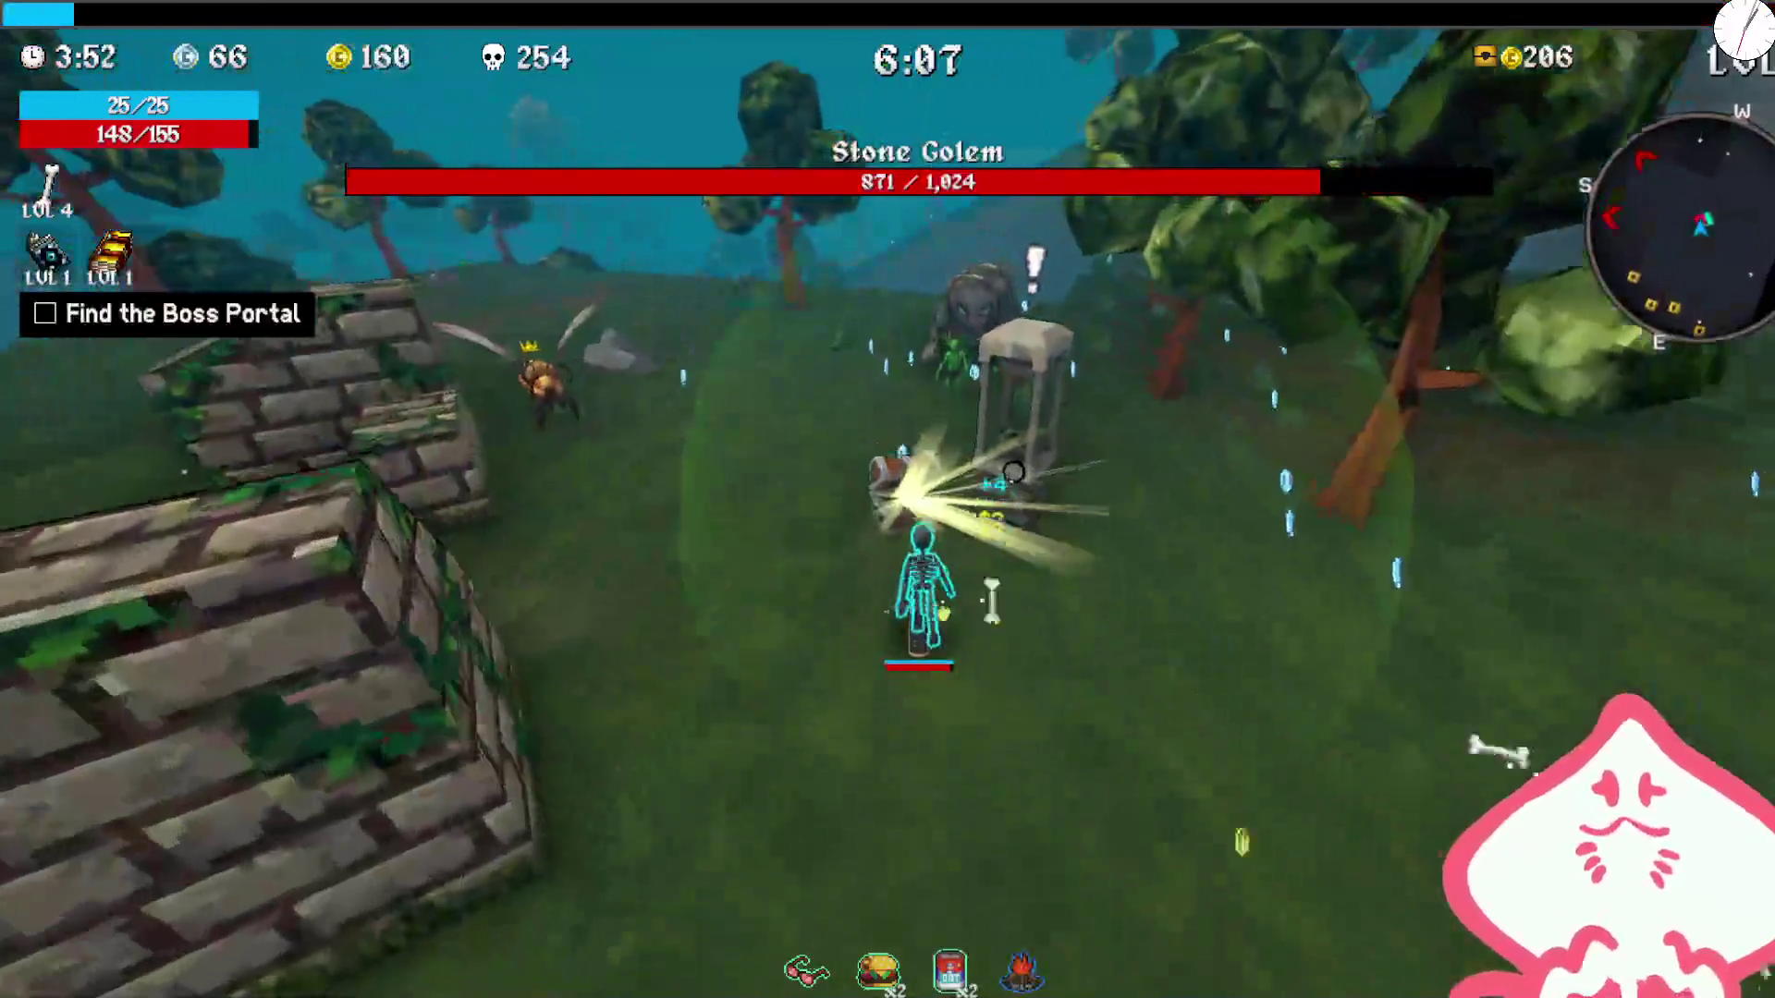
key(e)
click(919, 524)
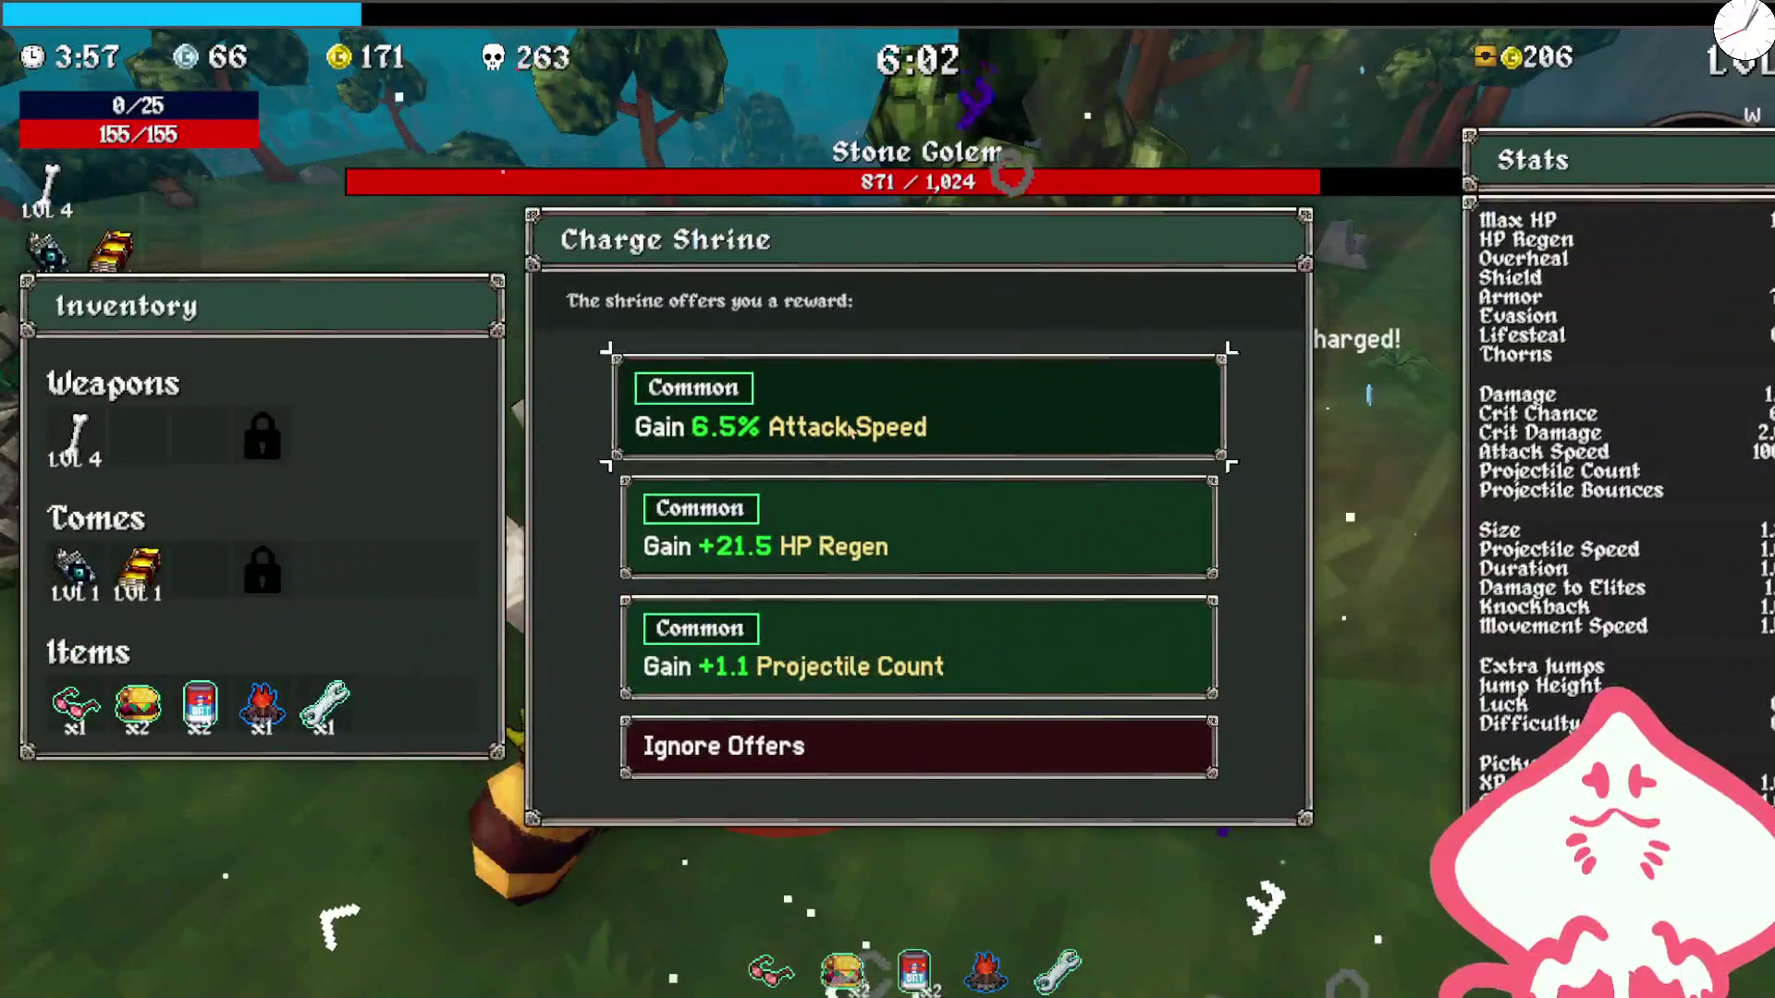
click(852, 431)
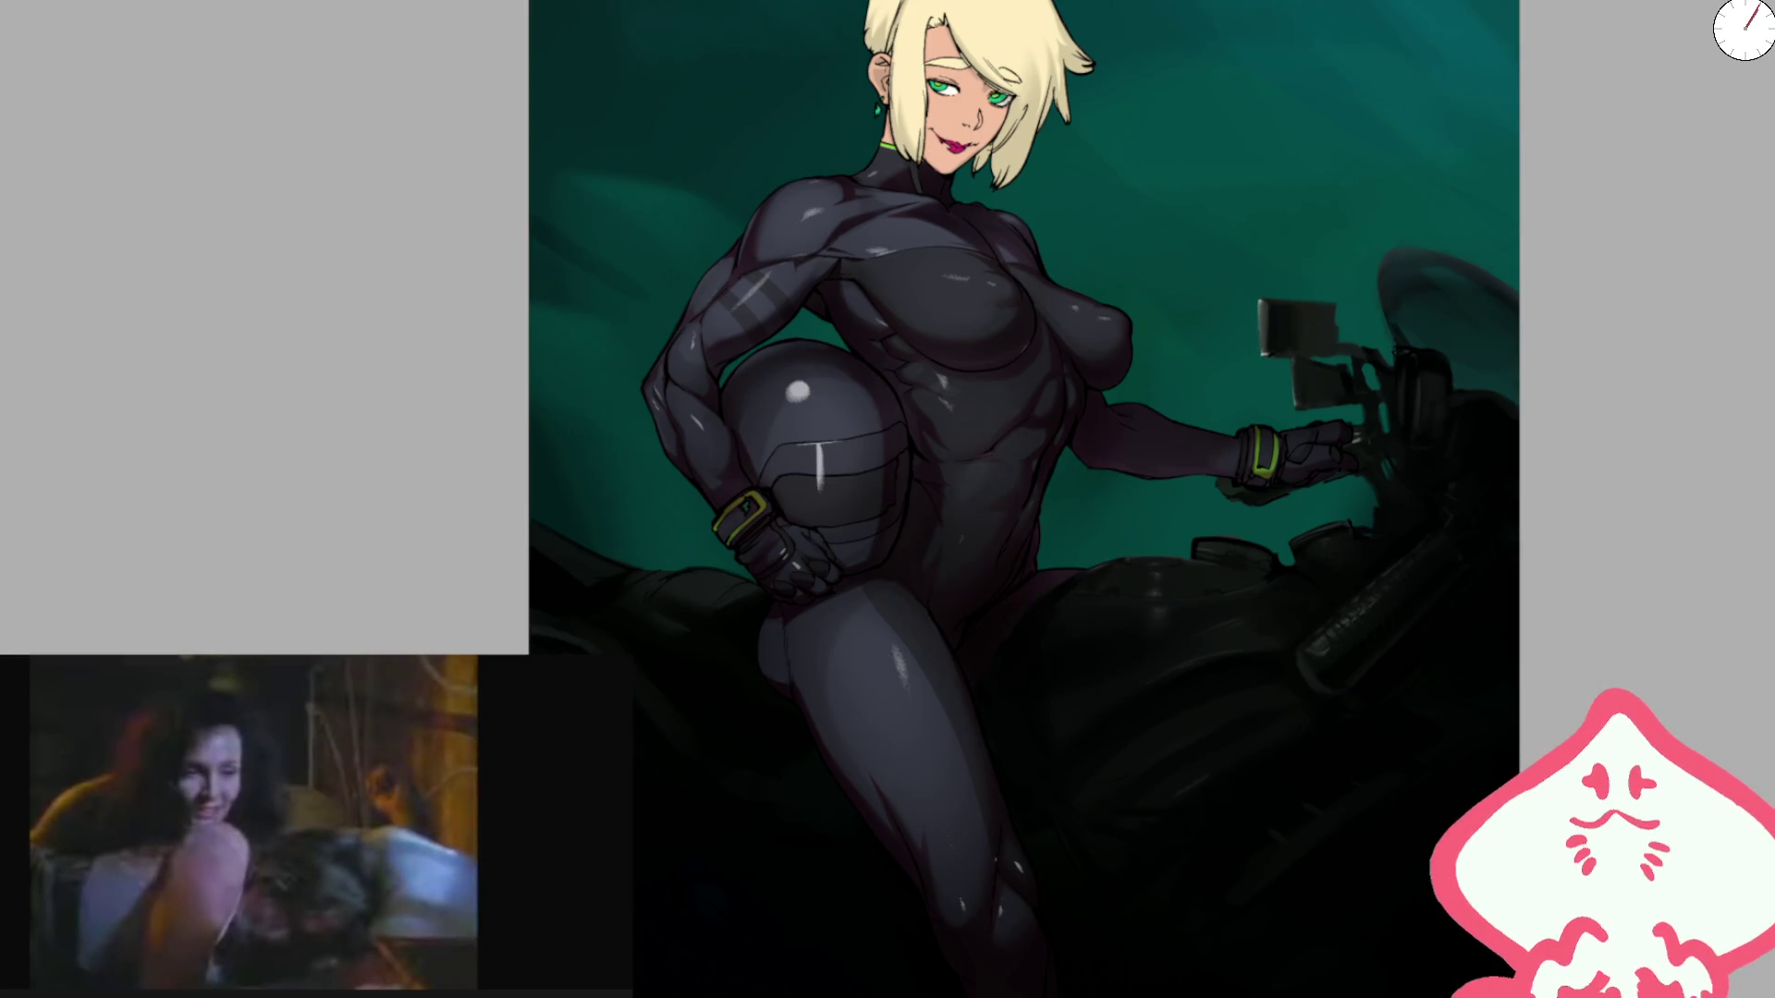
Step: Zoom the canvas in on the blonde woman's face and shoulders
scroll(867, 358, up, 2)
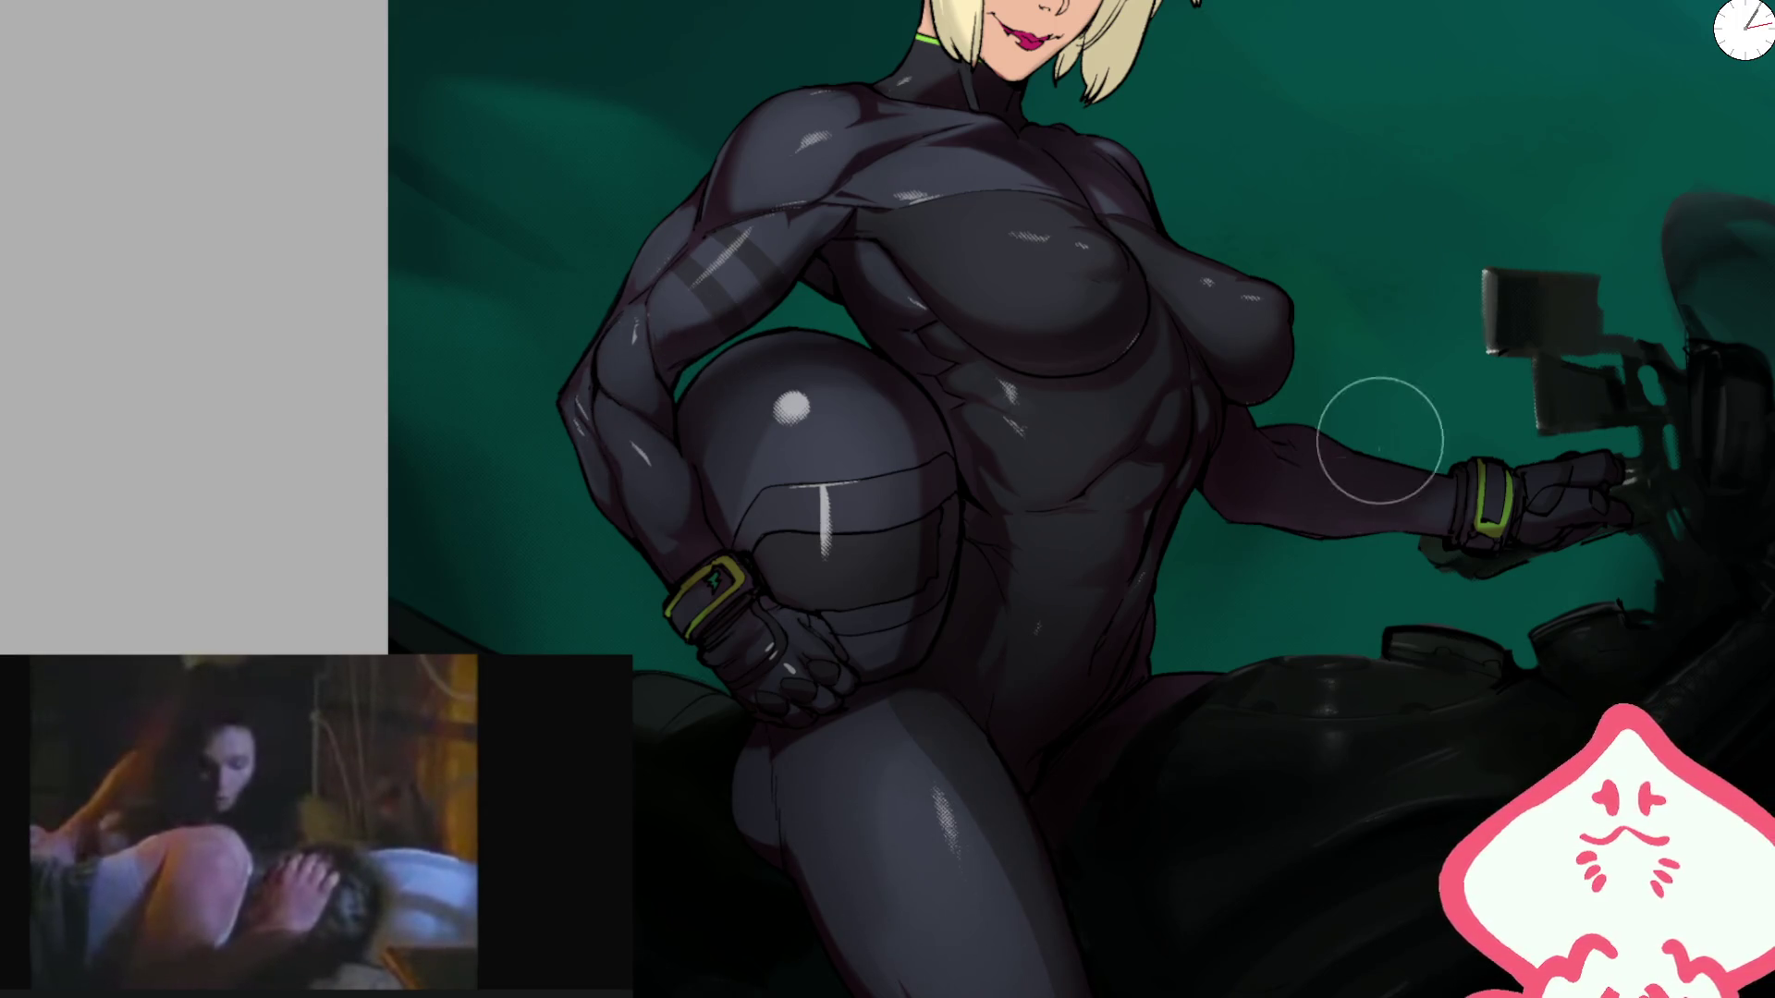
scroll(1114, 409, down, 2)
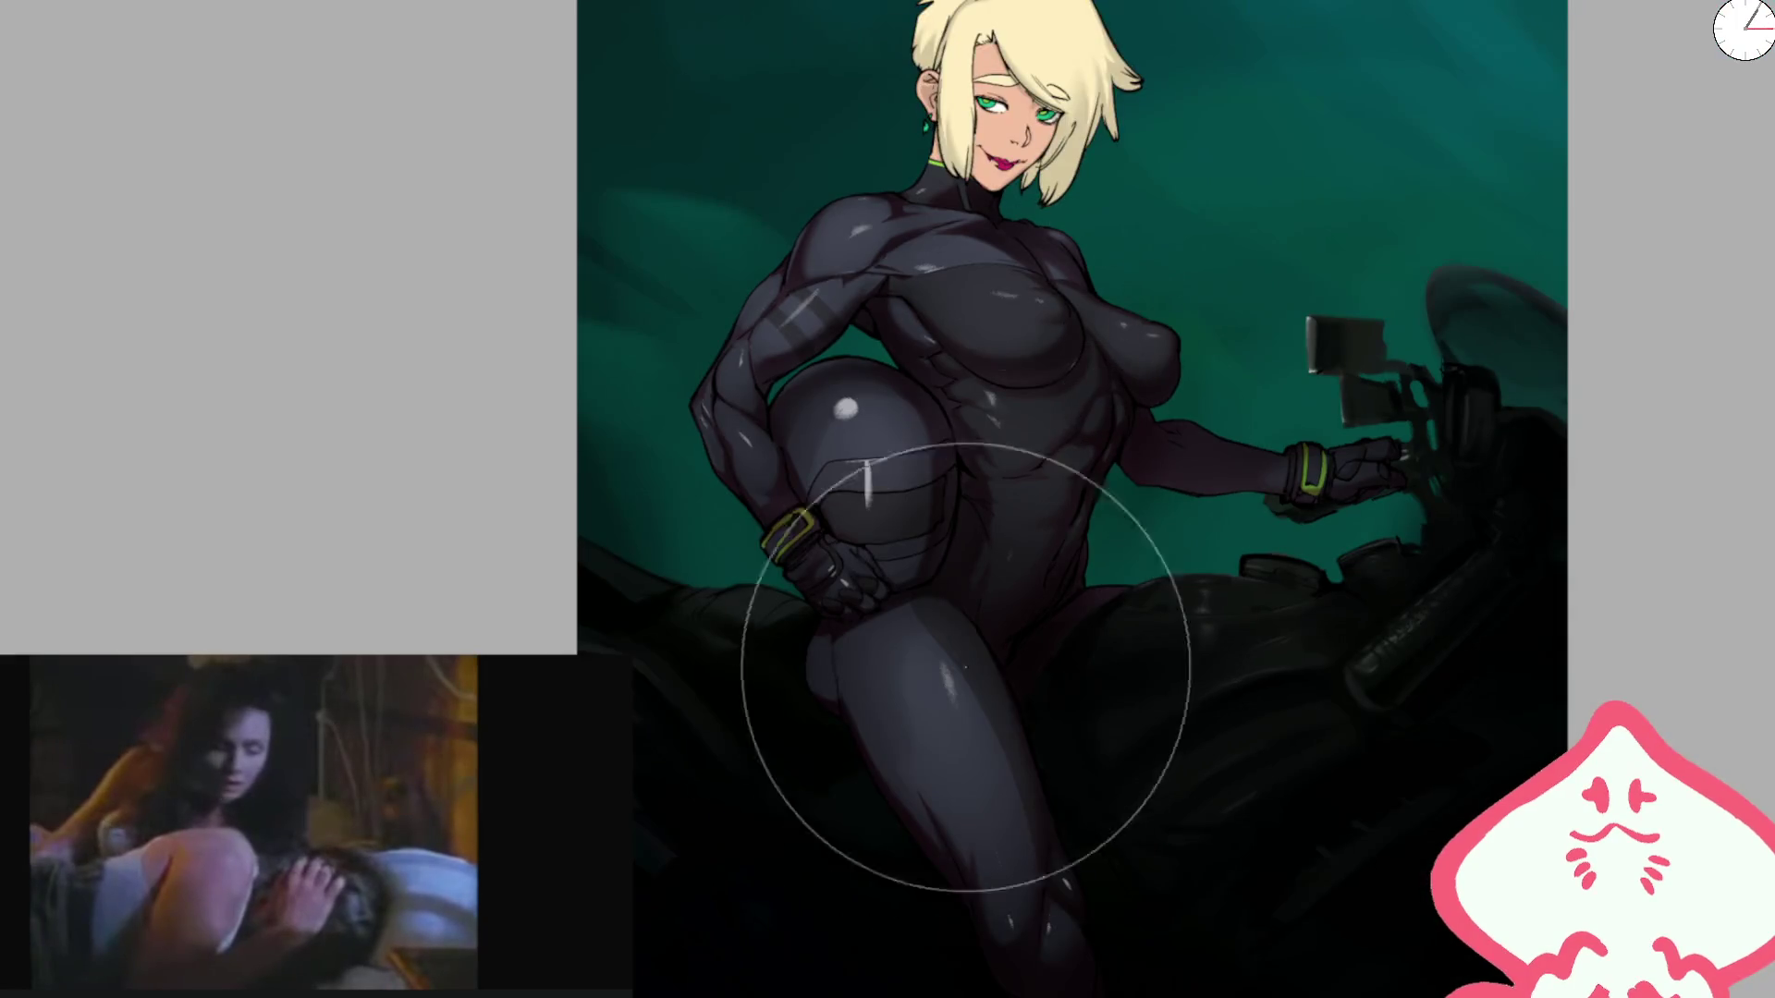
scroll(987, 166, up, 3)
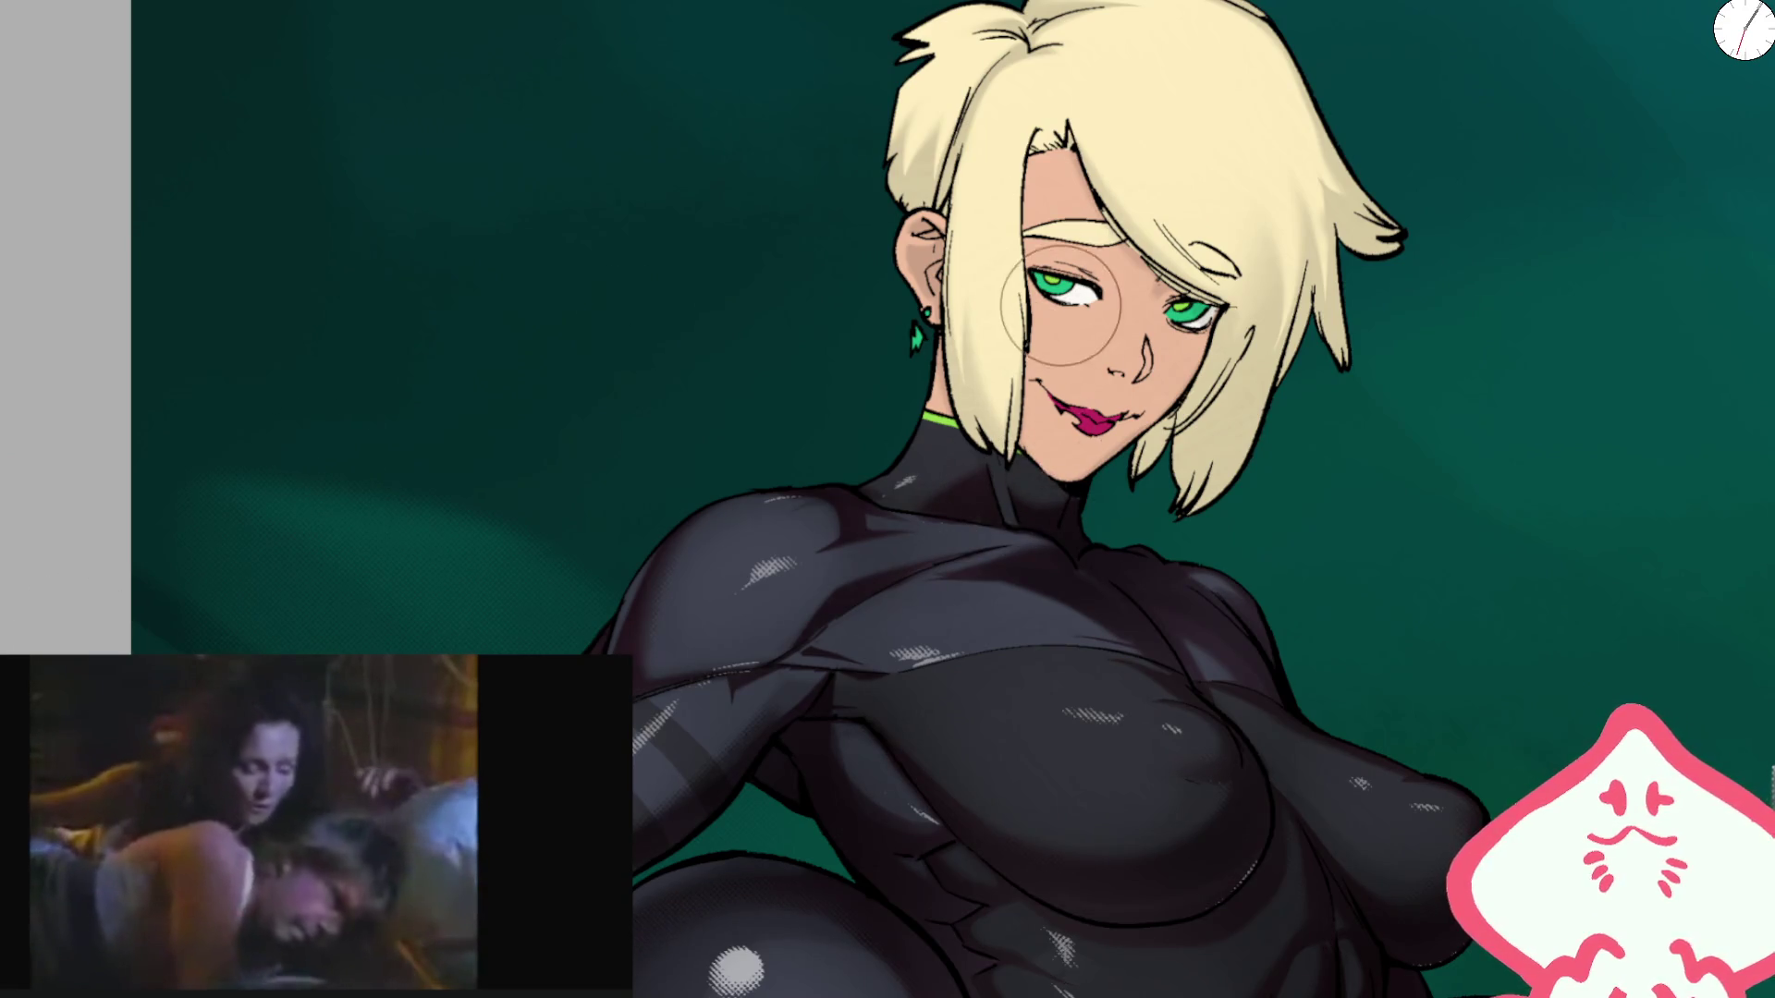
scroll(1070, 245, up, 1)
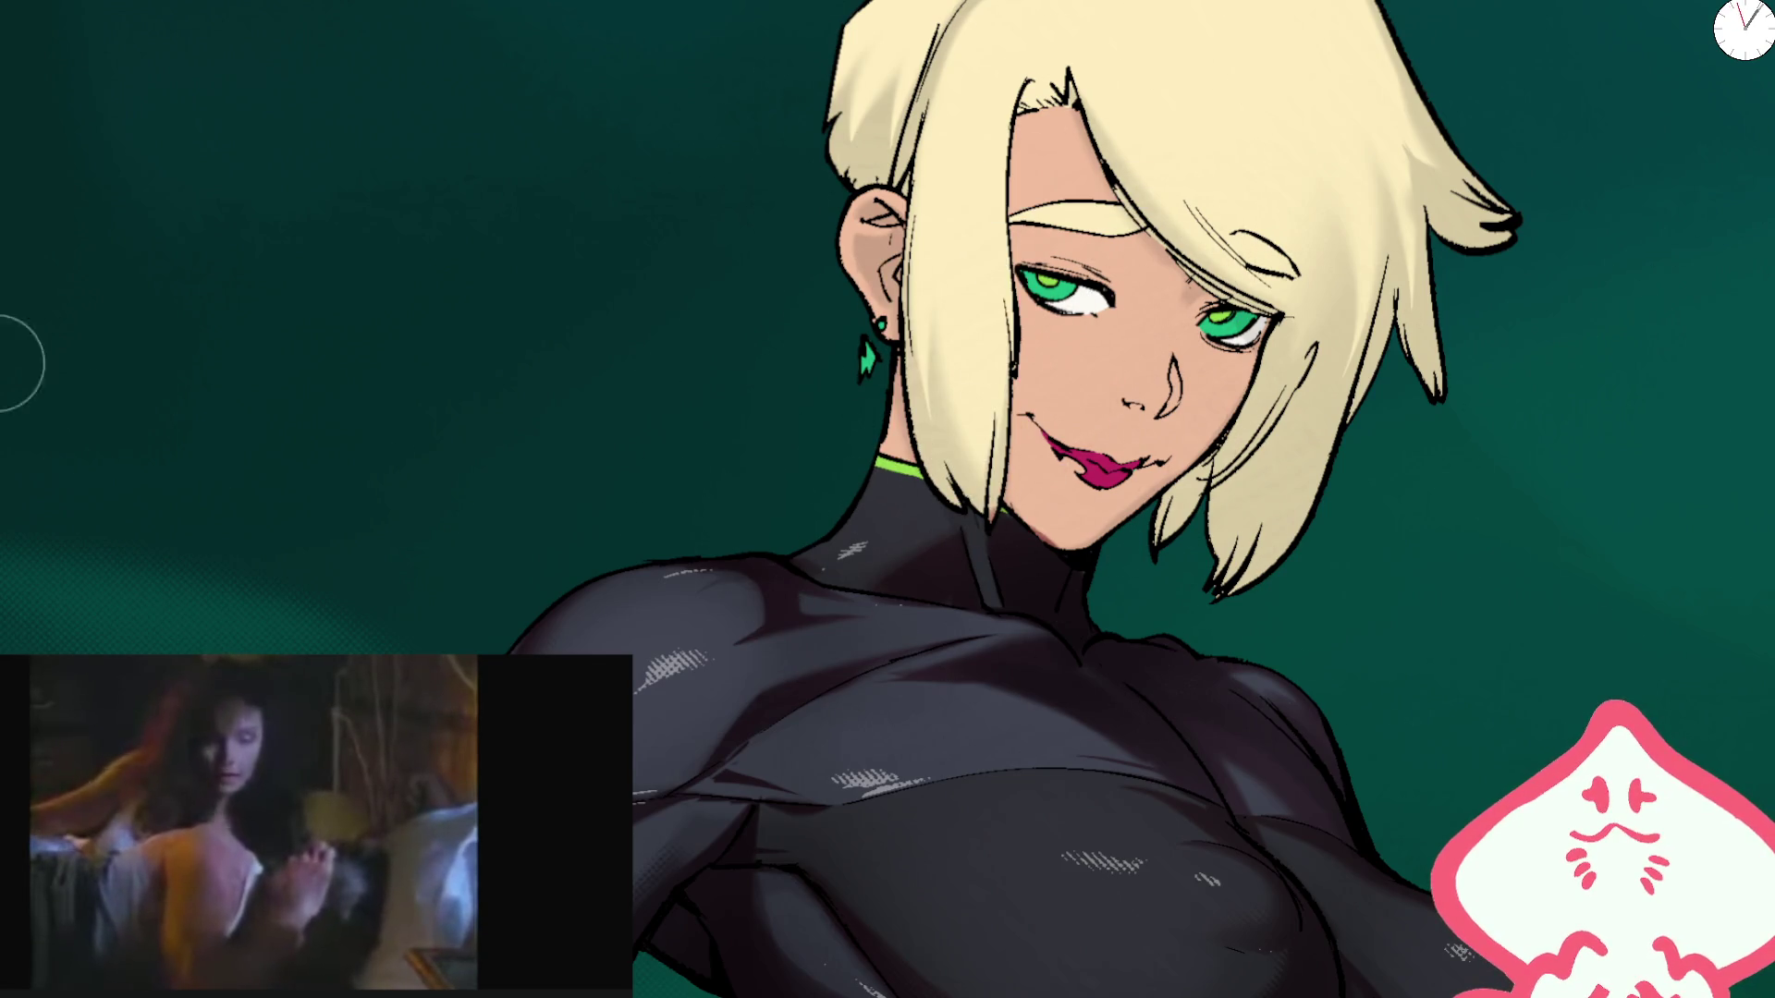
Step: Try three dark red strokes on the hair, undo each, and mirror the canvas view
drag(1011, 416, 1010, 74)
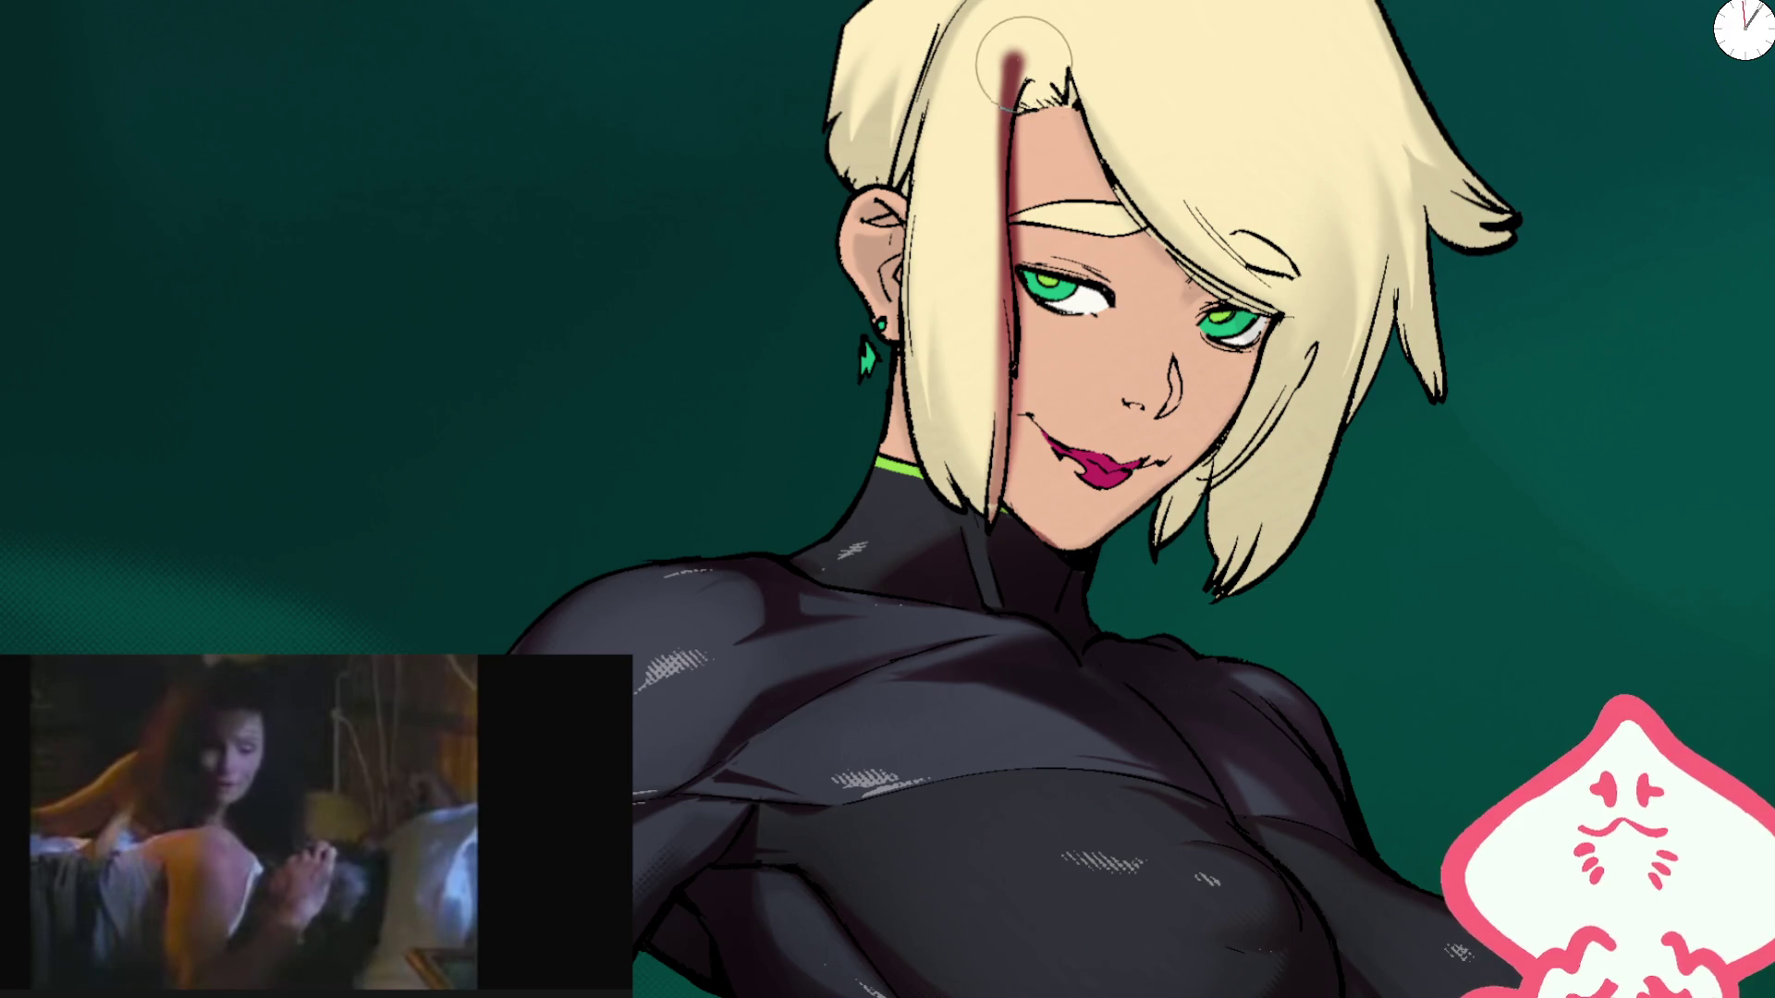
key(ctrl+z)
key(m)
mouse_move(628, 555)
mouse_down()
mouse_move(515, 395)
mouse_move(515, 428)
mouse_move(689, 550)
mouse_up()
key(ctrl+z)
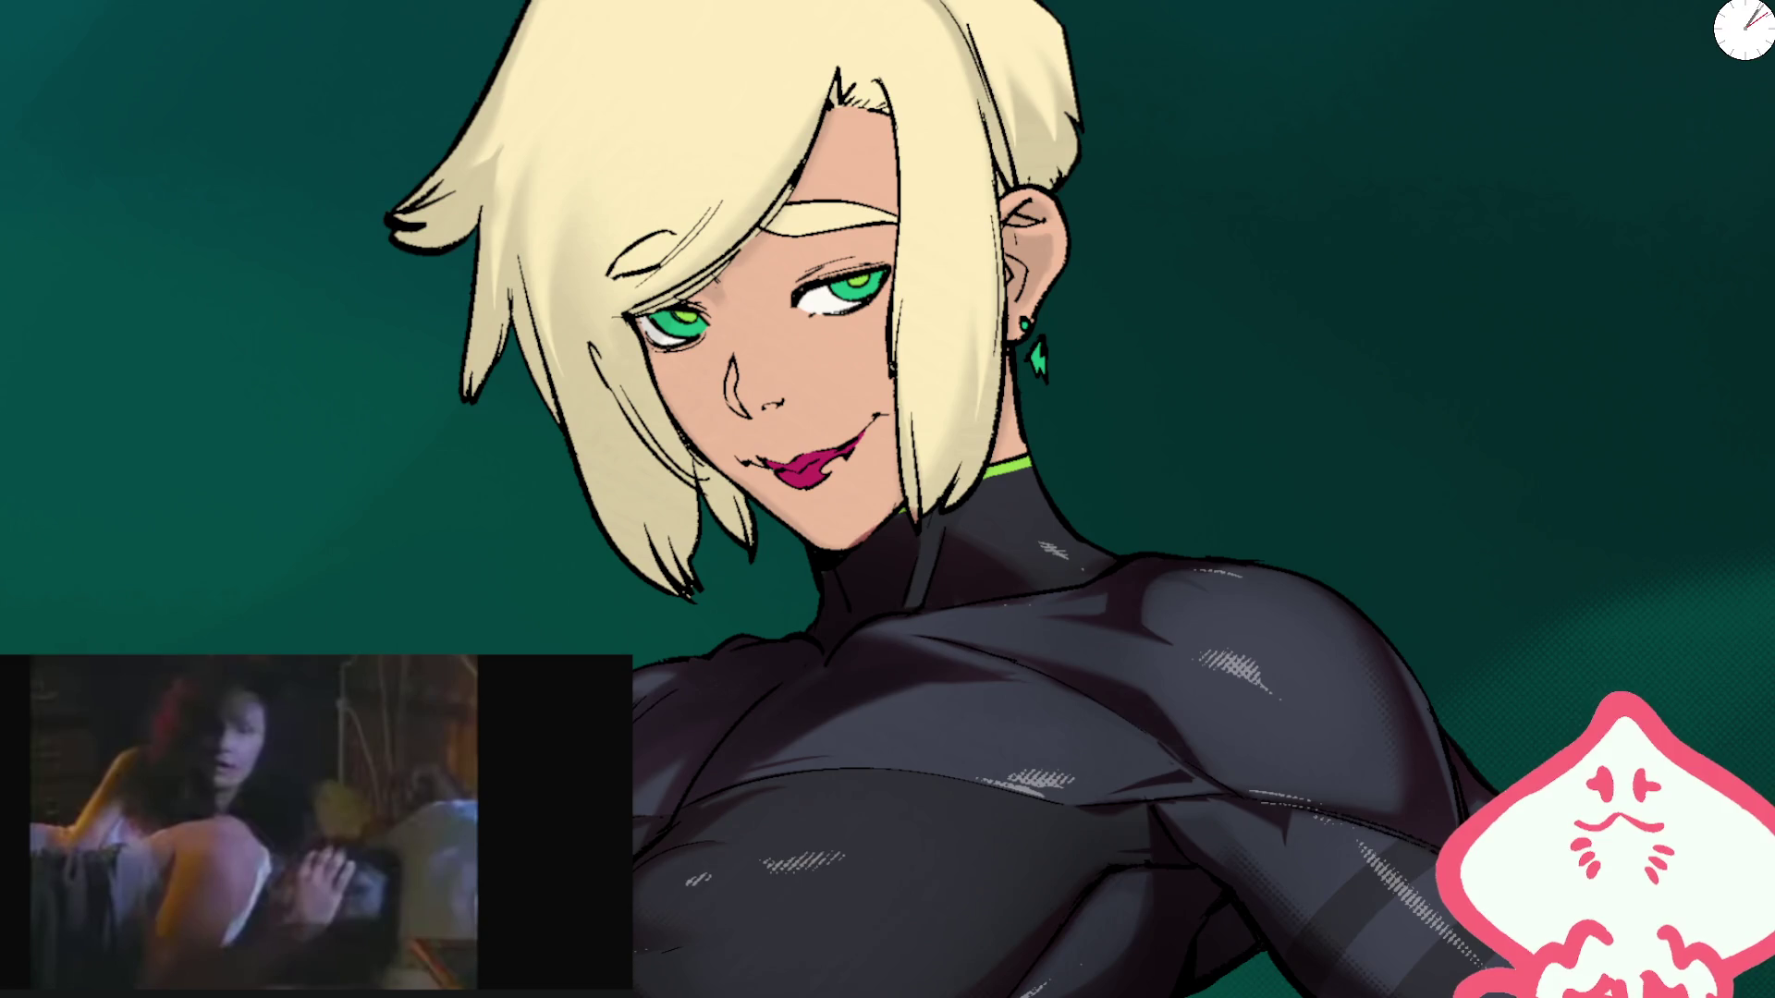
drag(582, 37, 541, 661)
key(ctrl+z)
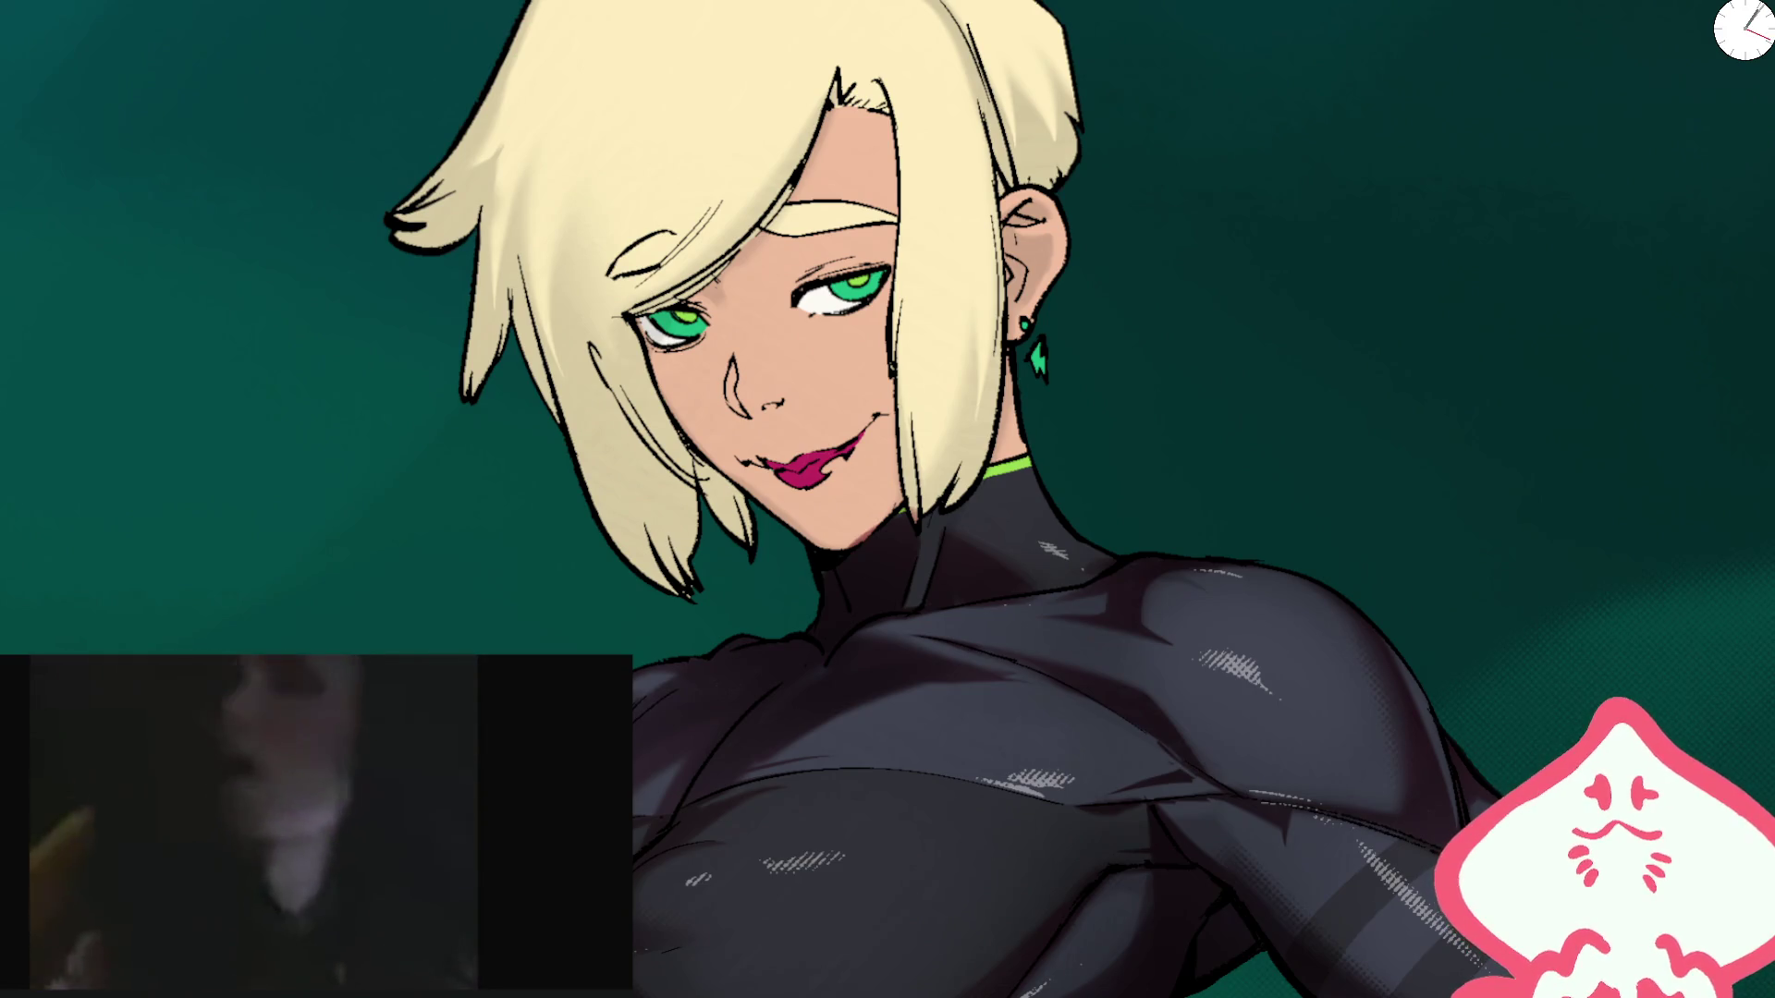
scroll(615, 171, up, 5)
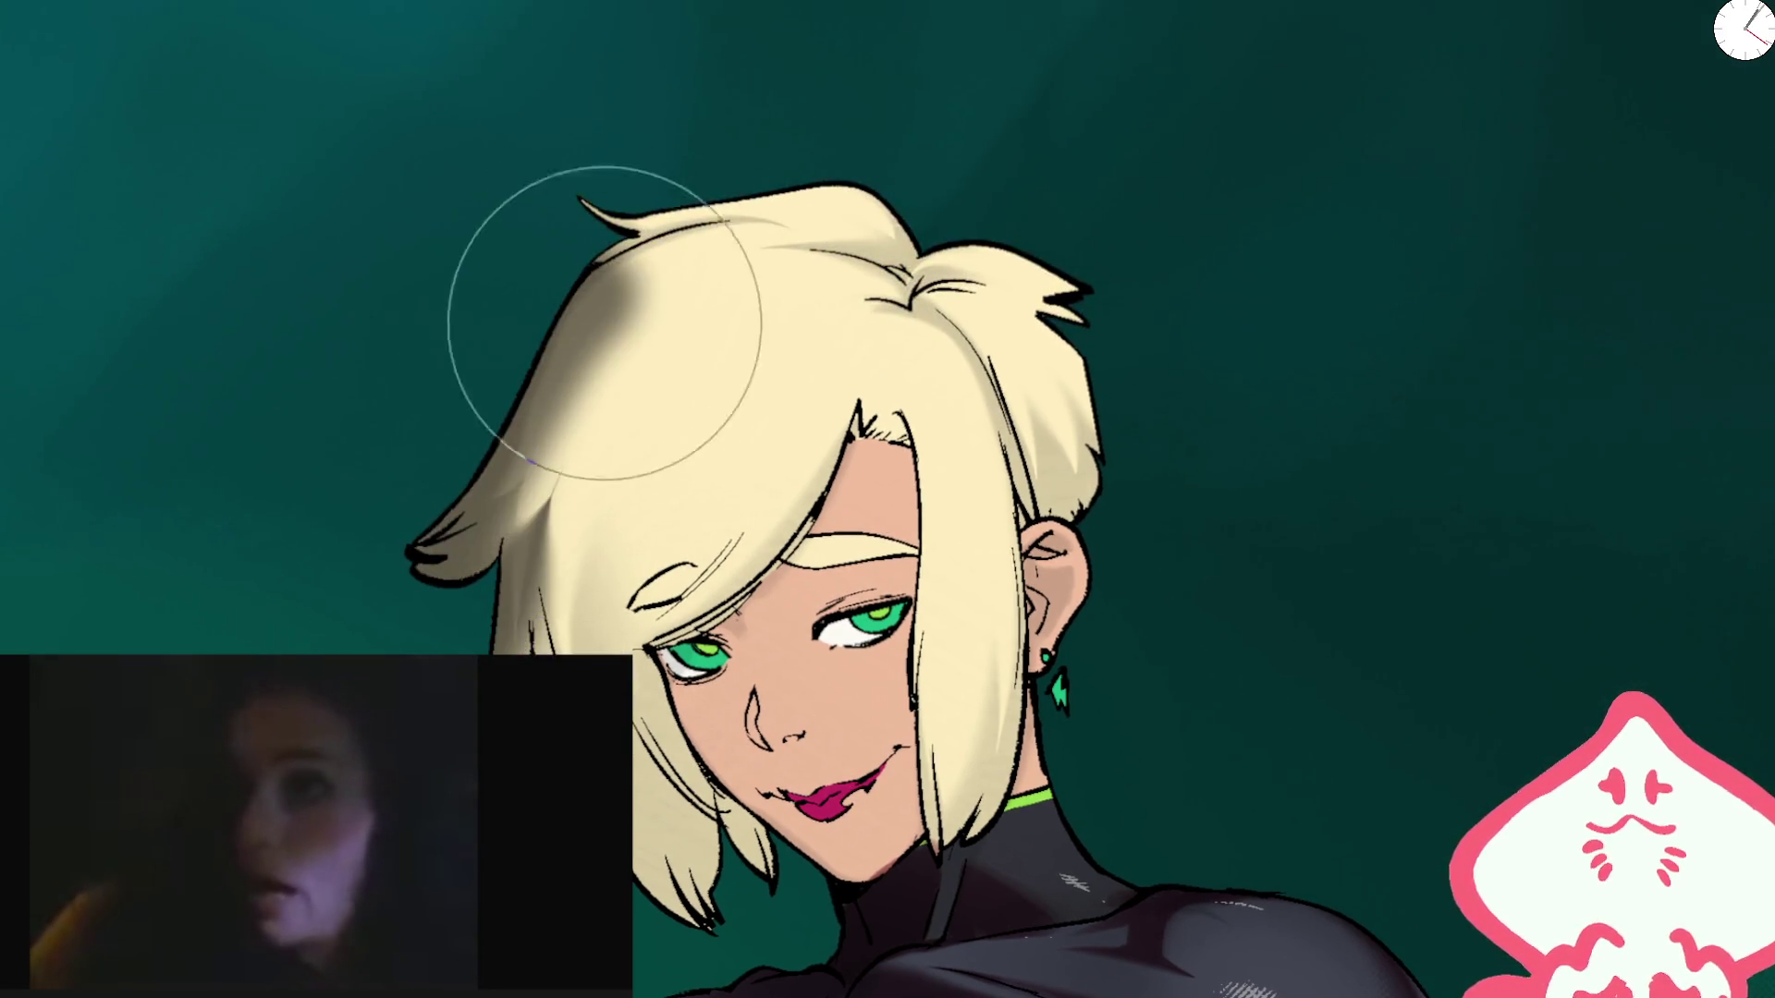
Step: Test three grey and dark shading strokes on the hair, undoing each
drag(555, 397, 555, 518)
key(ctrl+z)
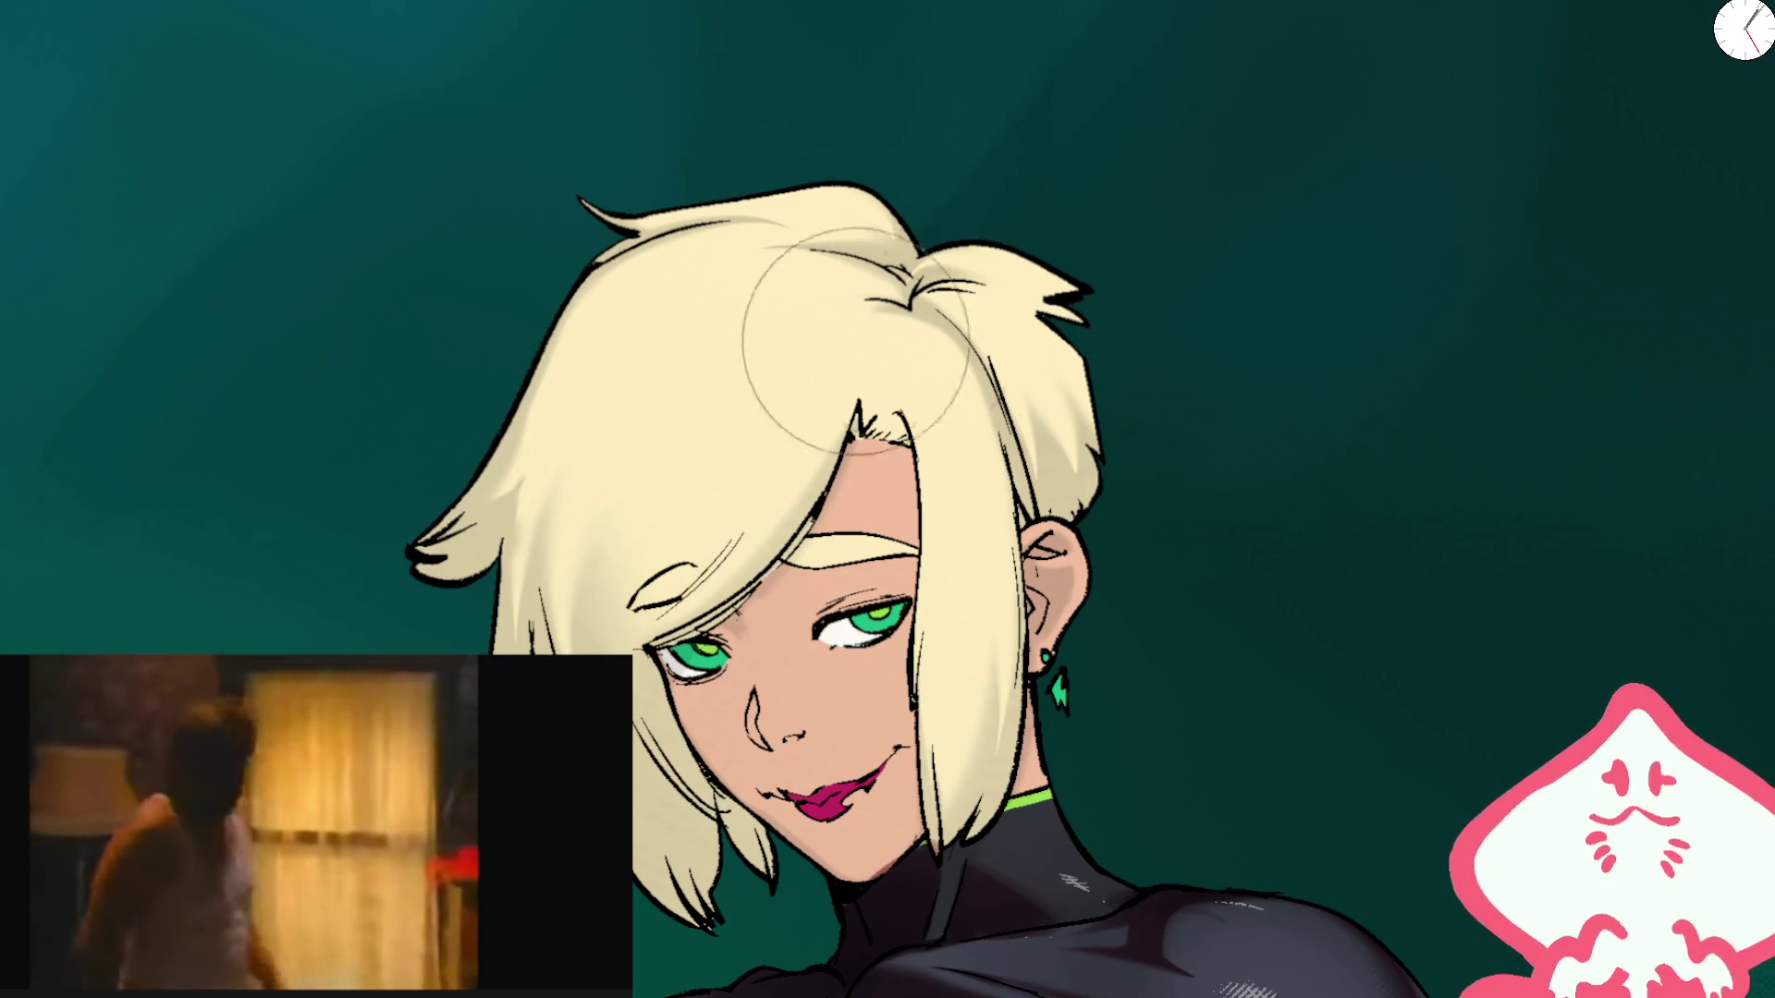
drag(855, 342, 721, 545)
key(ctrl+z)
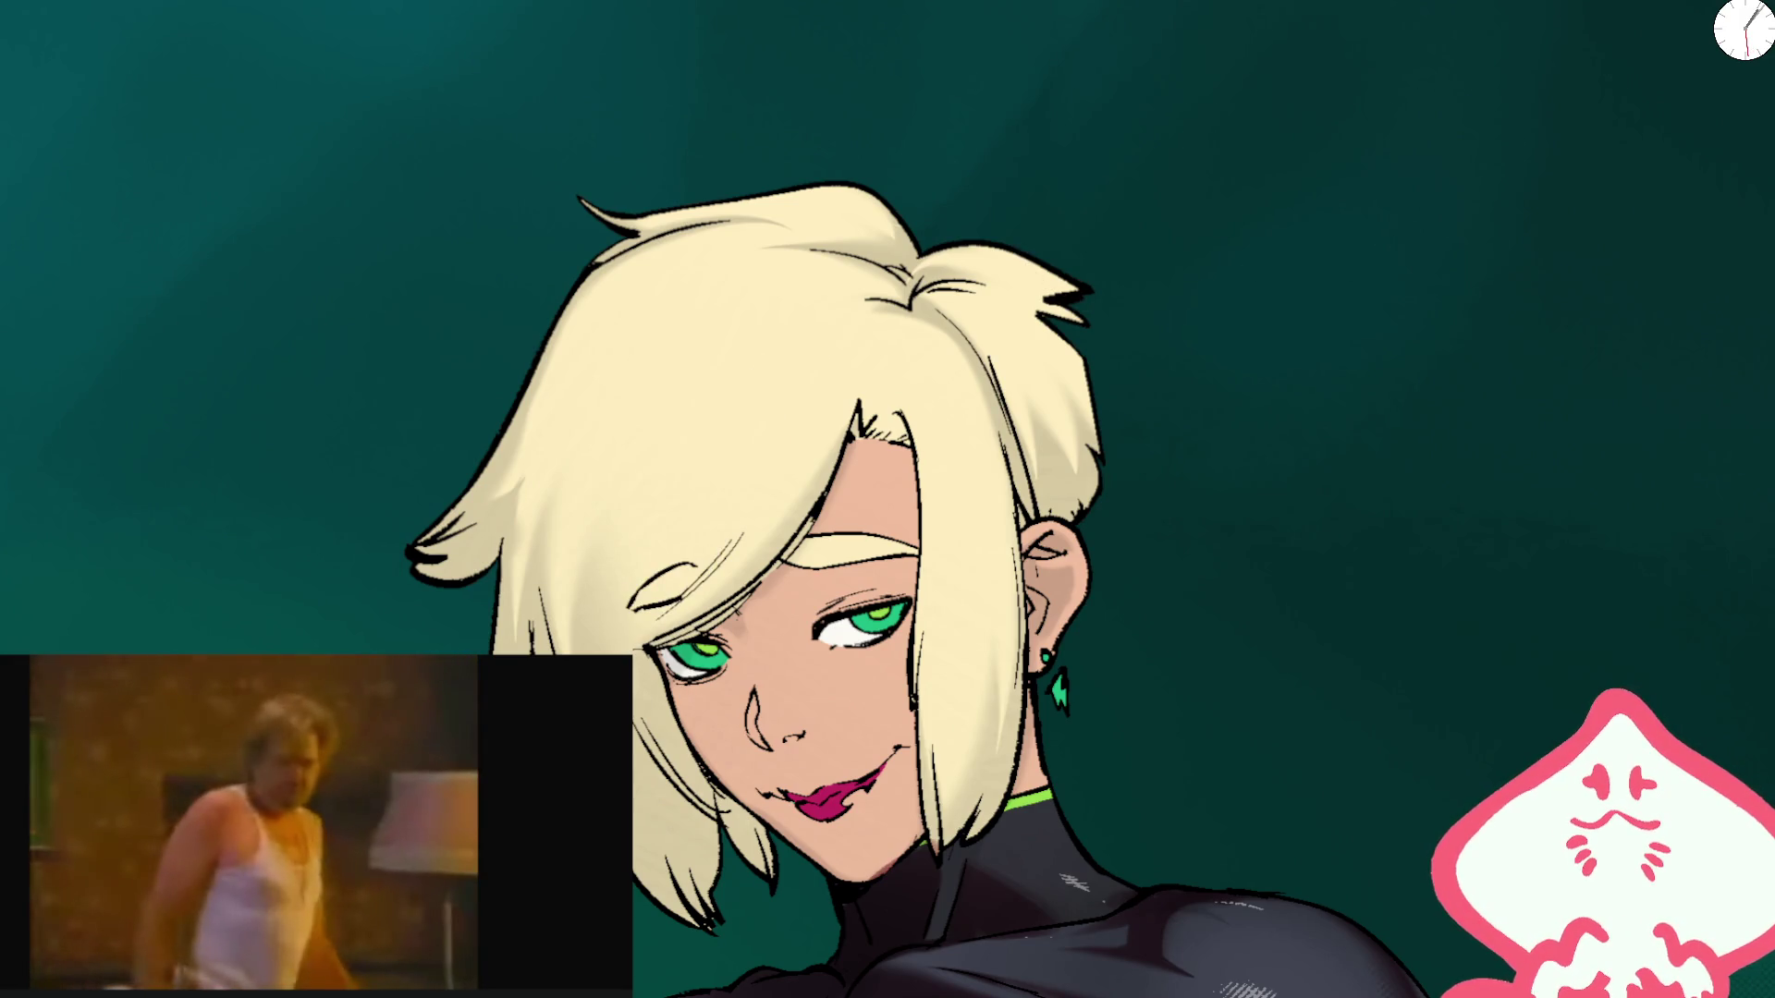
mouse_move(638, 282)
mouse_down()
mouse_move(569, 499)
mouse_move(665, 832)
mouse_move(712, 915)
mouse_move(656, 703)
mouse_move(772, 866)
mouse_up()
key(ctrl+z)
Step: Paint a near-black shadow band over the hair's outer side and crown, mirroring the view
drag(606, 600, 722, 814)
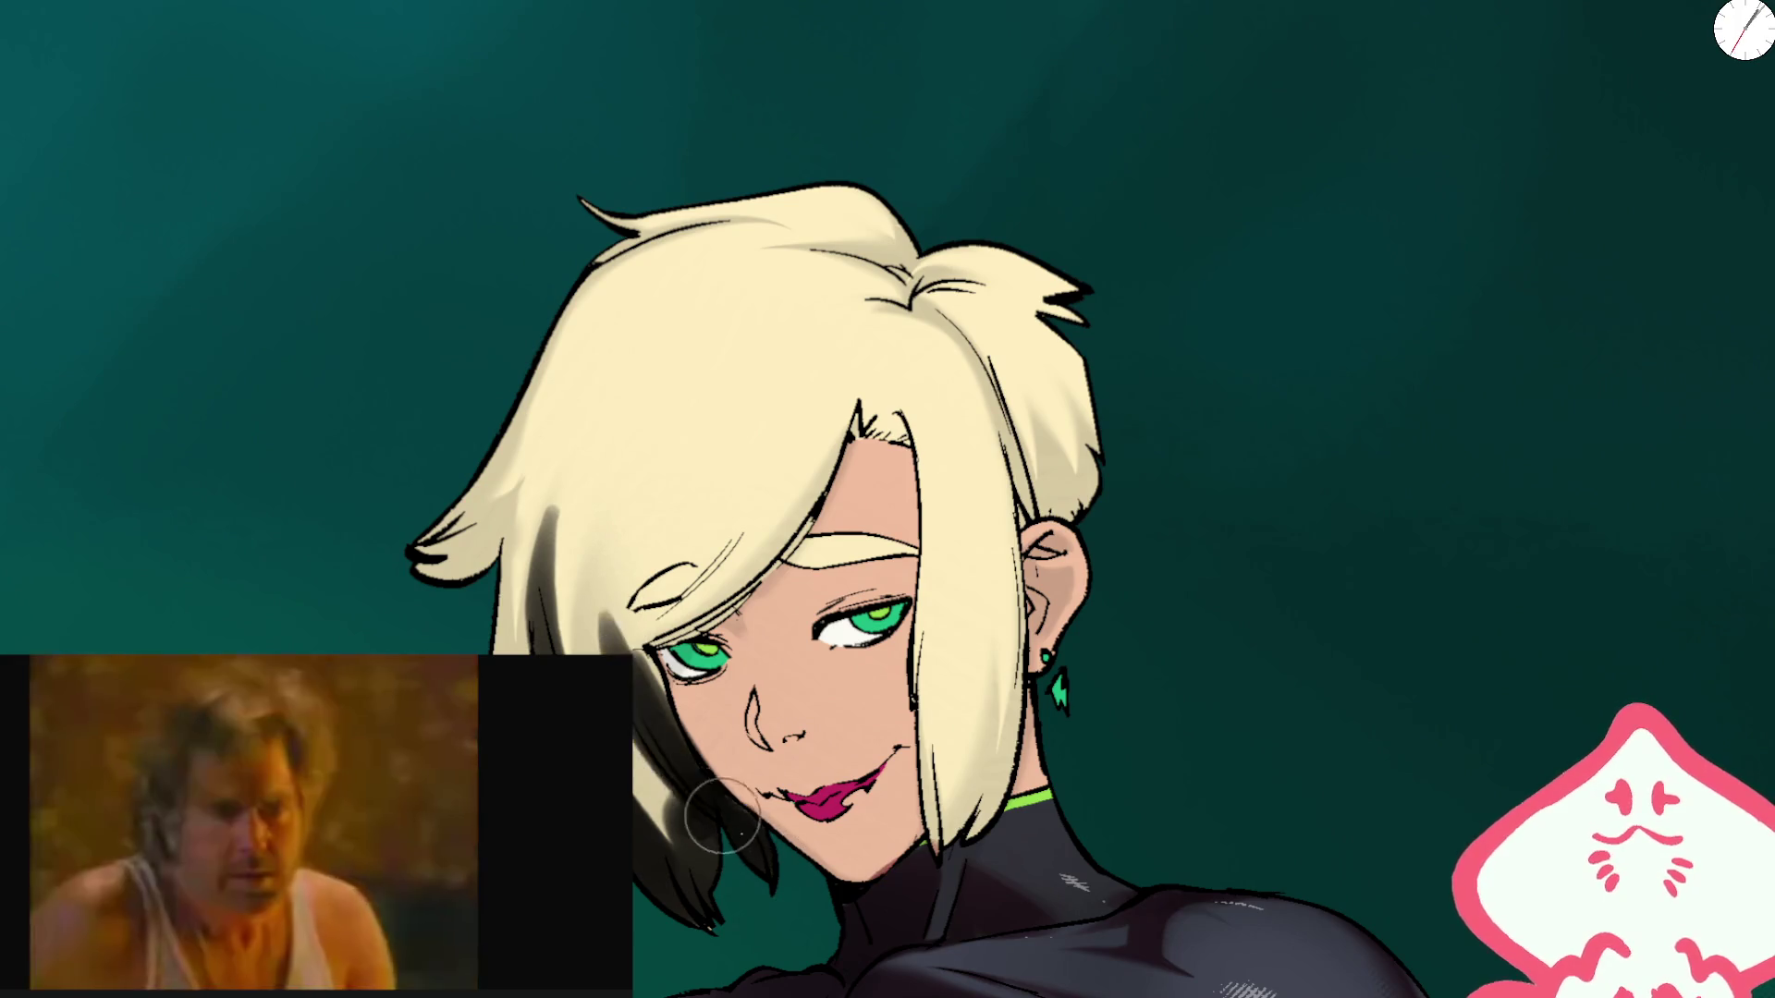
mouse_move(482, 475)
mouse_down()
mouse_move(463, 475)
mouse_move(646, 246)
mouse_up()
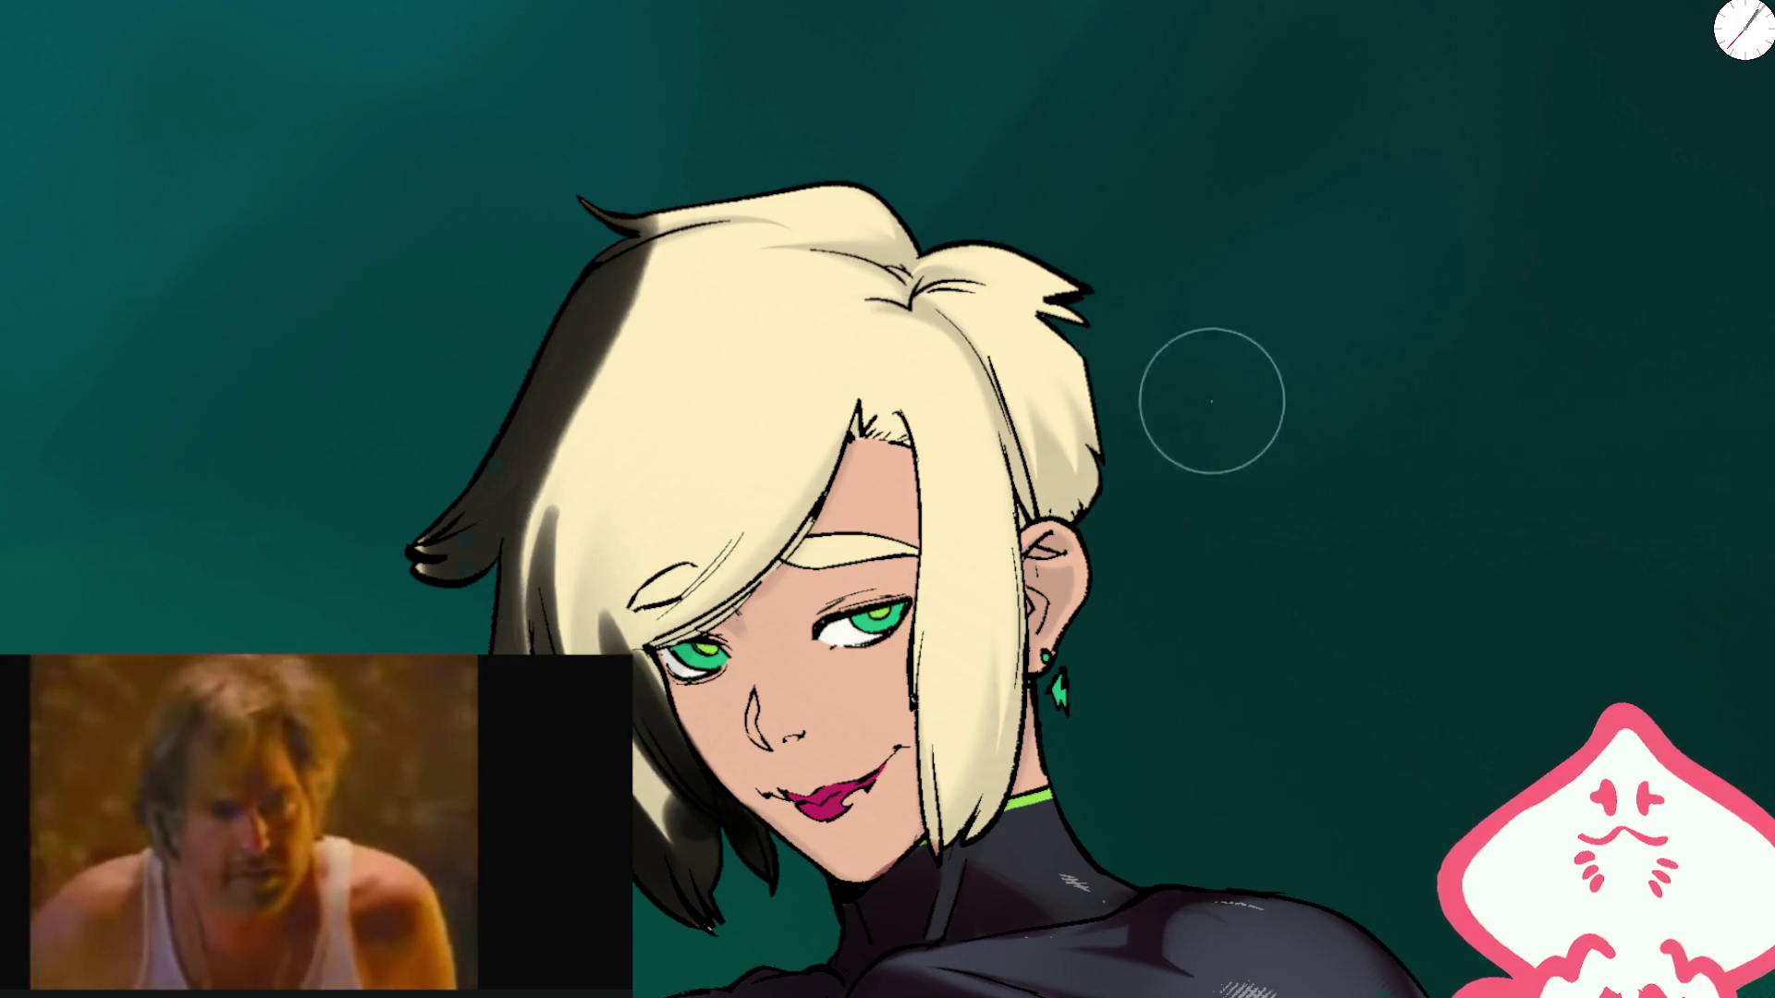
key(h)
mouse_move(1310, 468)
mouse_down()
mouse_move(1313, 730)
mouse_move(1327, 226)
mouse_up()
mouse_move(1078, 185)
mouse_down()
mouse_move(1022, 212)
mouse_move(1307, 357)
mouse_move(1276, 349)
mouse_move(1288, 594)
mouse_up()
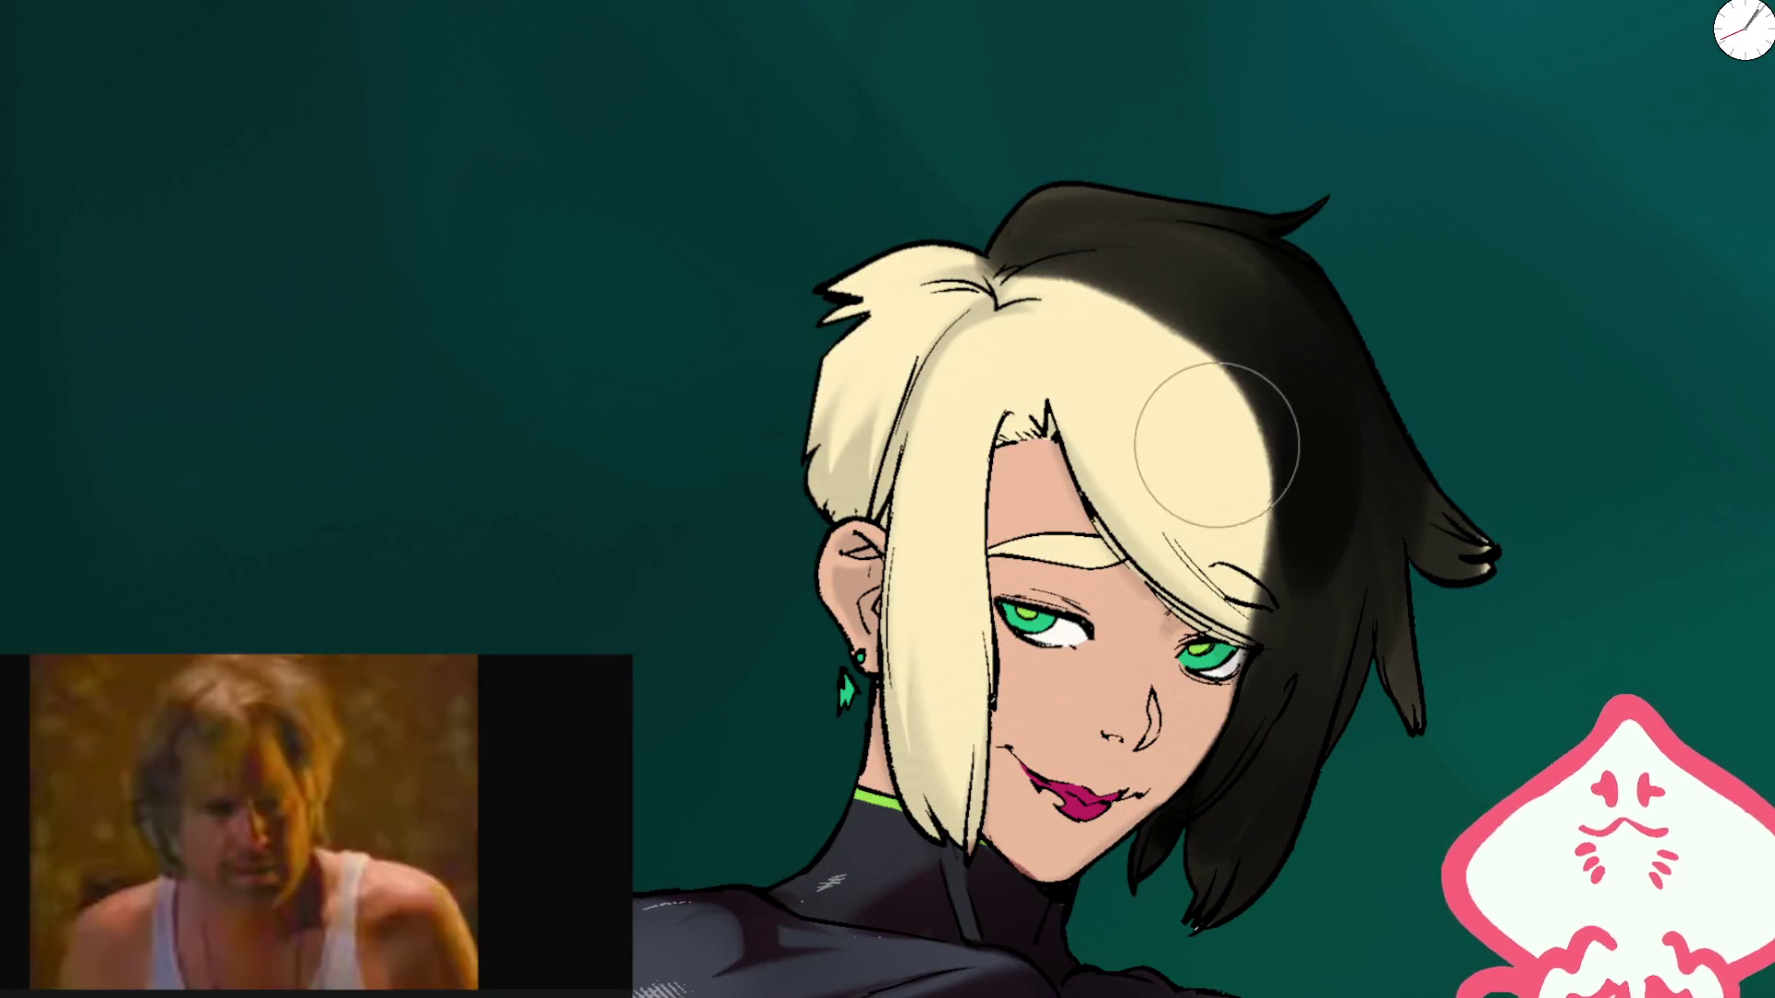
Step: Remove the dark hair shading, discard a straight-edged shadow, and softly shade the lower hair
key(Delete)
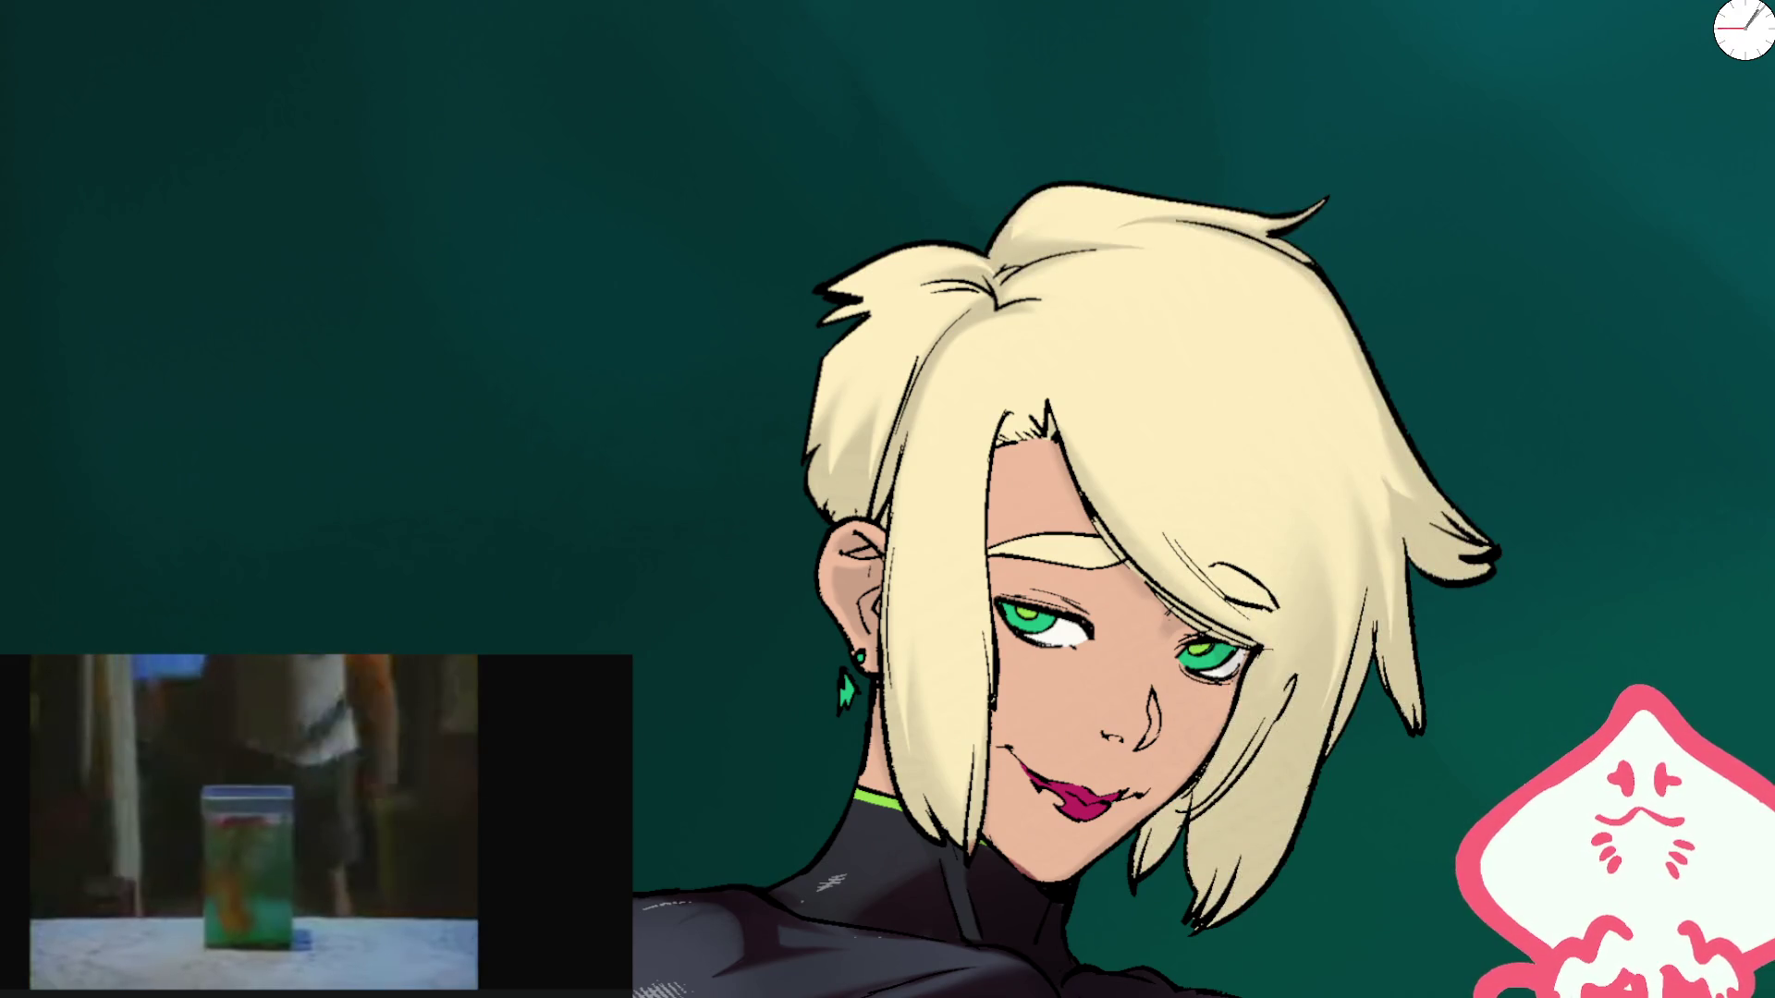
mouse_move(1375, 380)
mouse_down()
mouse_move(1446, 496)
mouse_move(1374, 720)
mouse_up()
key(Delete)
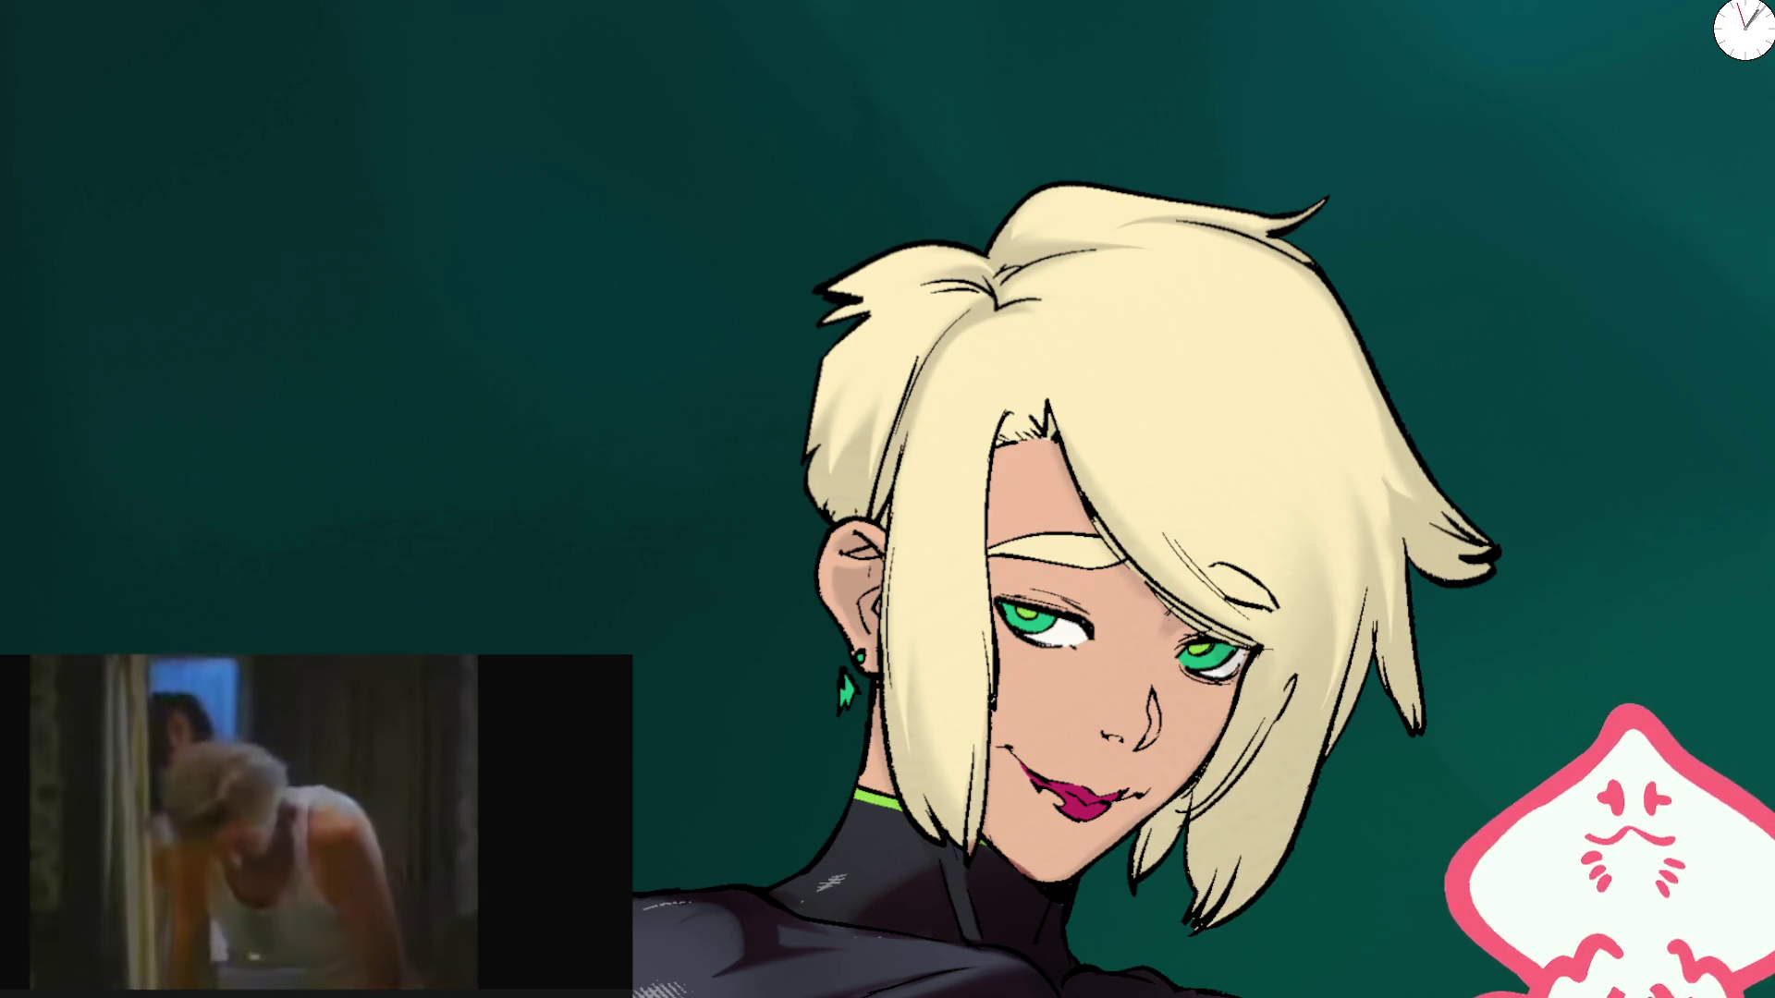
mouse_move(1340, 573)
mouse_down()
mouse_move(1201, 887)
mouse_move(1449, 412)
mouse_move(1406, 384)
mouse_move(1304, 716)
mouse_move(1291, 253)
mouse_up()
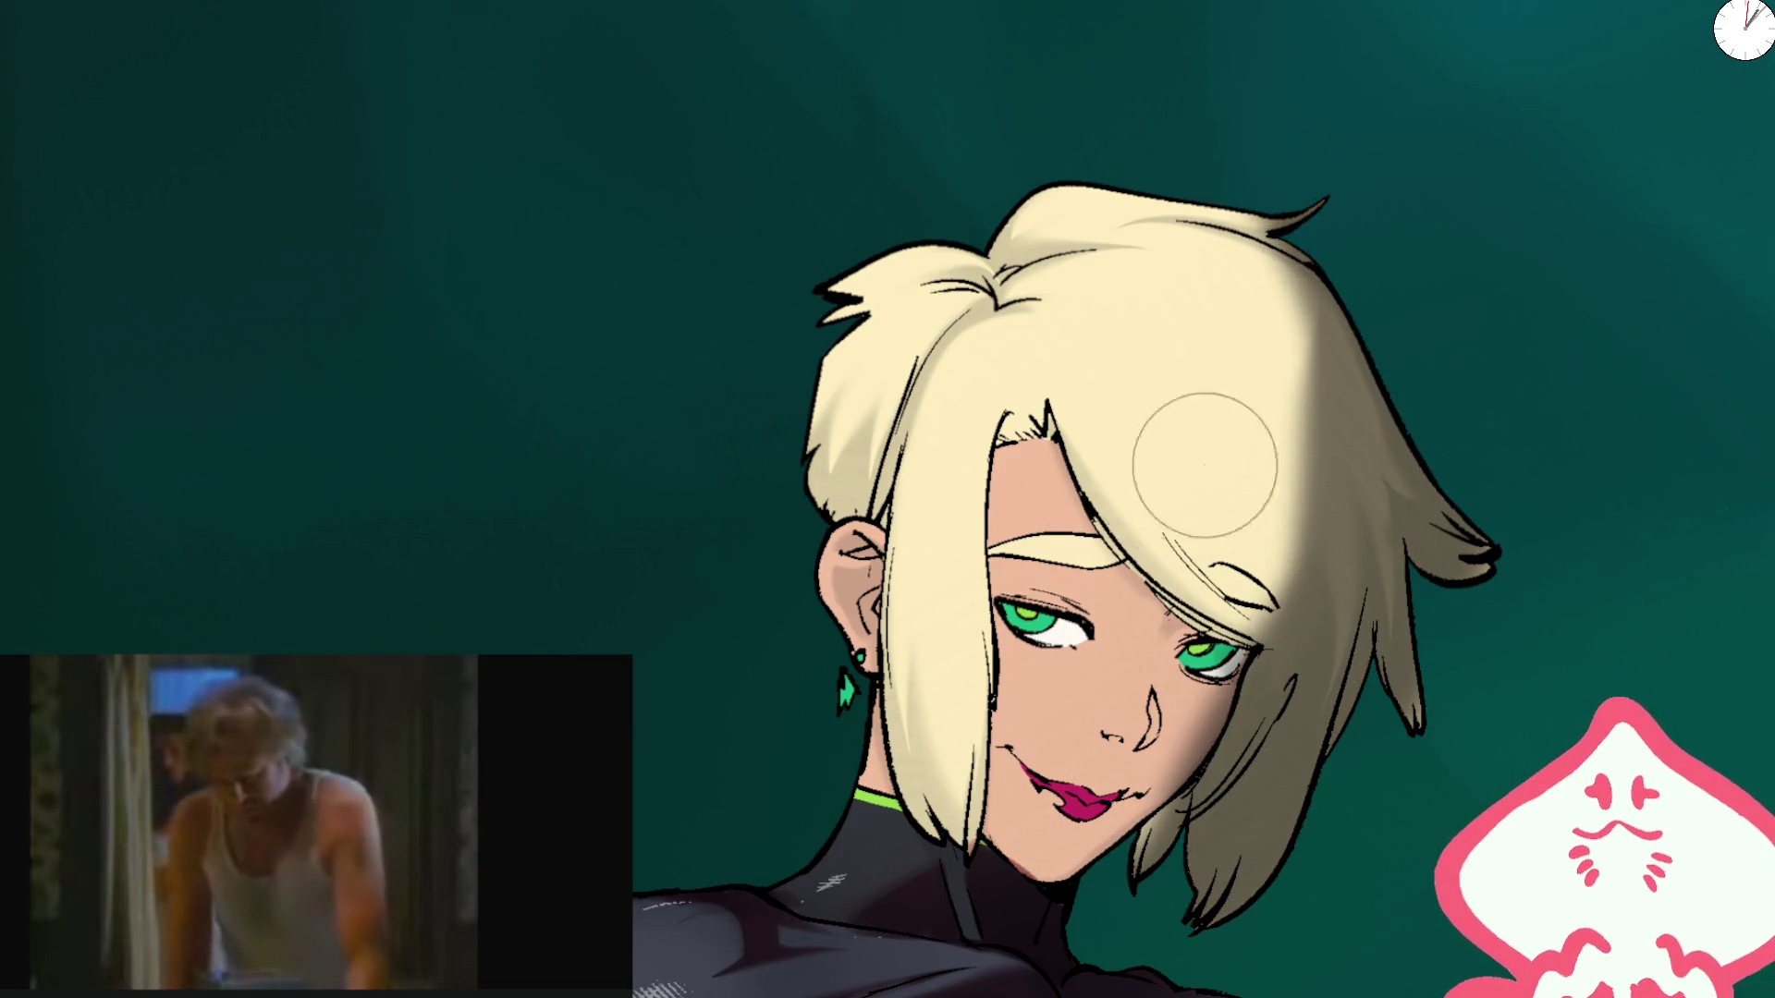
Step: Add faint shading from the eye up to the fringe in a mirrored view
key(m)
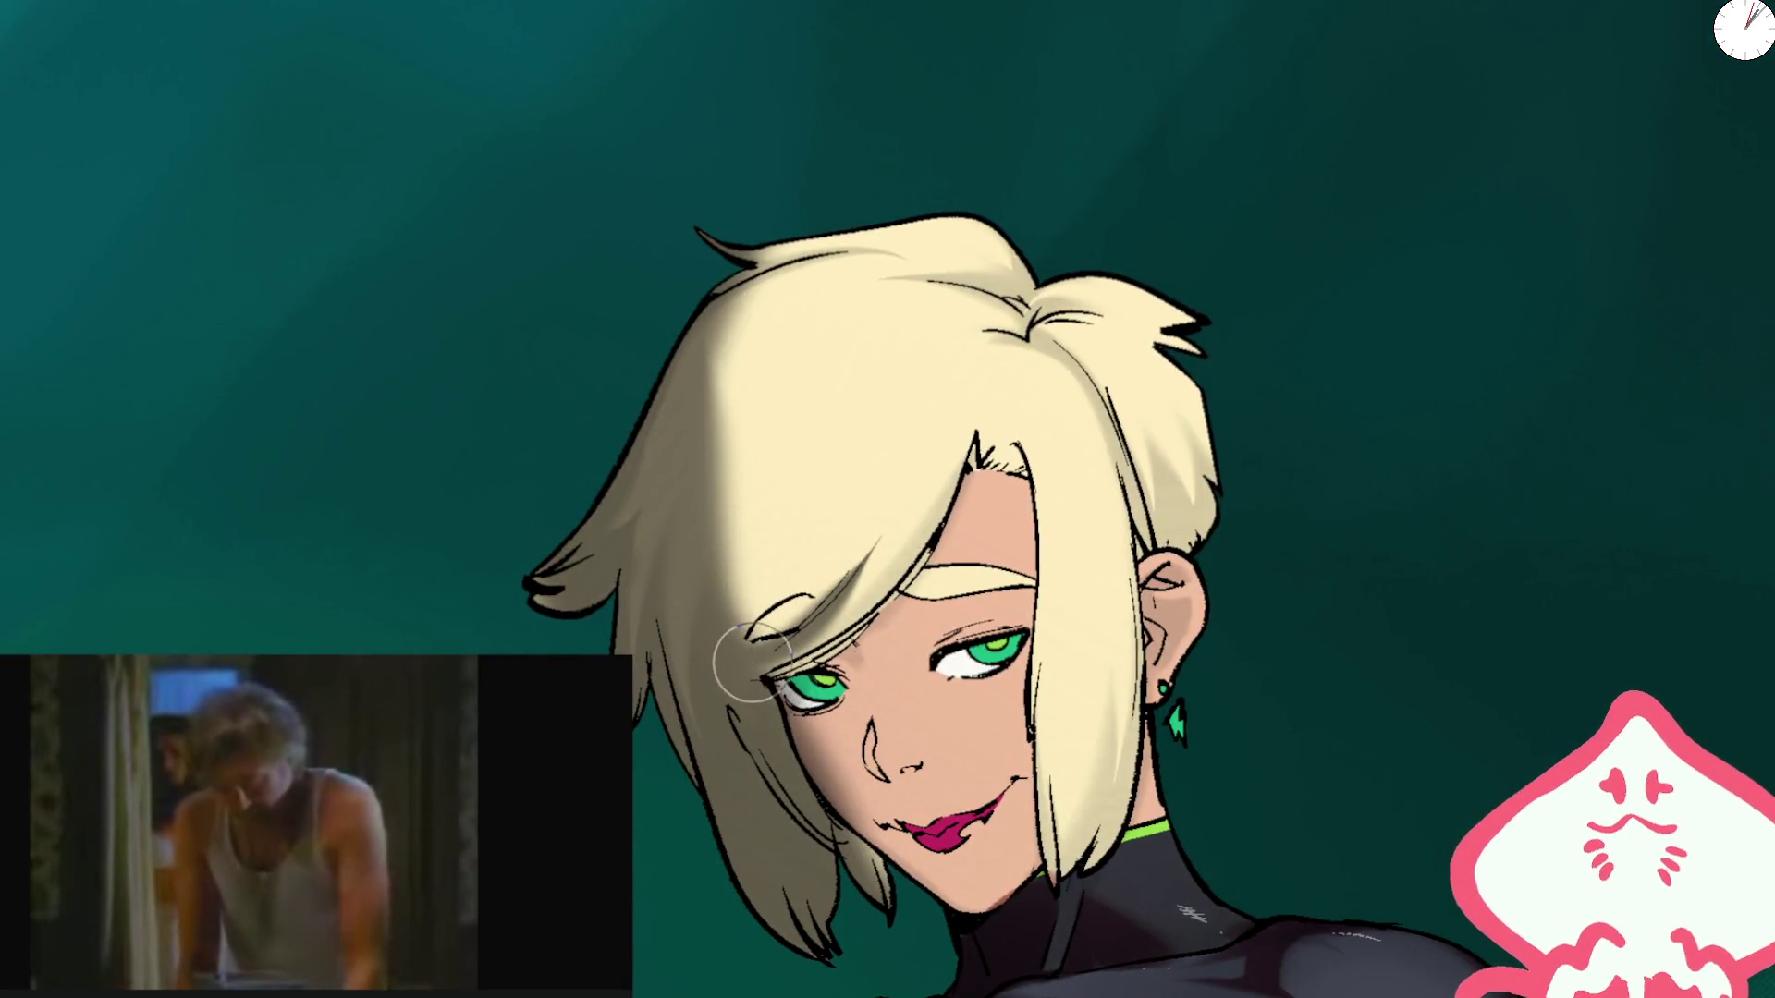
drag(753, 662, 954, 479)
key(m)
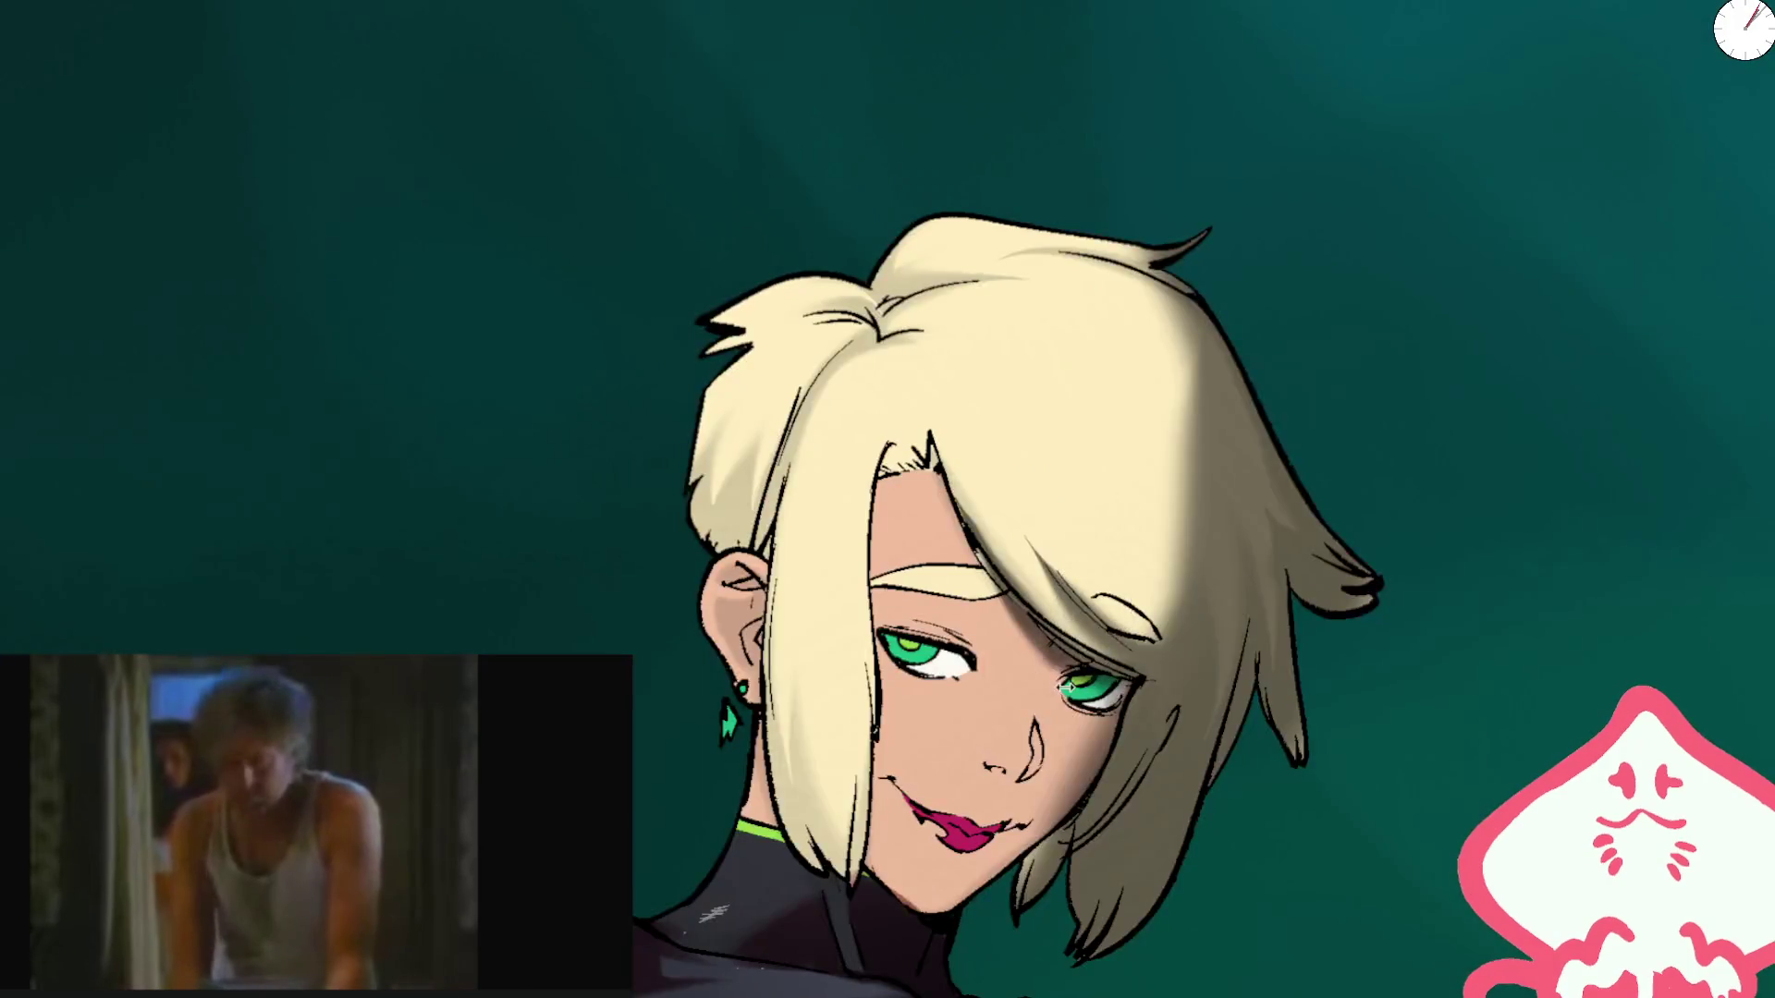
Step: Darken the eye under the hair shadow up close, then reset the view's rotation and mirroring
scroll(994, 804, up, 2)
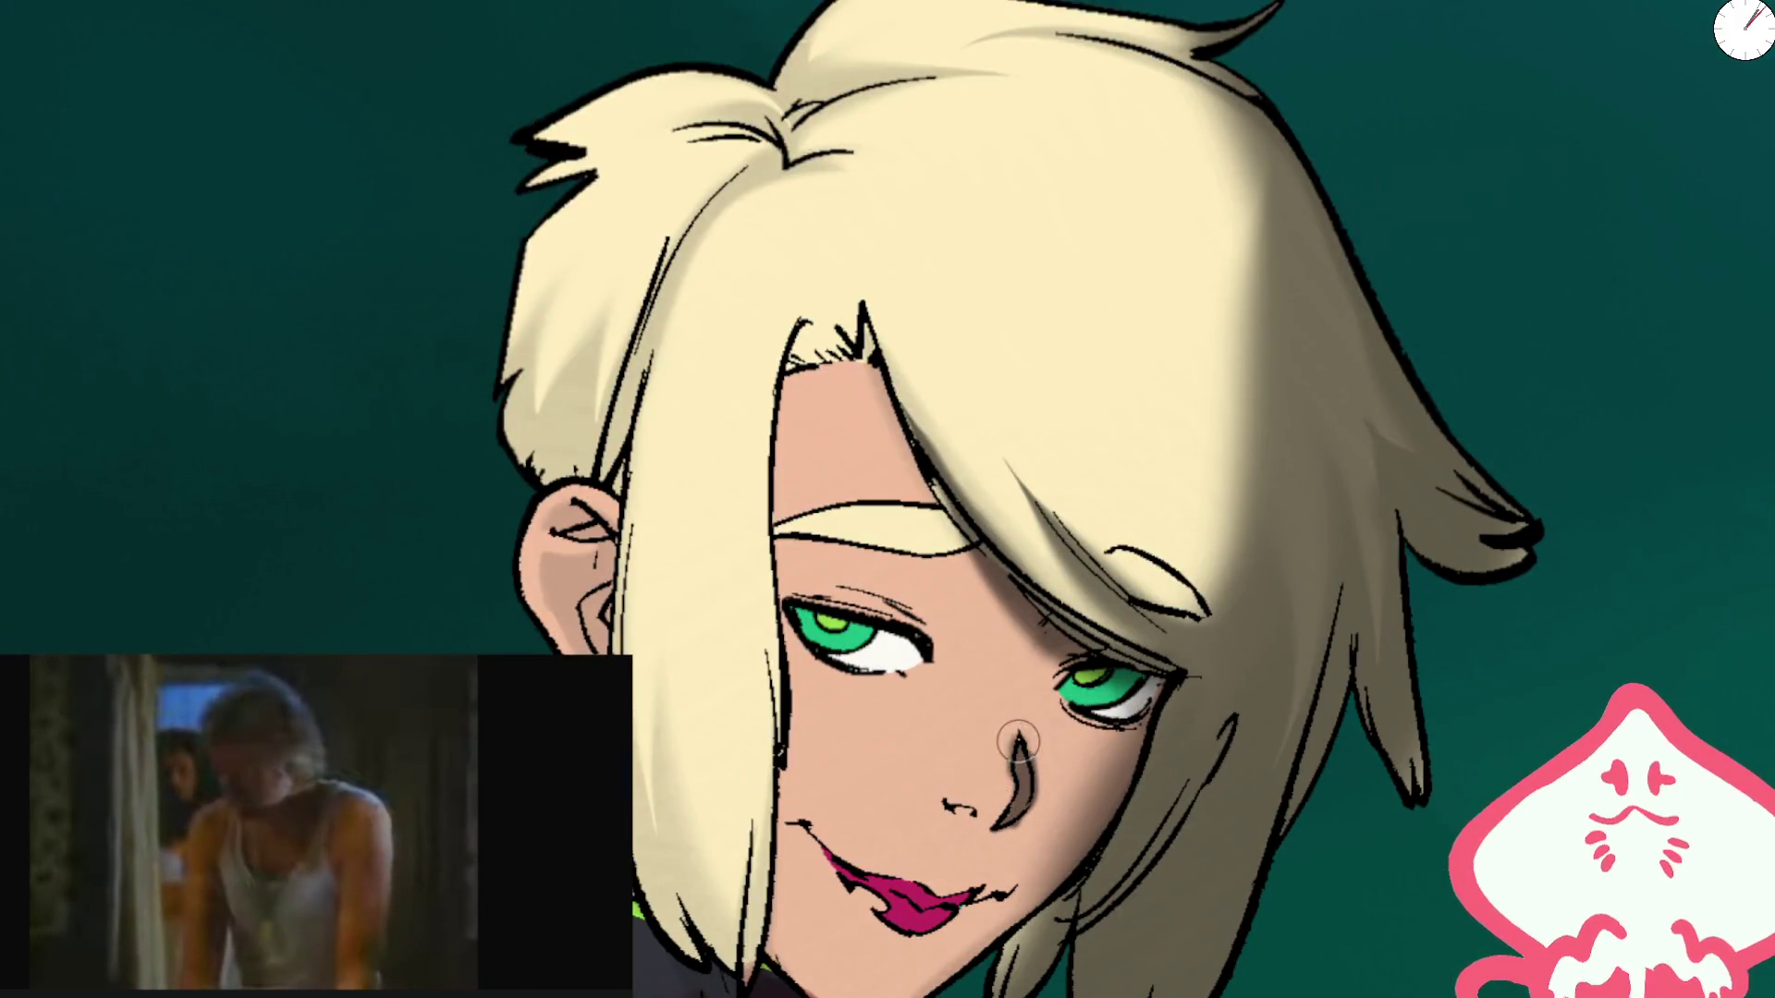
key(5)
scroll(1229, 499, up, 2)
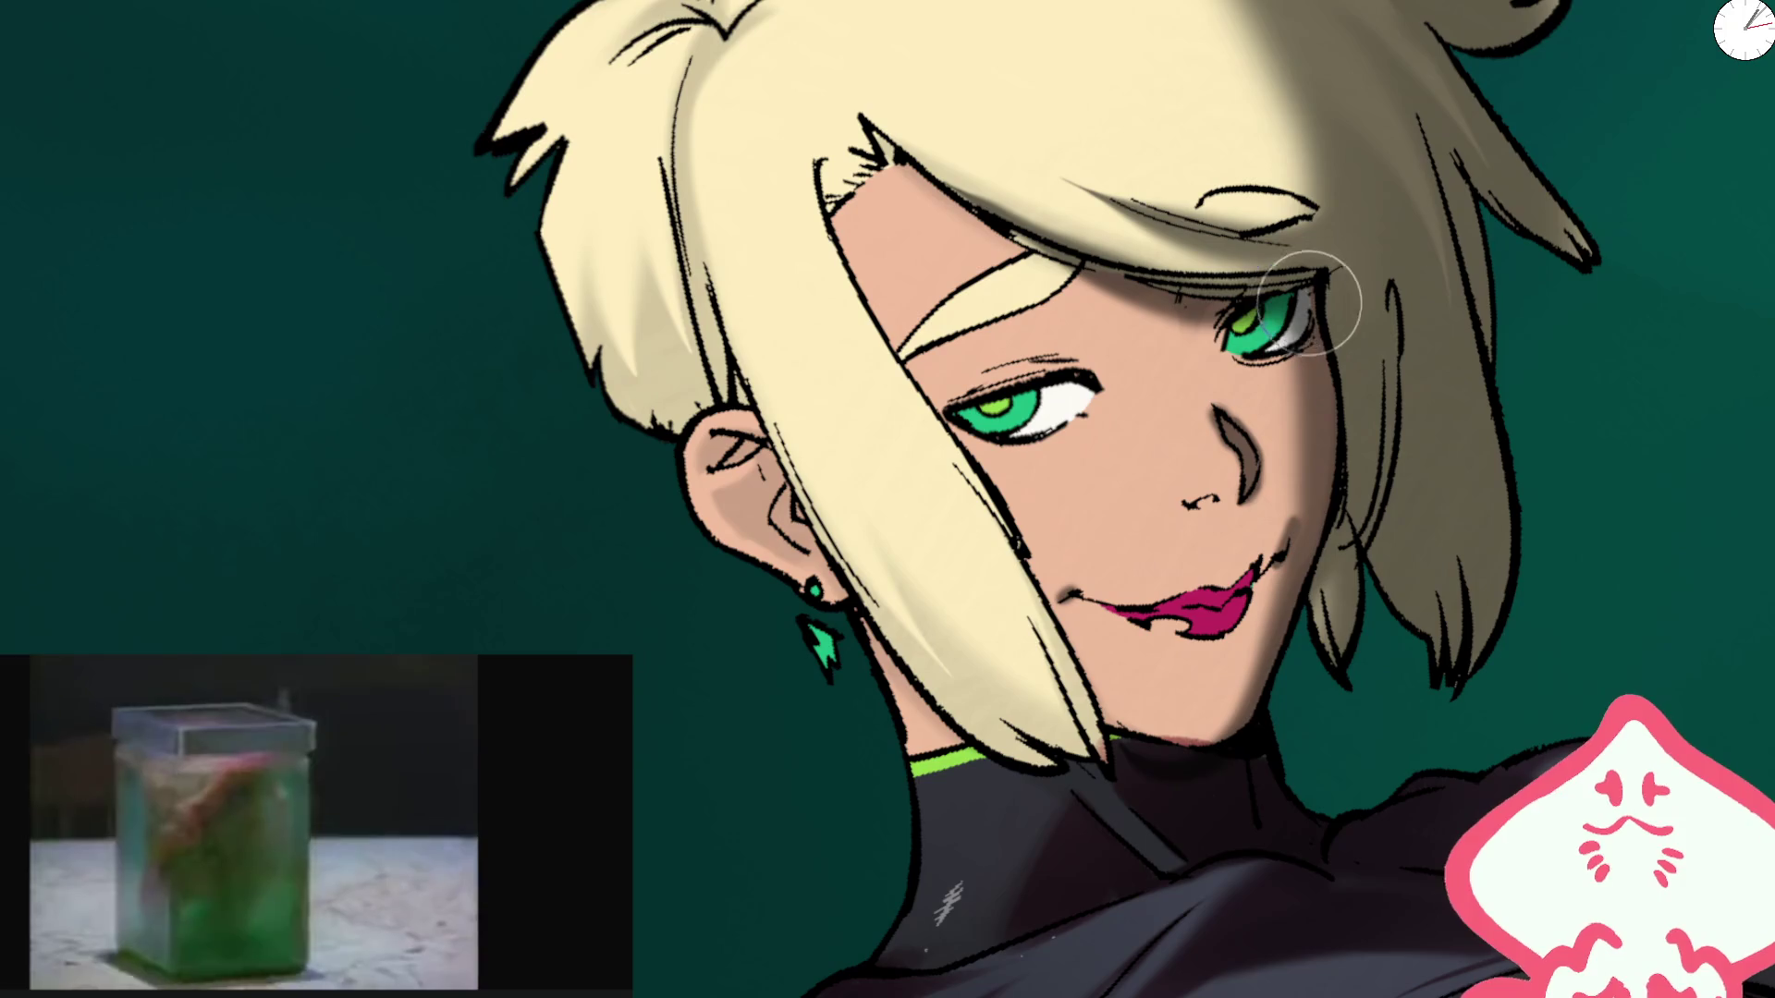
drag(1268, 317, 1262, 328)
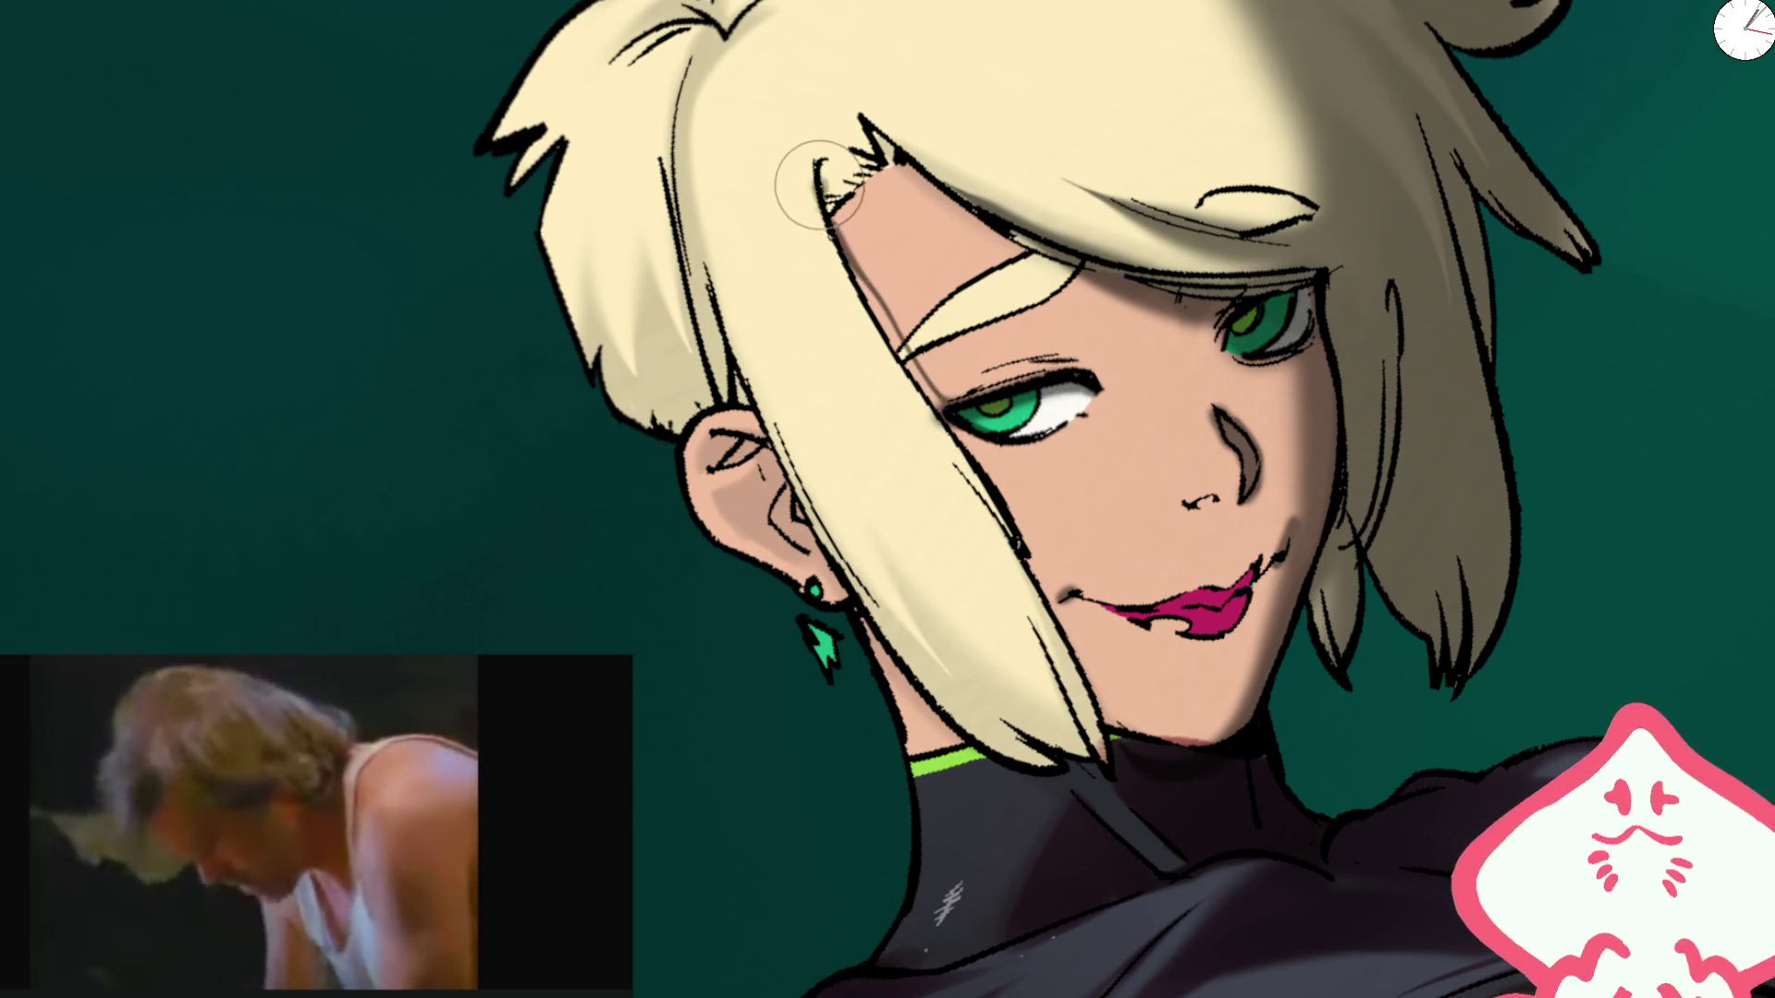
key(ctrl+0)
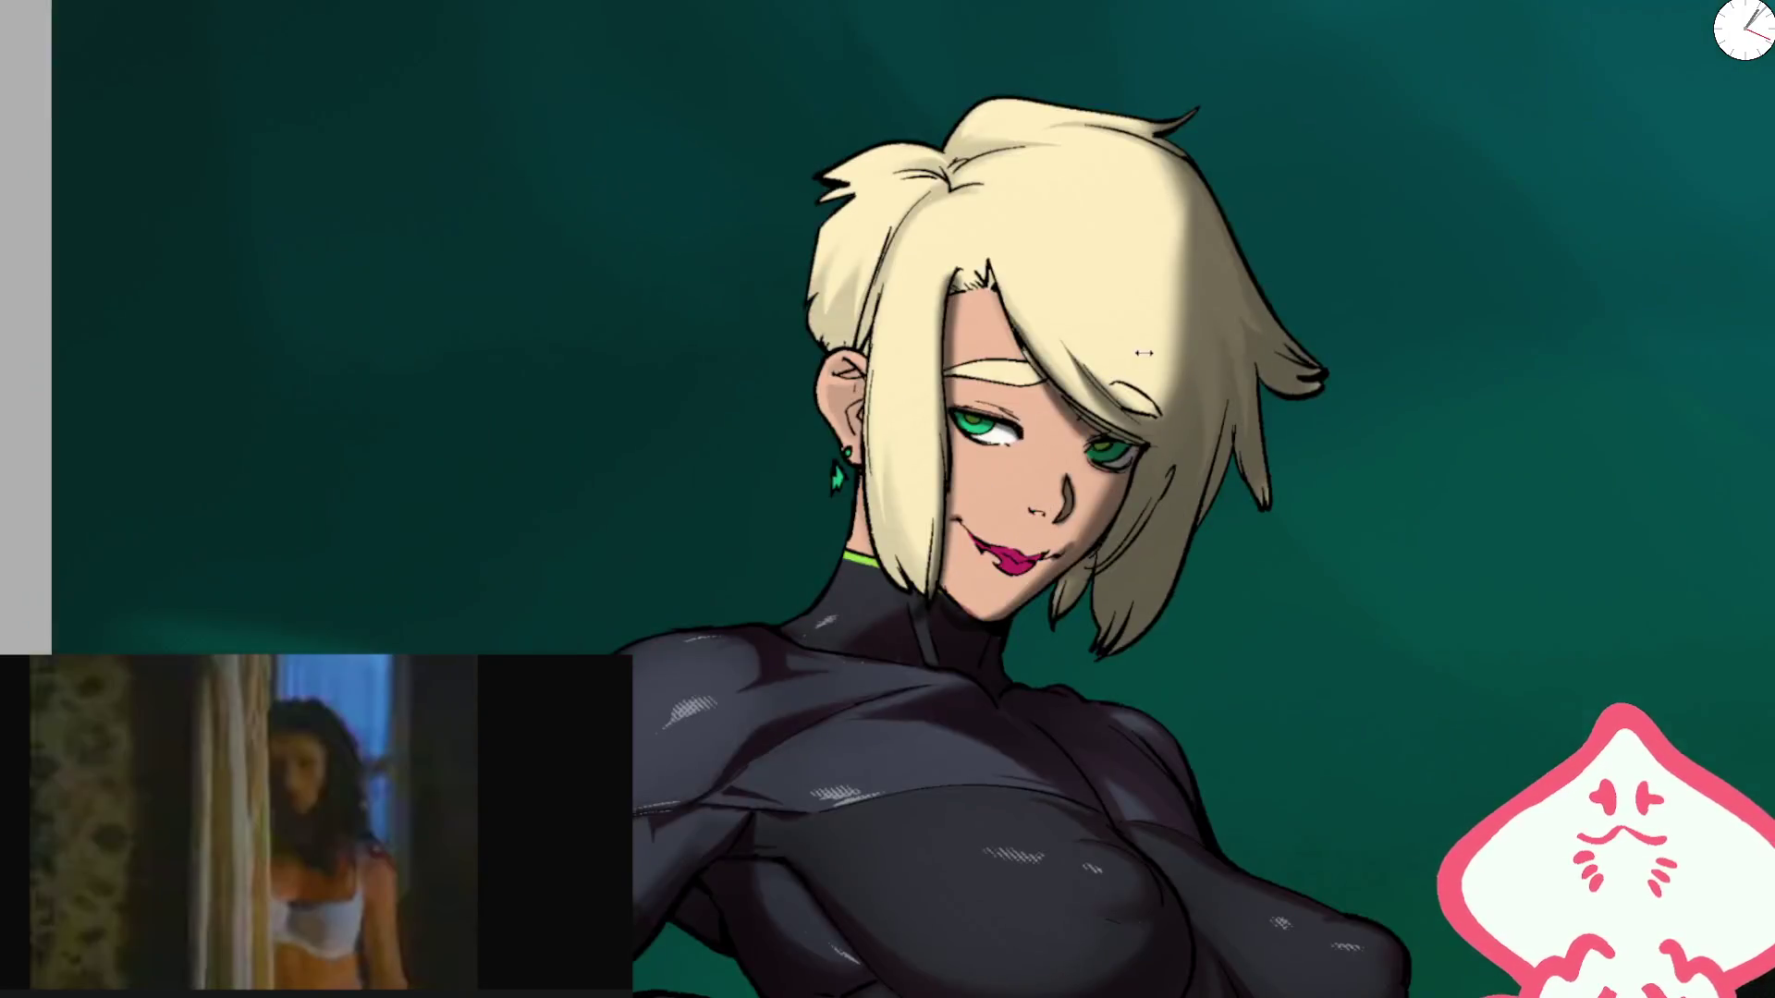
key(m)
scroll(1034, 344, up, 3)
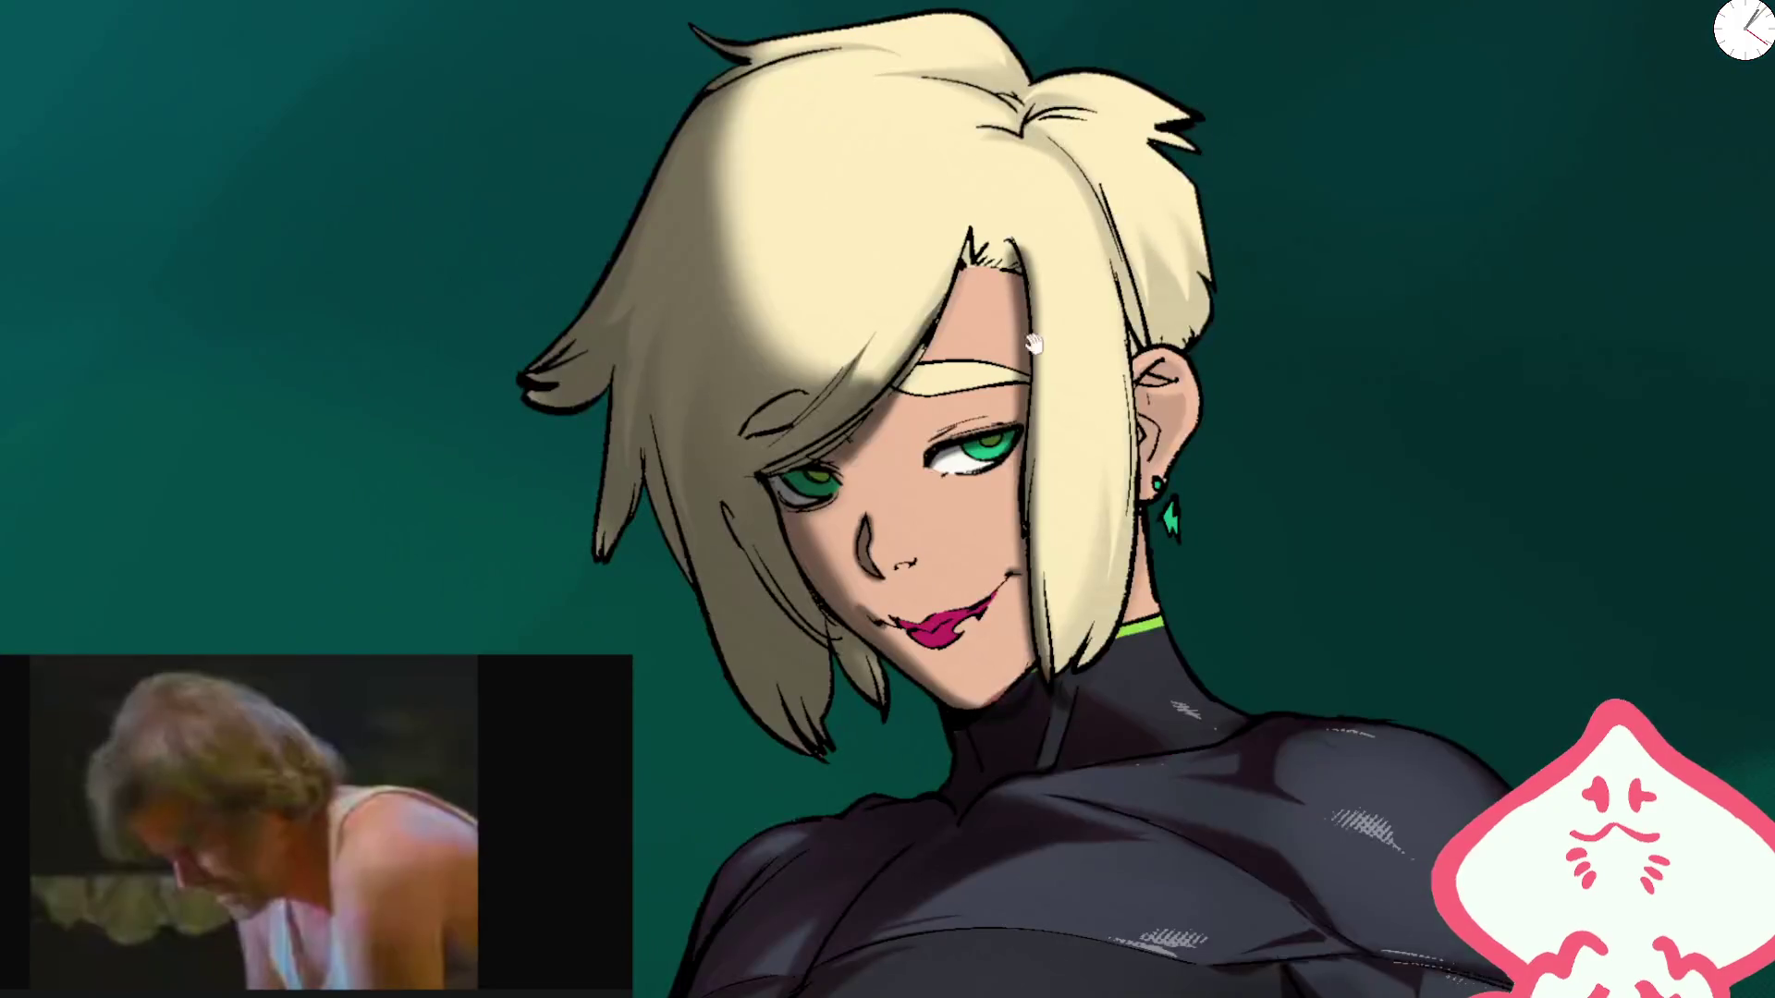
Step: Shade the hair darker tan around the highlight, plus the cheek and eye beneath
drag(1033, 344, 1037, 400)
mouse_move(726, 388)
mouse_down()
mouse_move(952, 59)
mouse_move(1157, 158)
mouse_move(1174, 397)
mouse_up()
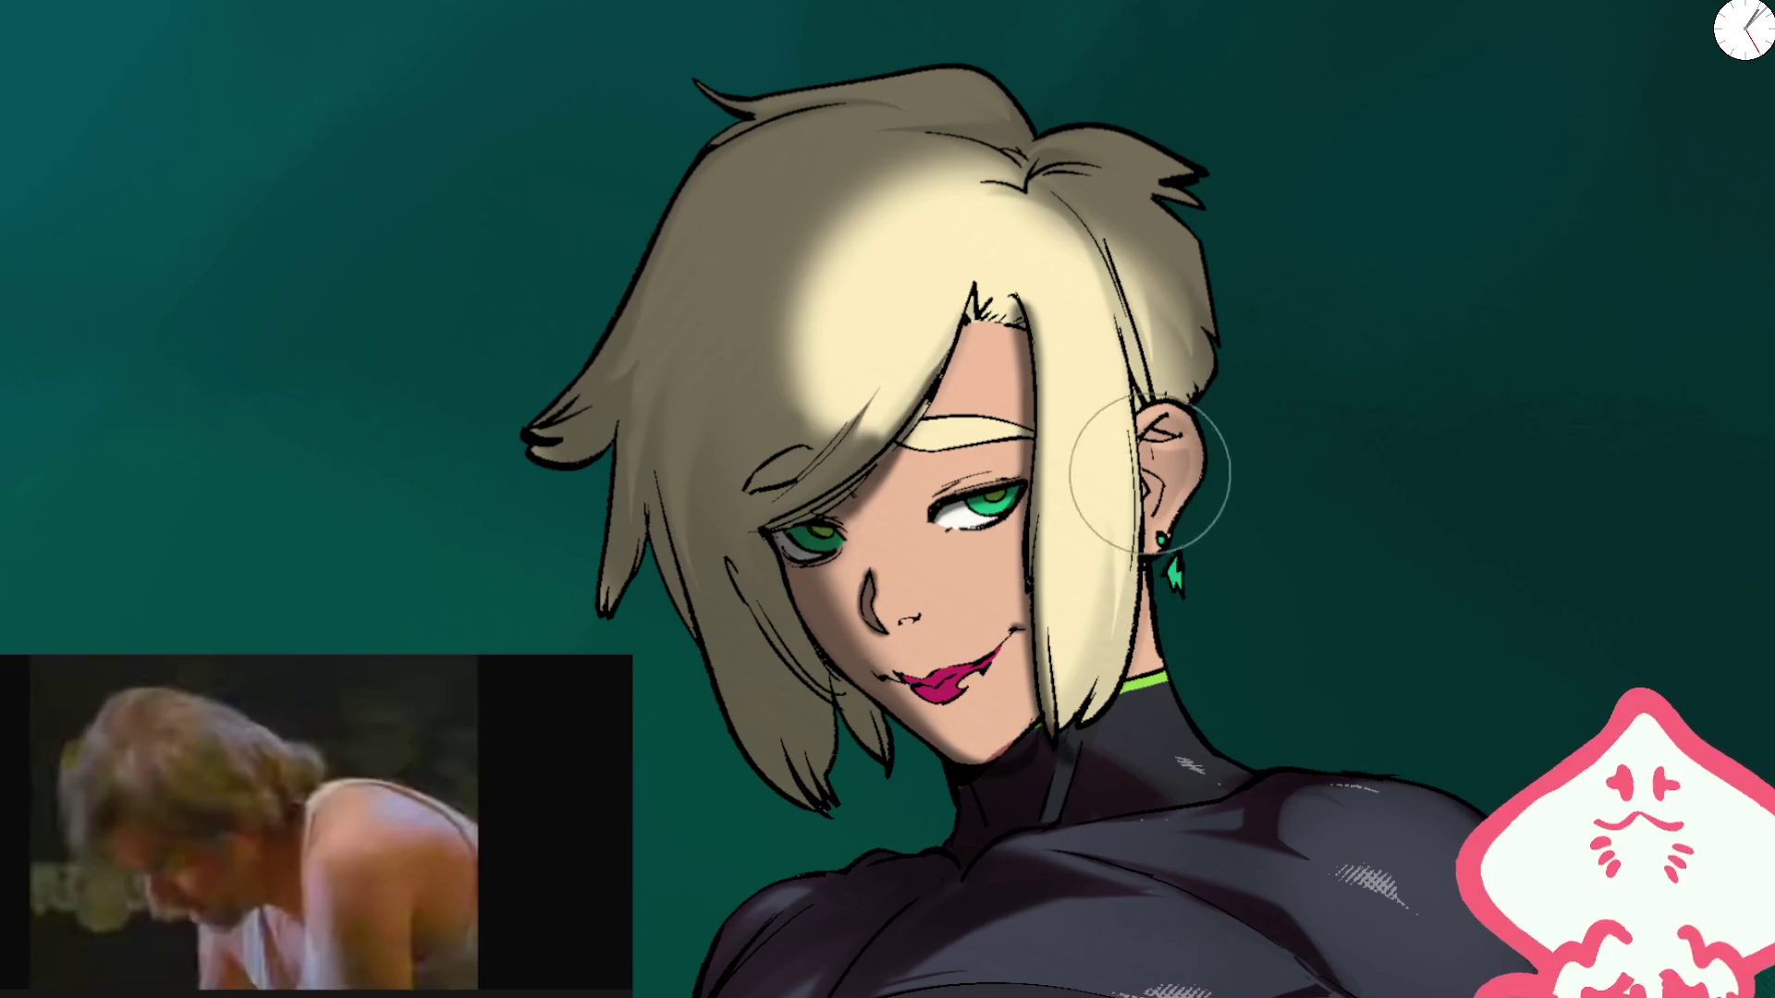
key(m)
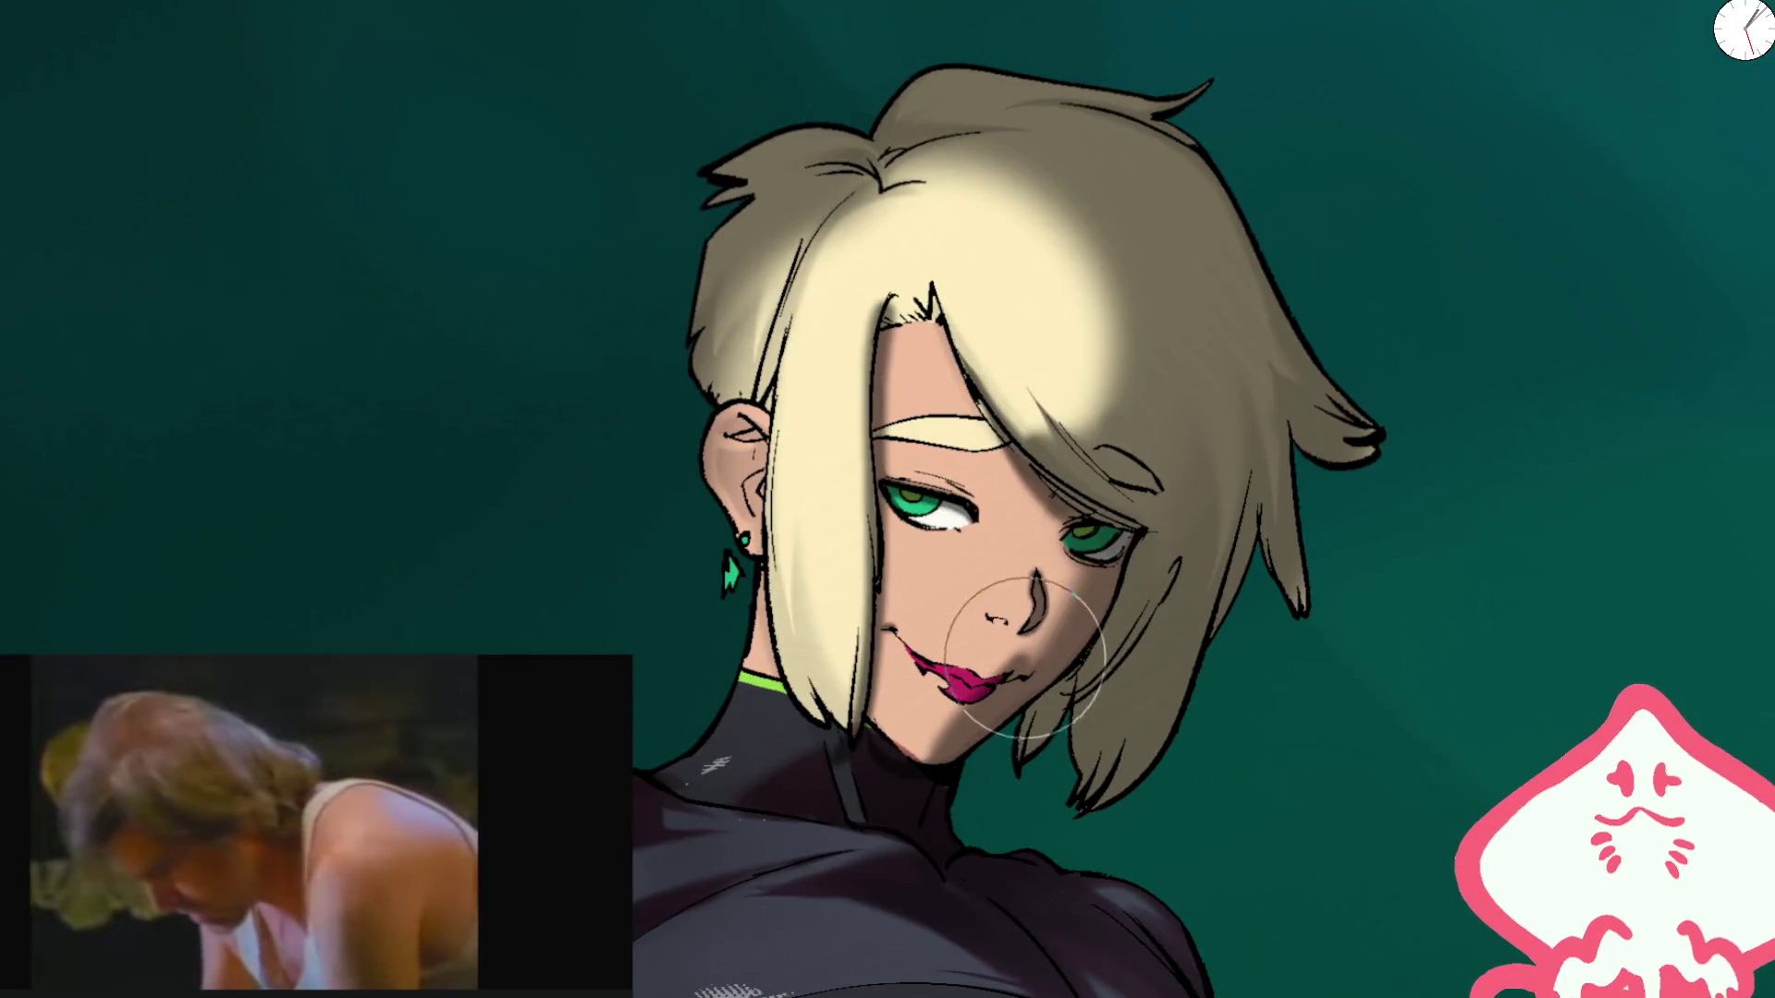
mouse_move(1044, 607)
mouse_down()
mouse_move(1091, 481)
mouse_move(1081, 601)
mouse_move(1054, 517)
mouse_move(987, 730)
mouse_up()
Step: With a smaller brush, shade the hair strand from ear to chin and add a highlight by the part
key(bracketleft)
key(bracketleft)
key(bracketleft)
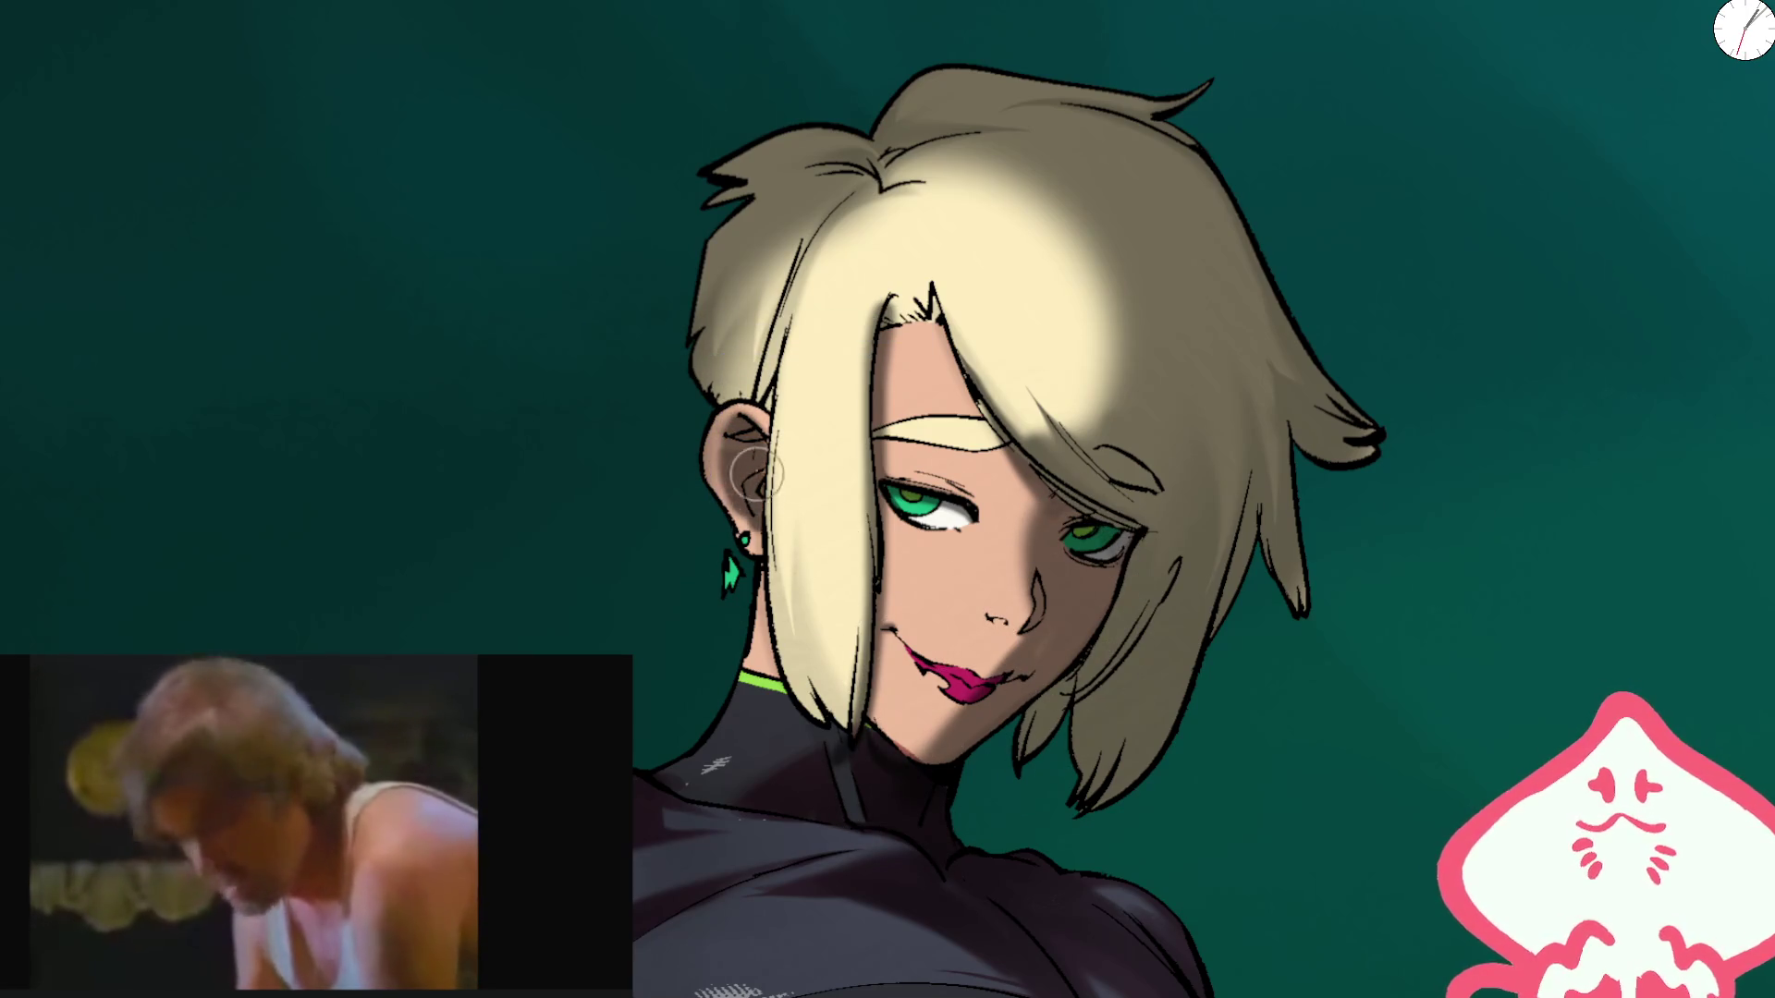
drag(779, 410, 846, 729)
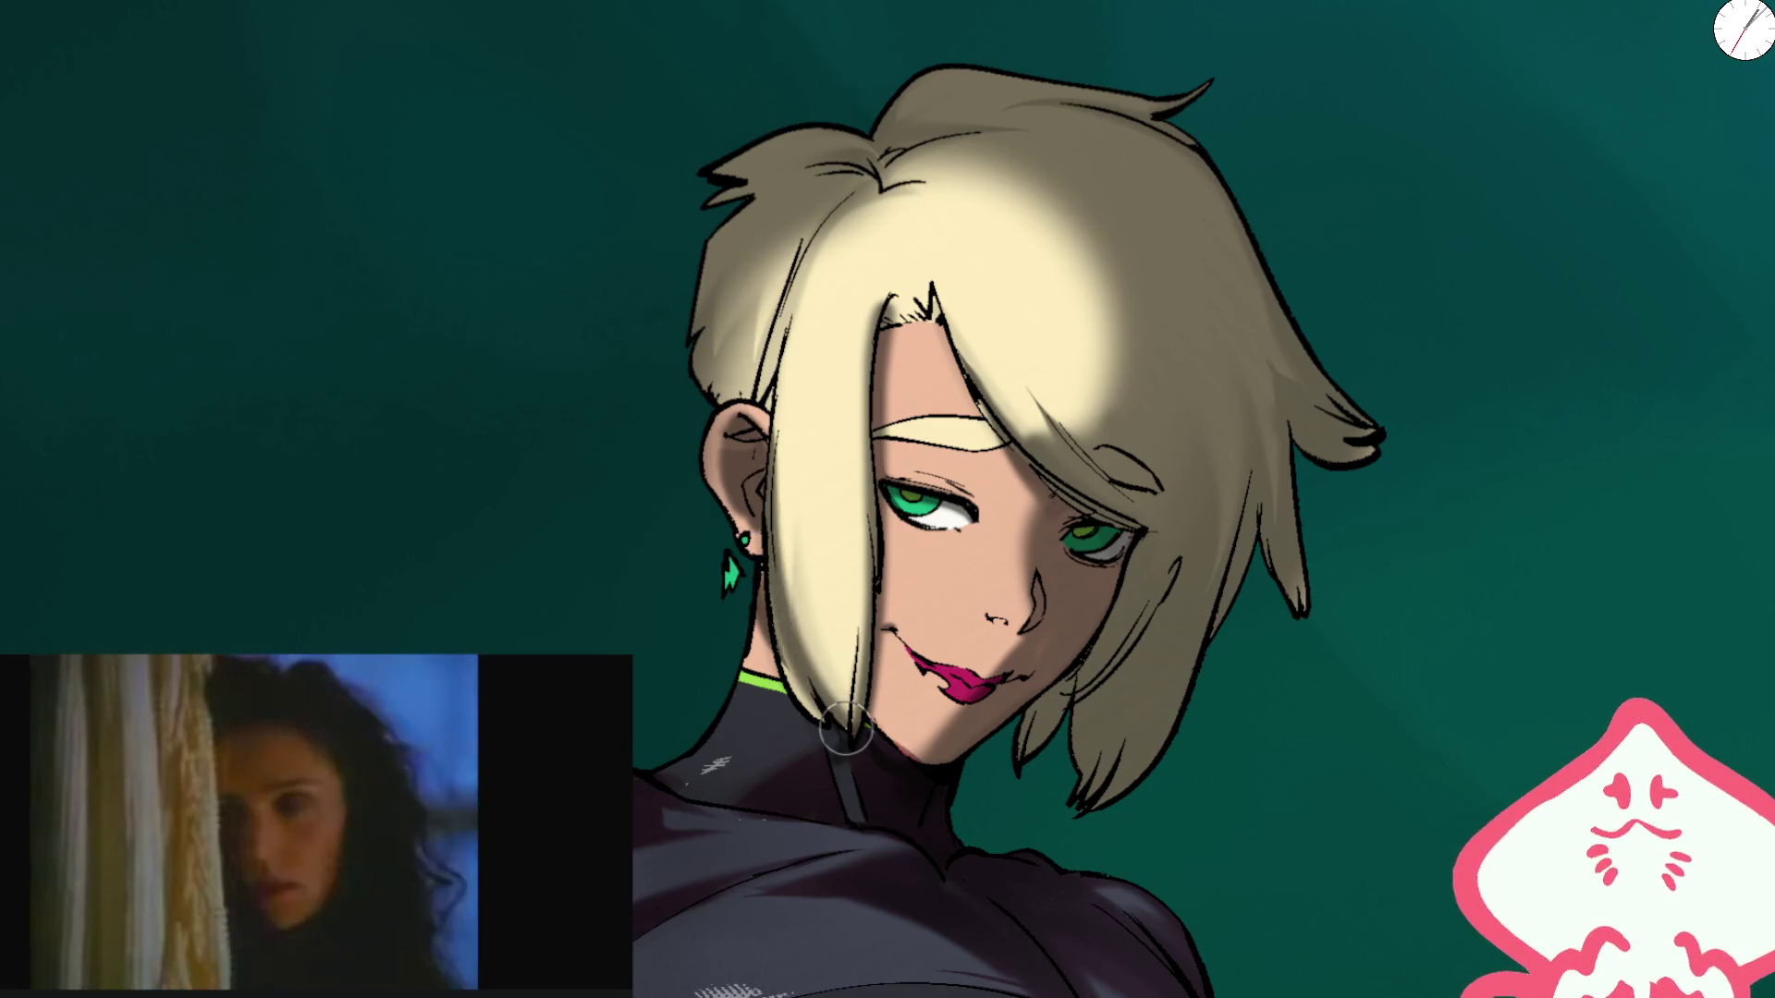
drag(779, 591, 850, 735)
drag(791, 541, 852, 730)
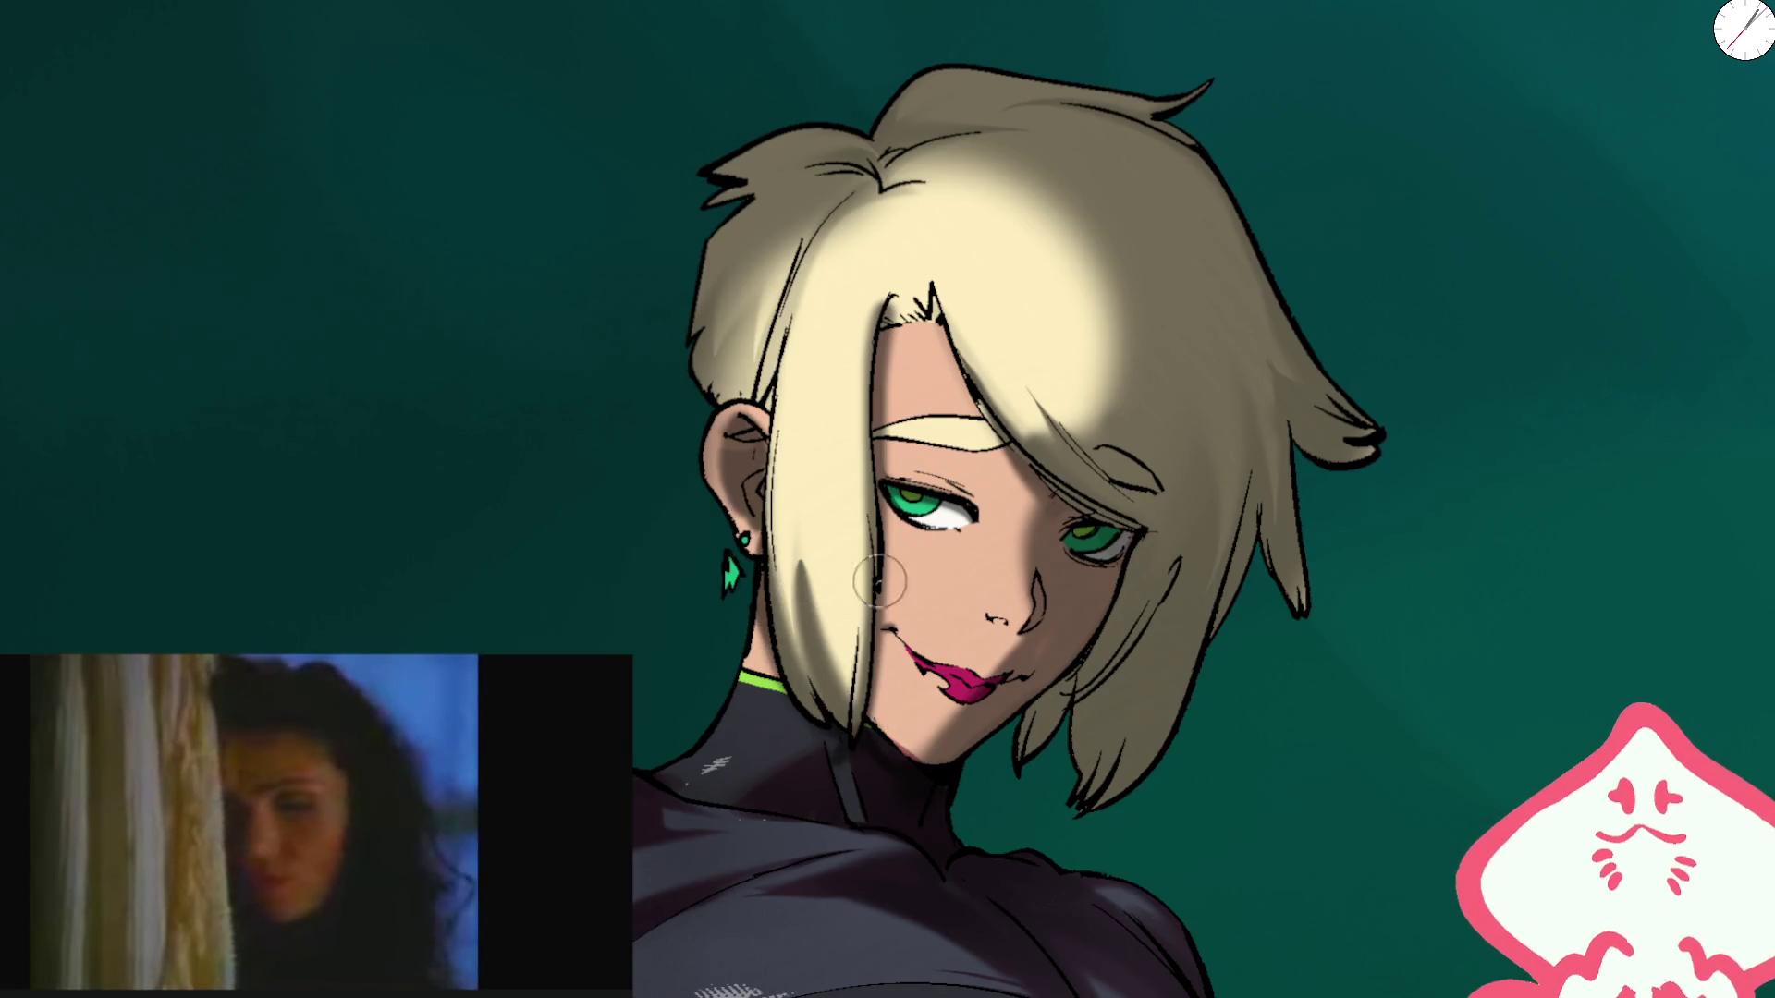
mouse_move(750, 301)
mouse_down()
mouse_move(749, 491)
mouse_move(832, 349)
mouse_move(802, 551)
mouse_up()
drag(760, 379, 903, 366)
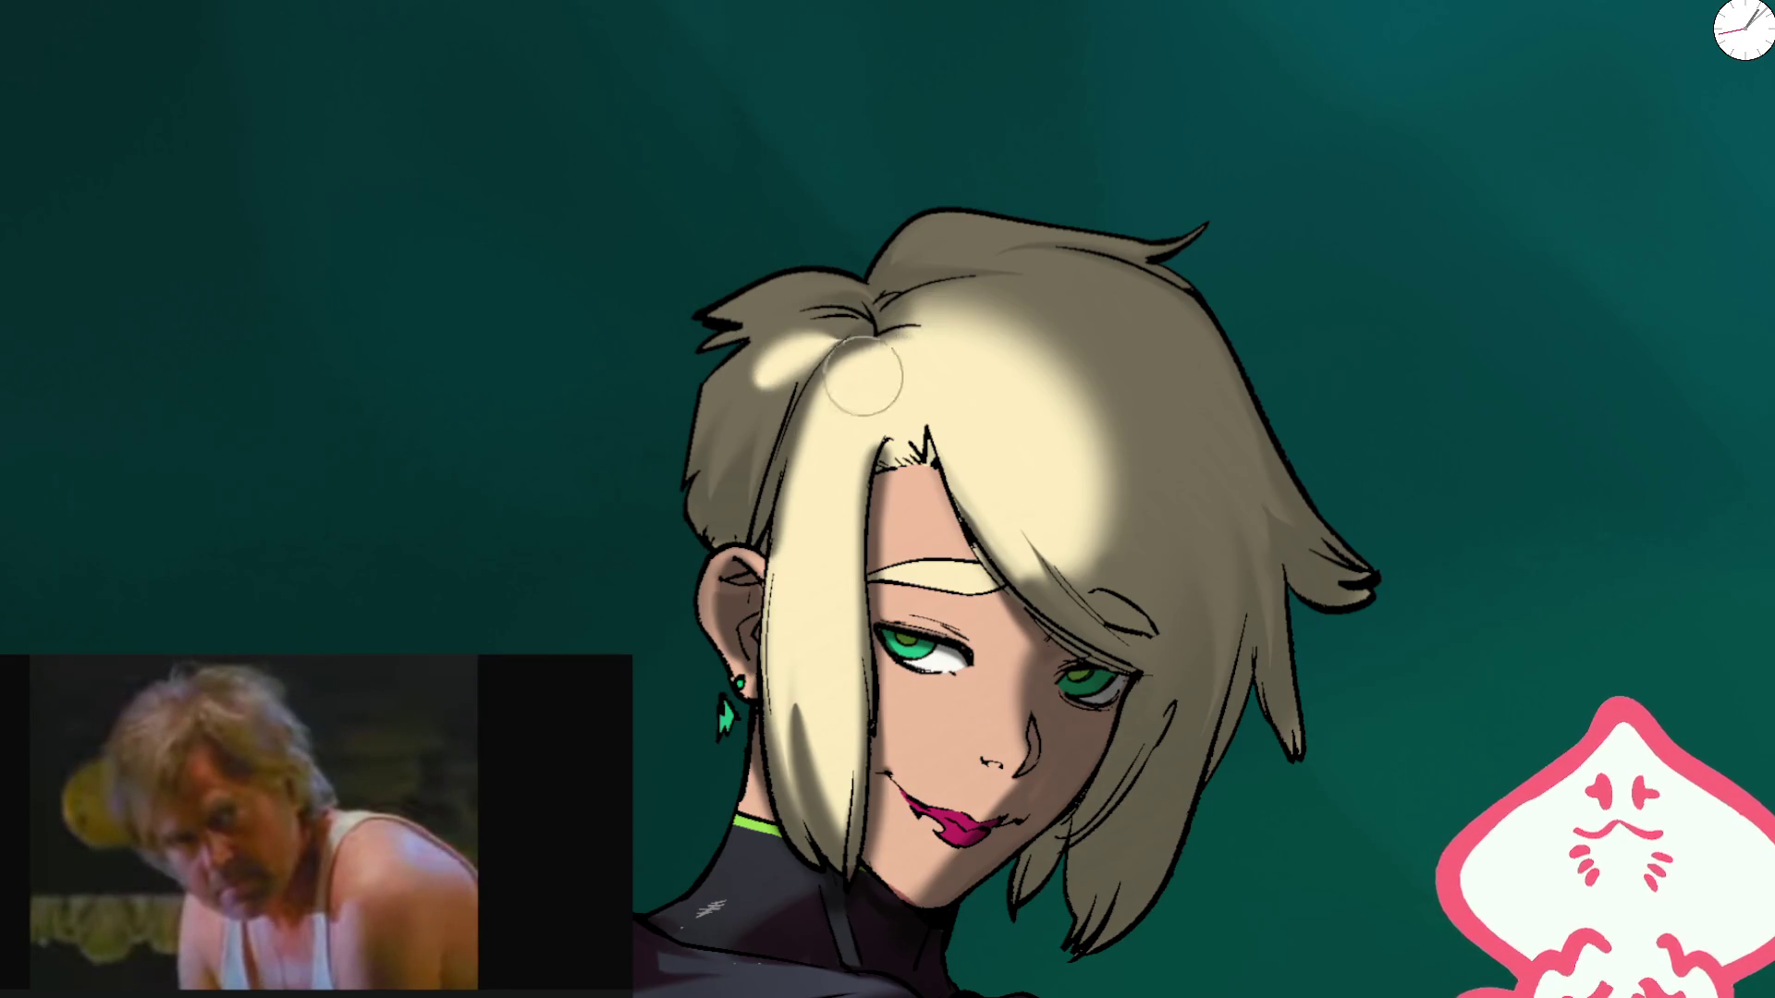
Step: Paint light and dark strokes on the ear strand, forehead fringe and crown highlight
drag(796, 648, 839, 852)
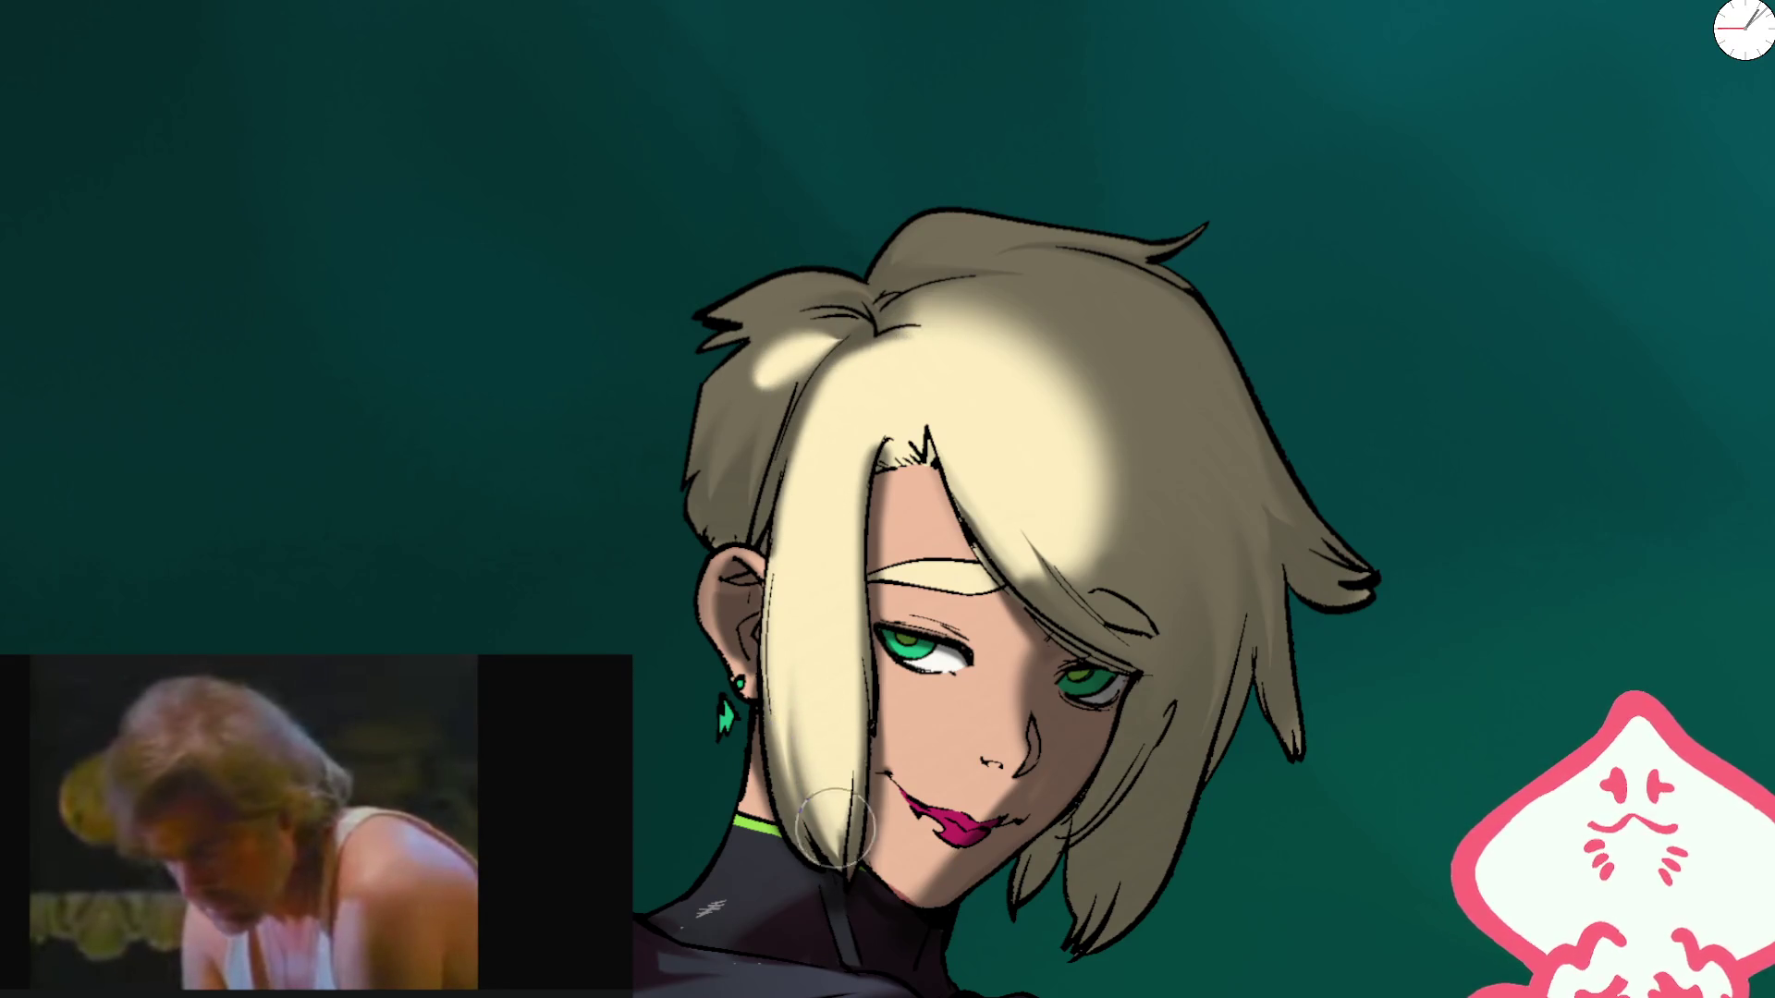
mouse_move(893, 467)
mouse_down()
mouse_move(929, 449)
mouse_move(964, 539)
mouse_move(890, 569)
mouse_move(948, 509)
mouse_move(951, 436)
mouse_up()
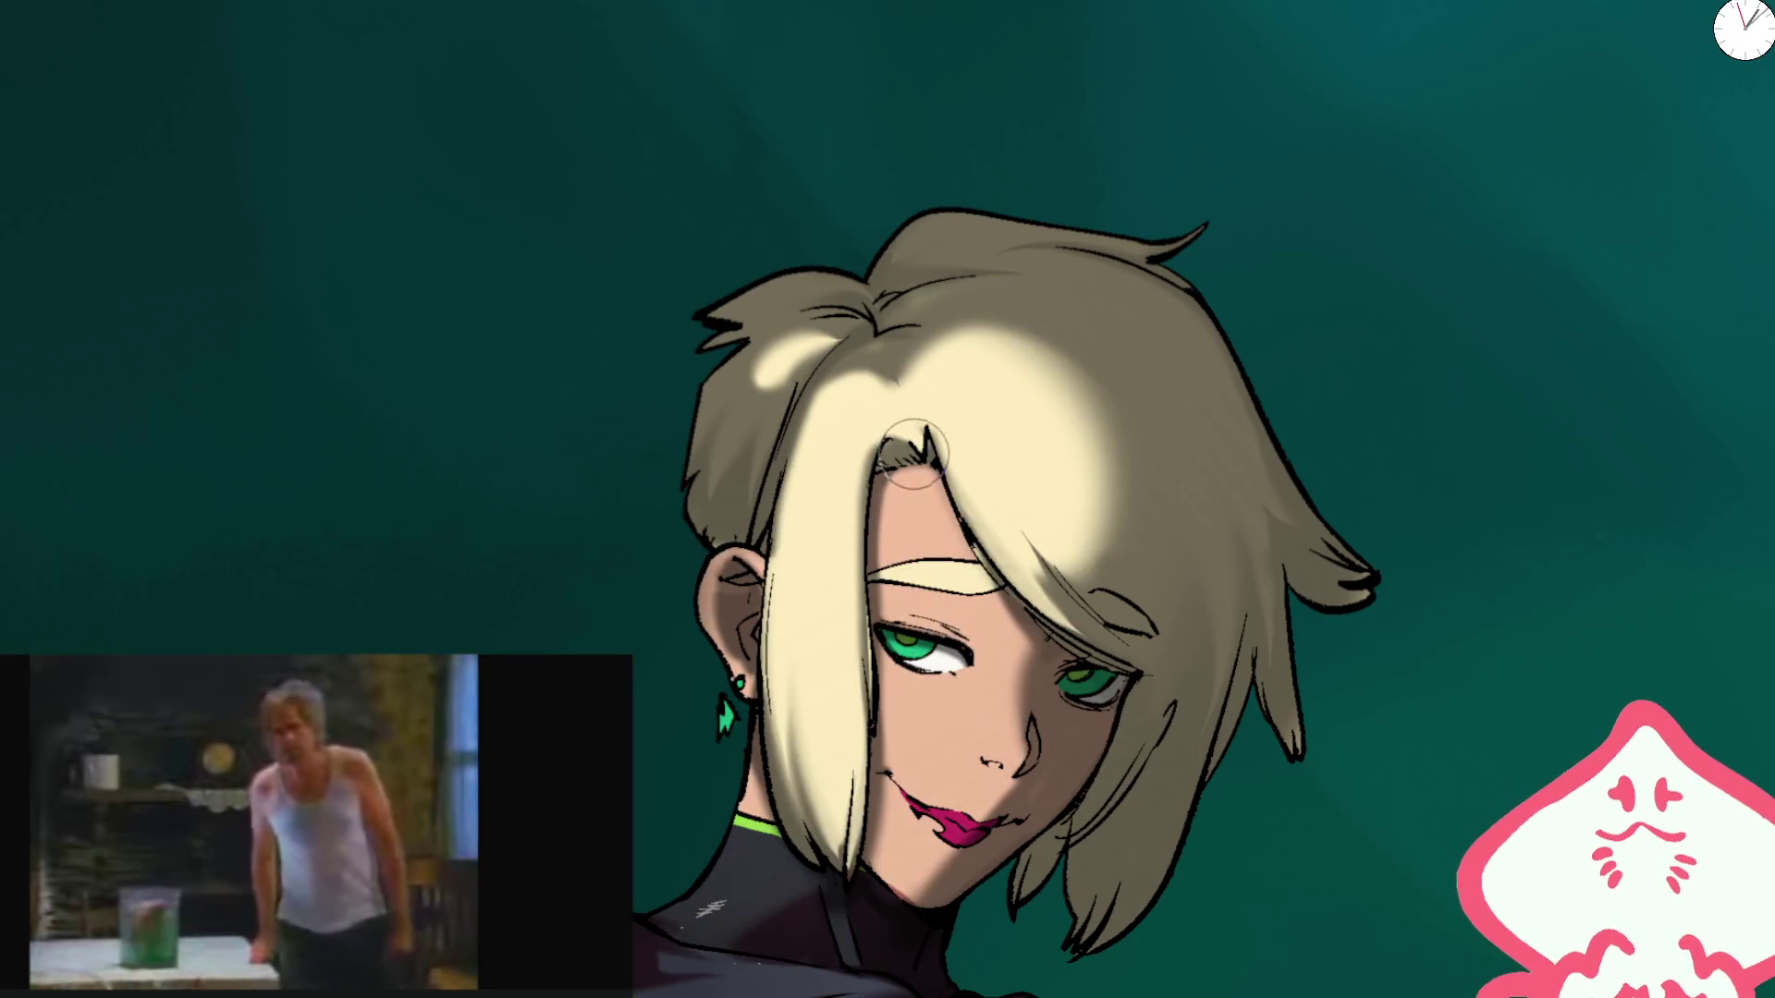
mouse_move(997, 362)
mouse_down()
mouse_move(1081, 396)
mouse_move(1123, 467)
mouse_up()
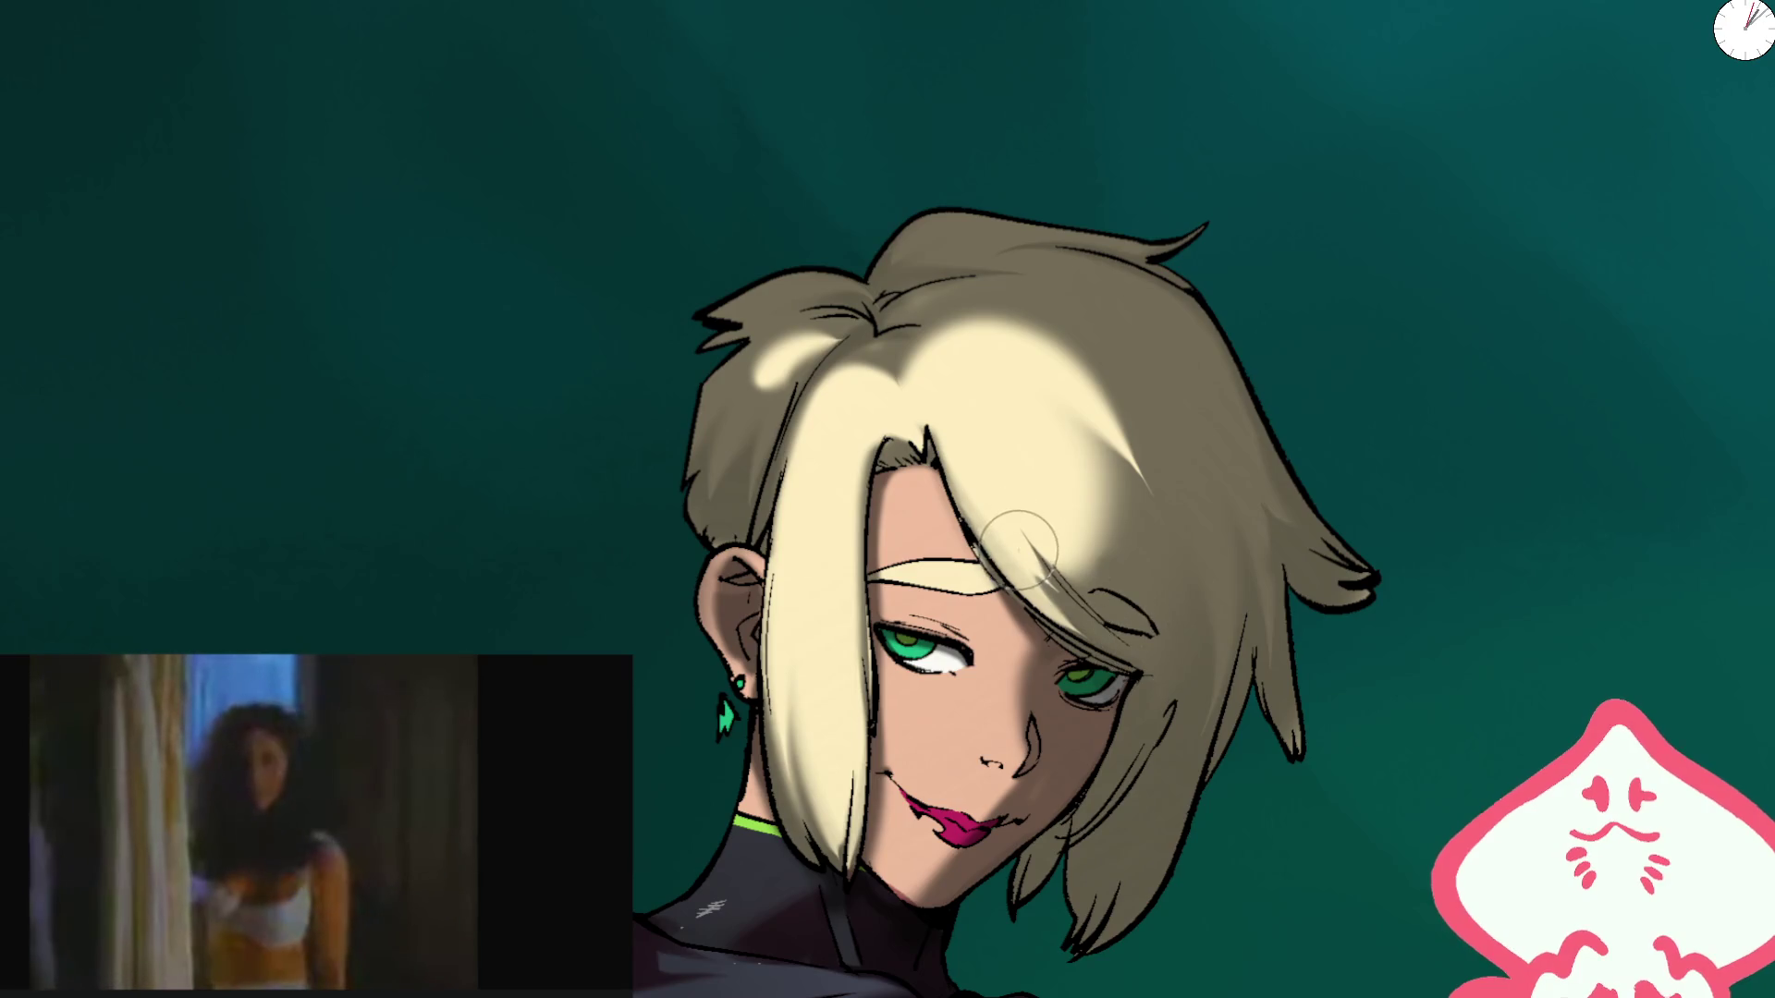
key(m)
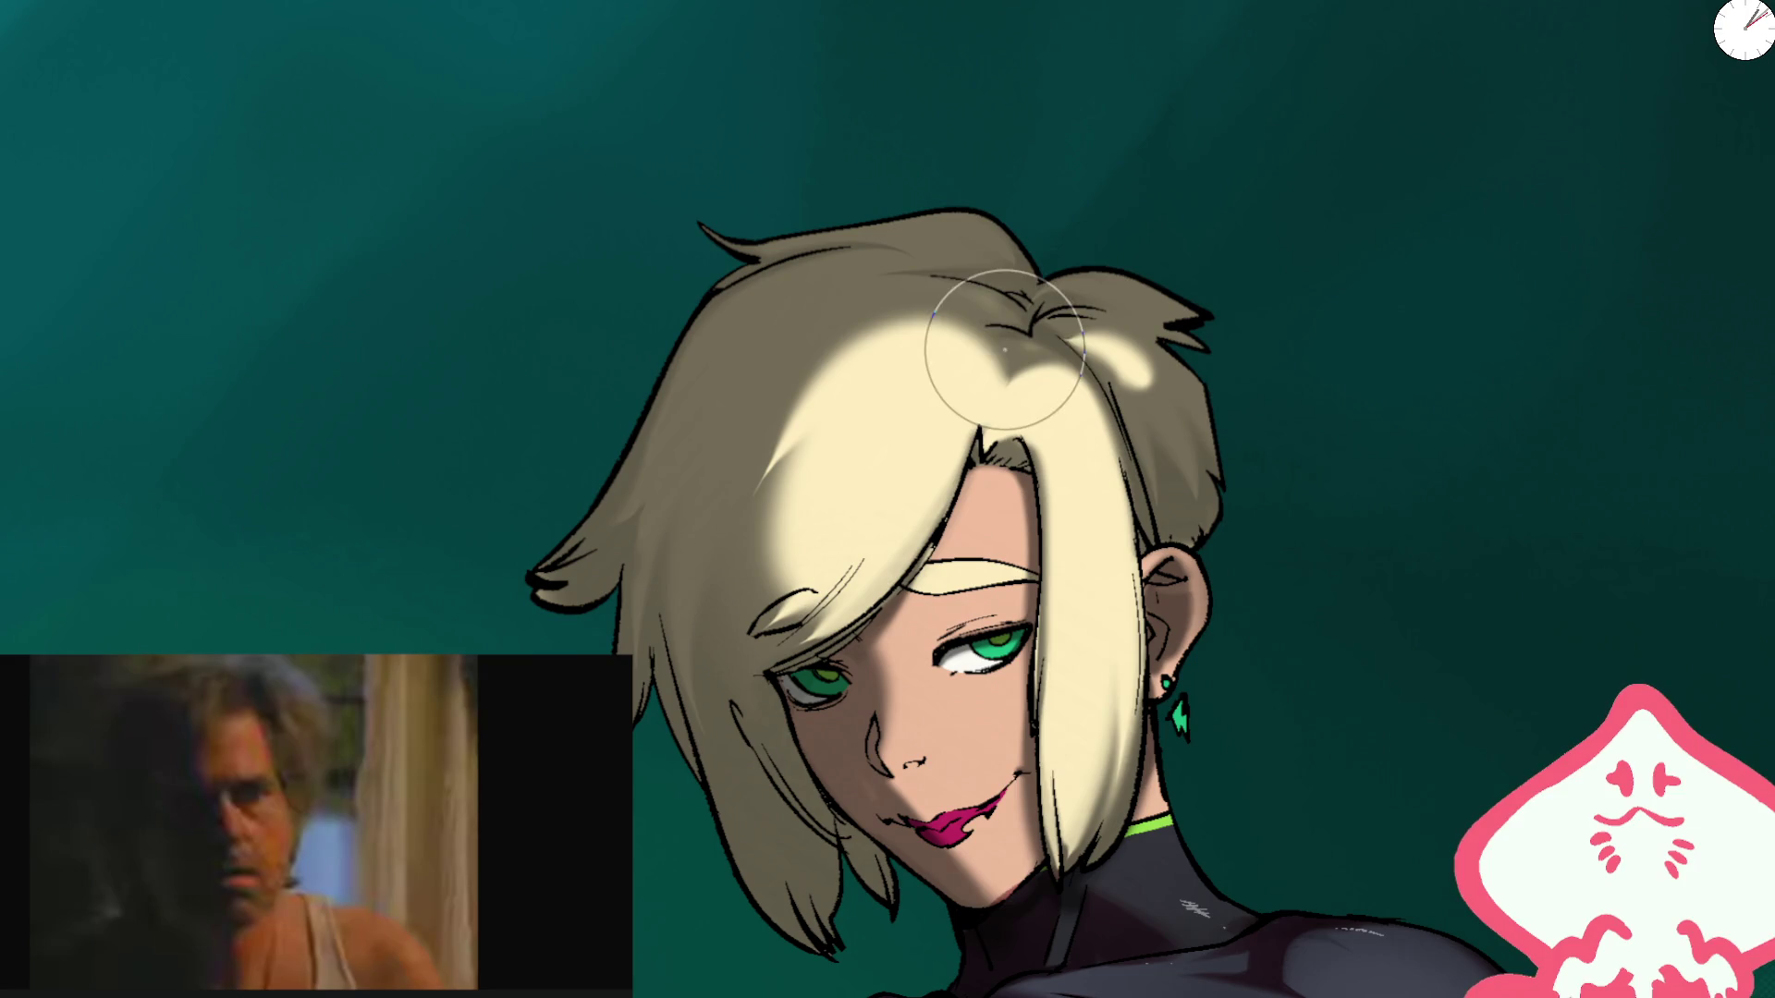
mouse_move(1003, 351)
mouse_down()
mouse_move(961, 388)
mouse_move(991, 356)
mouse_up()
mouse_move(869, 417)
mouse_down()
mouse_move(989, 342)
mouse_move(966, 291)
mouse_move(741, 503)
mouse_move(766, 405)
mouse_up()
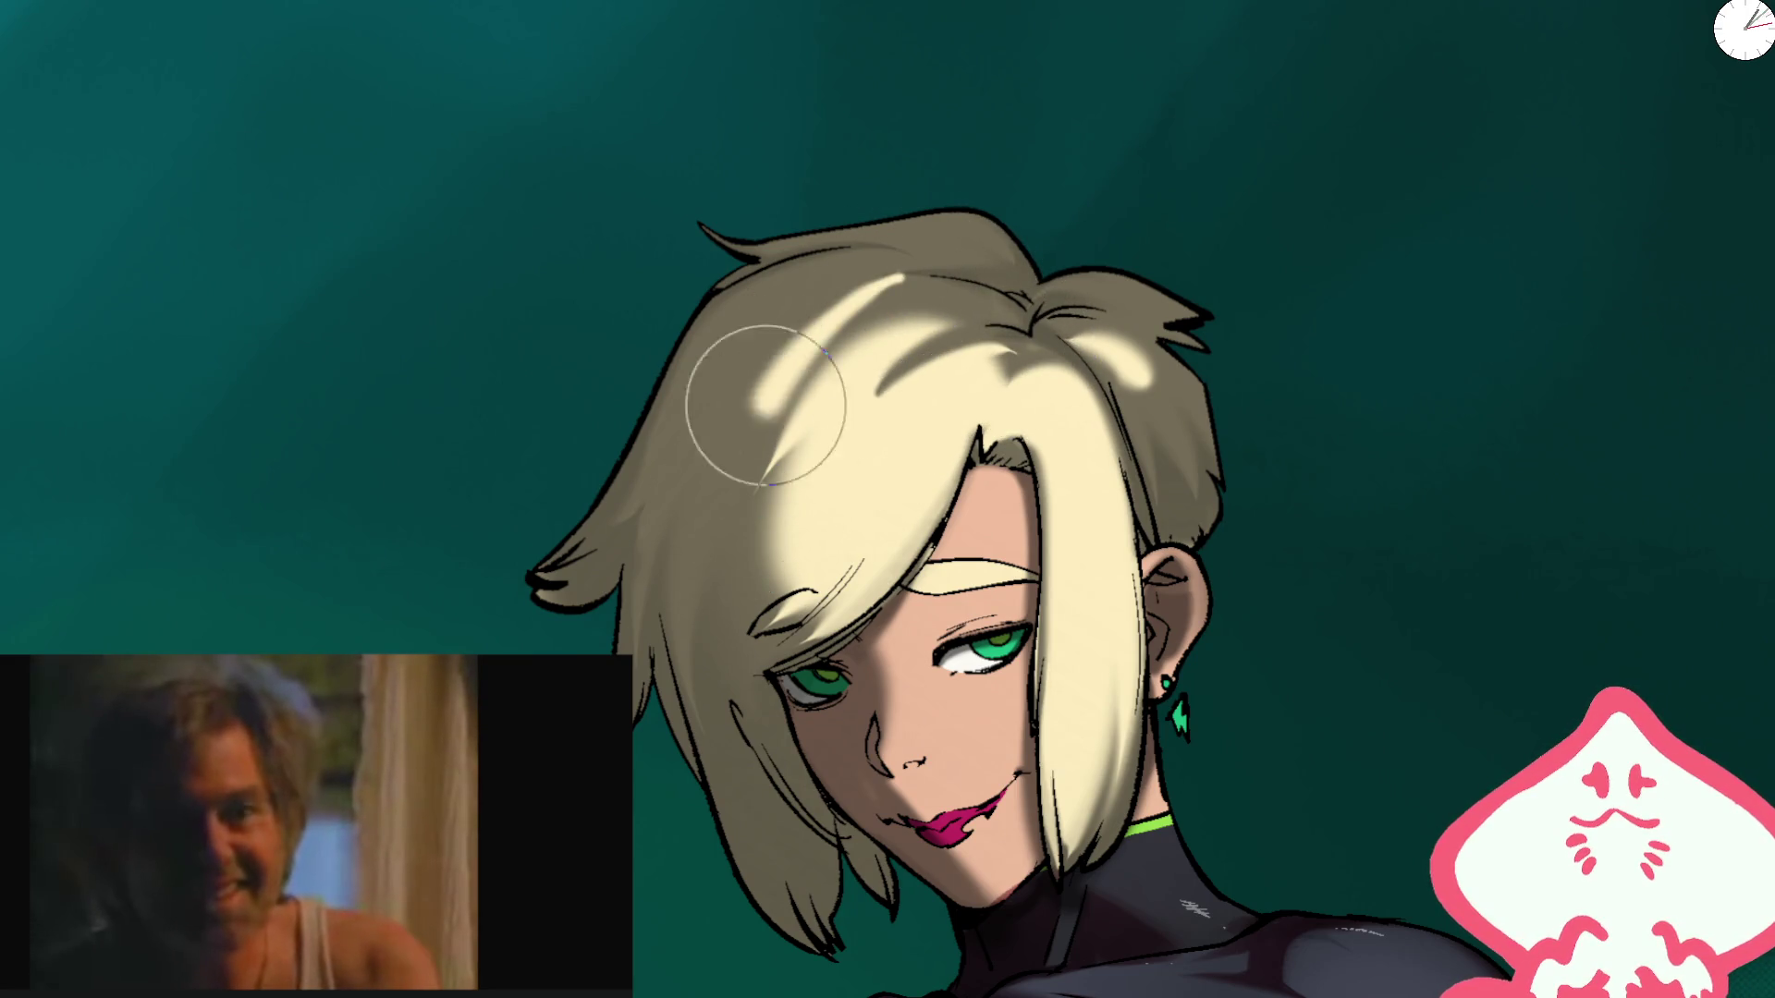
Step: Check the whole figure, adjust the brush size and read the Brush Size/Density display
key(ctrl+0)
key(h)
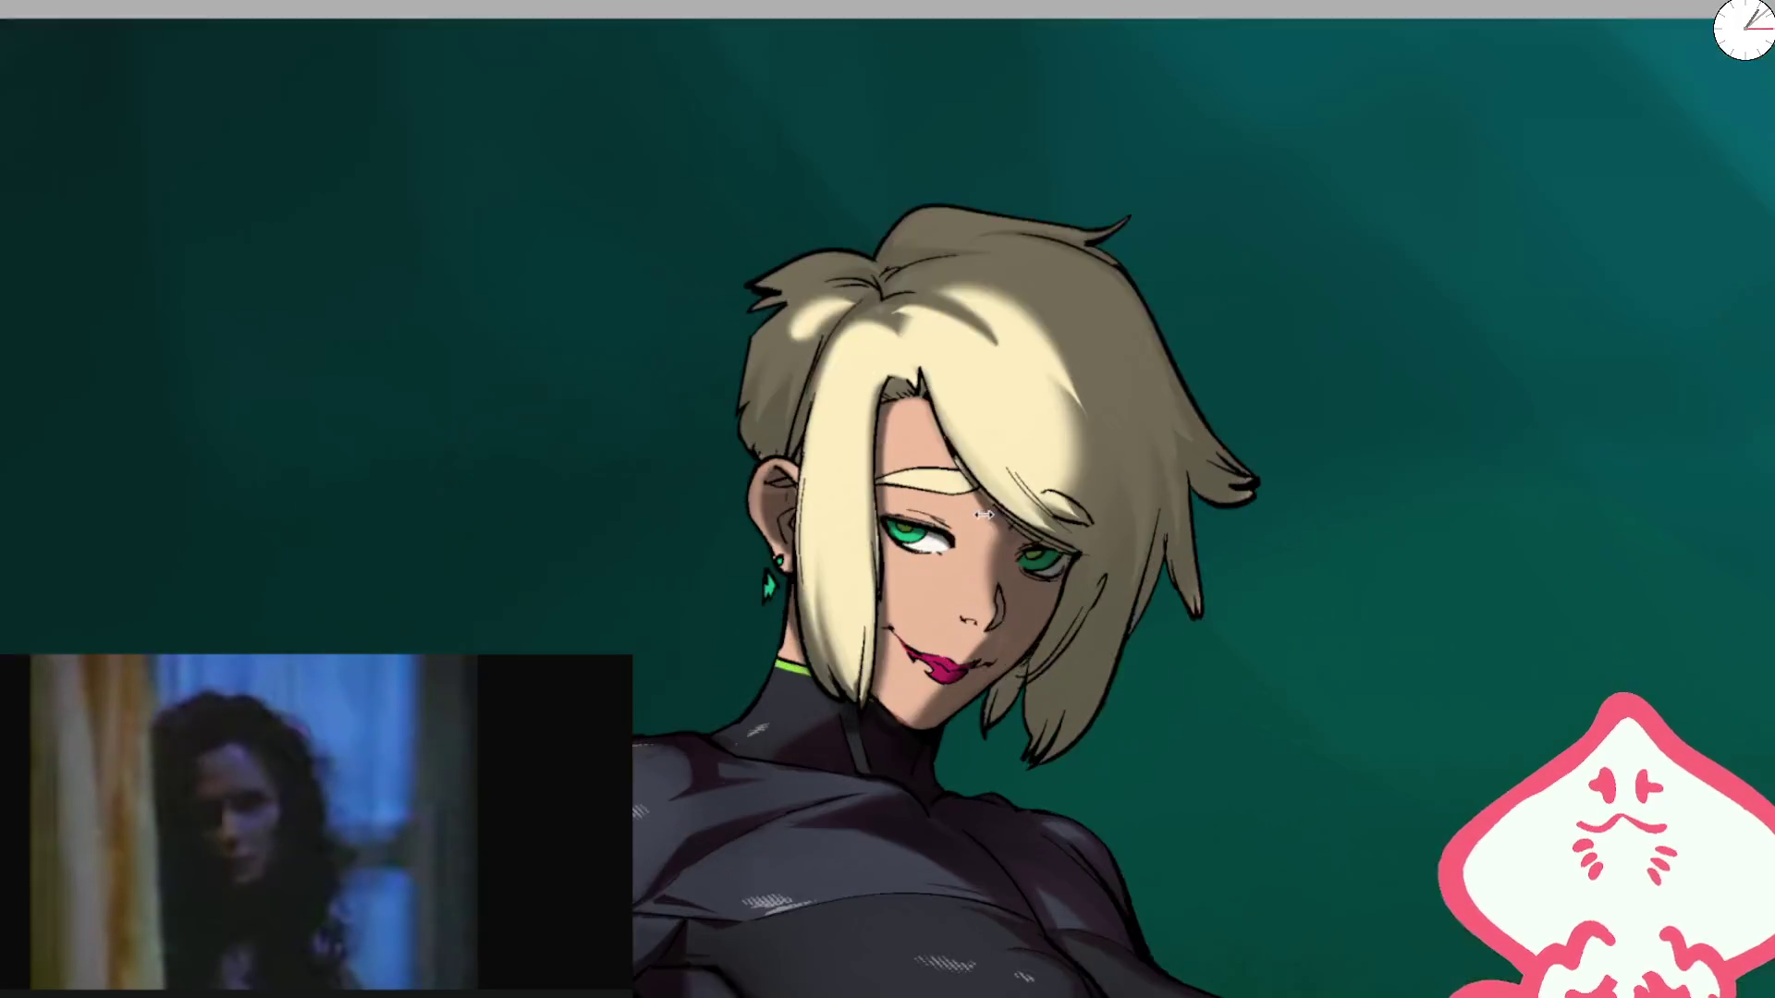
scroll(983, 514, up, 2)
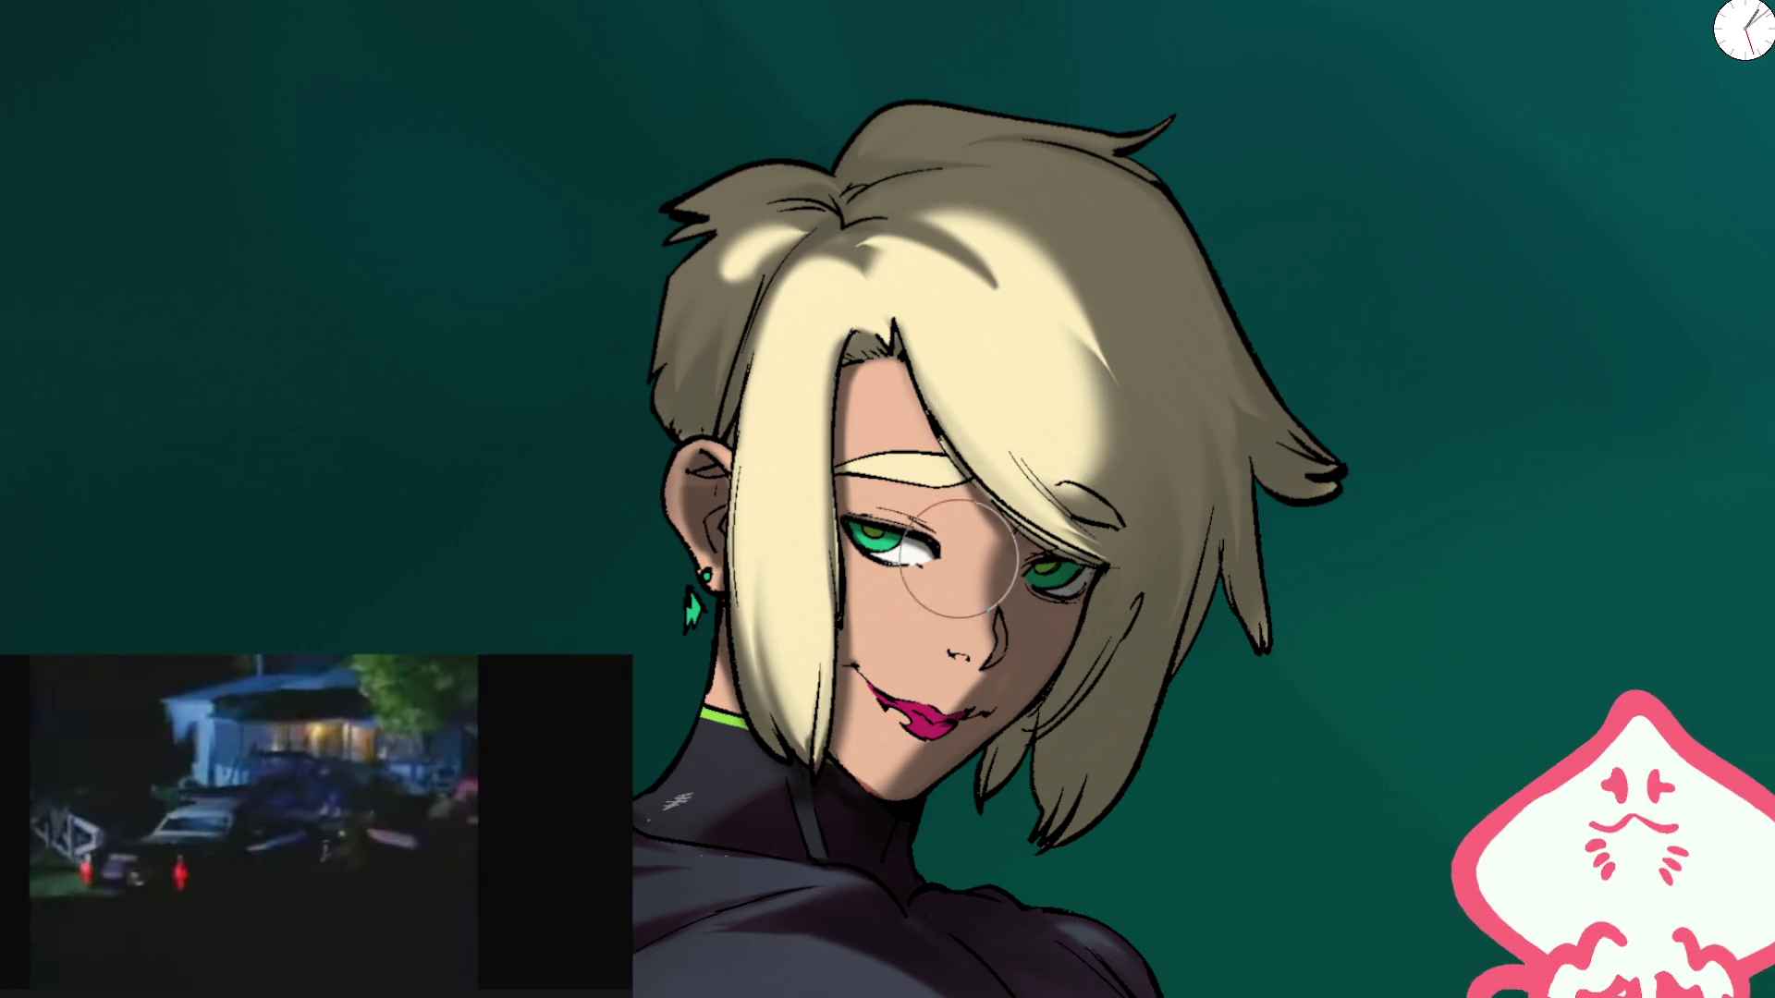
scroll(920, 705, up, 3)
key(bracketleft)
key(bracketleft)
key(bracketleft)
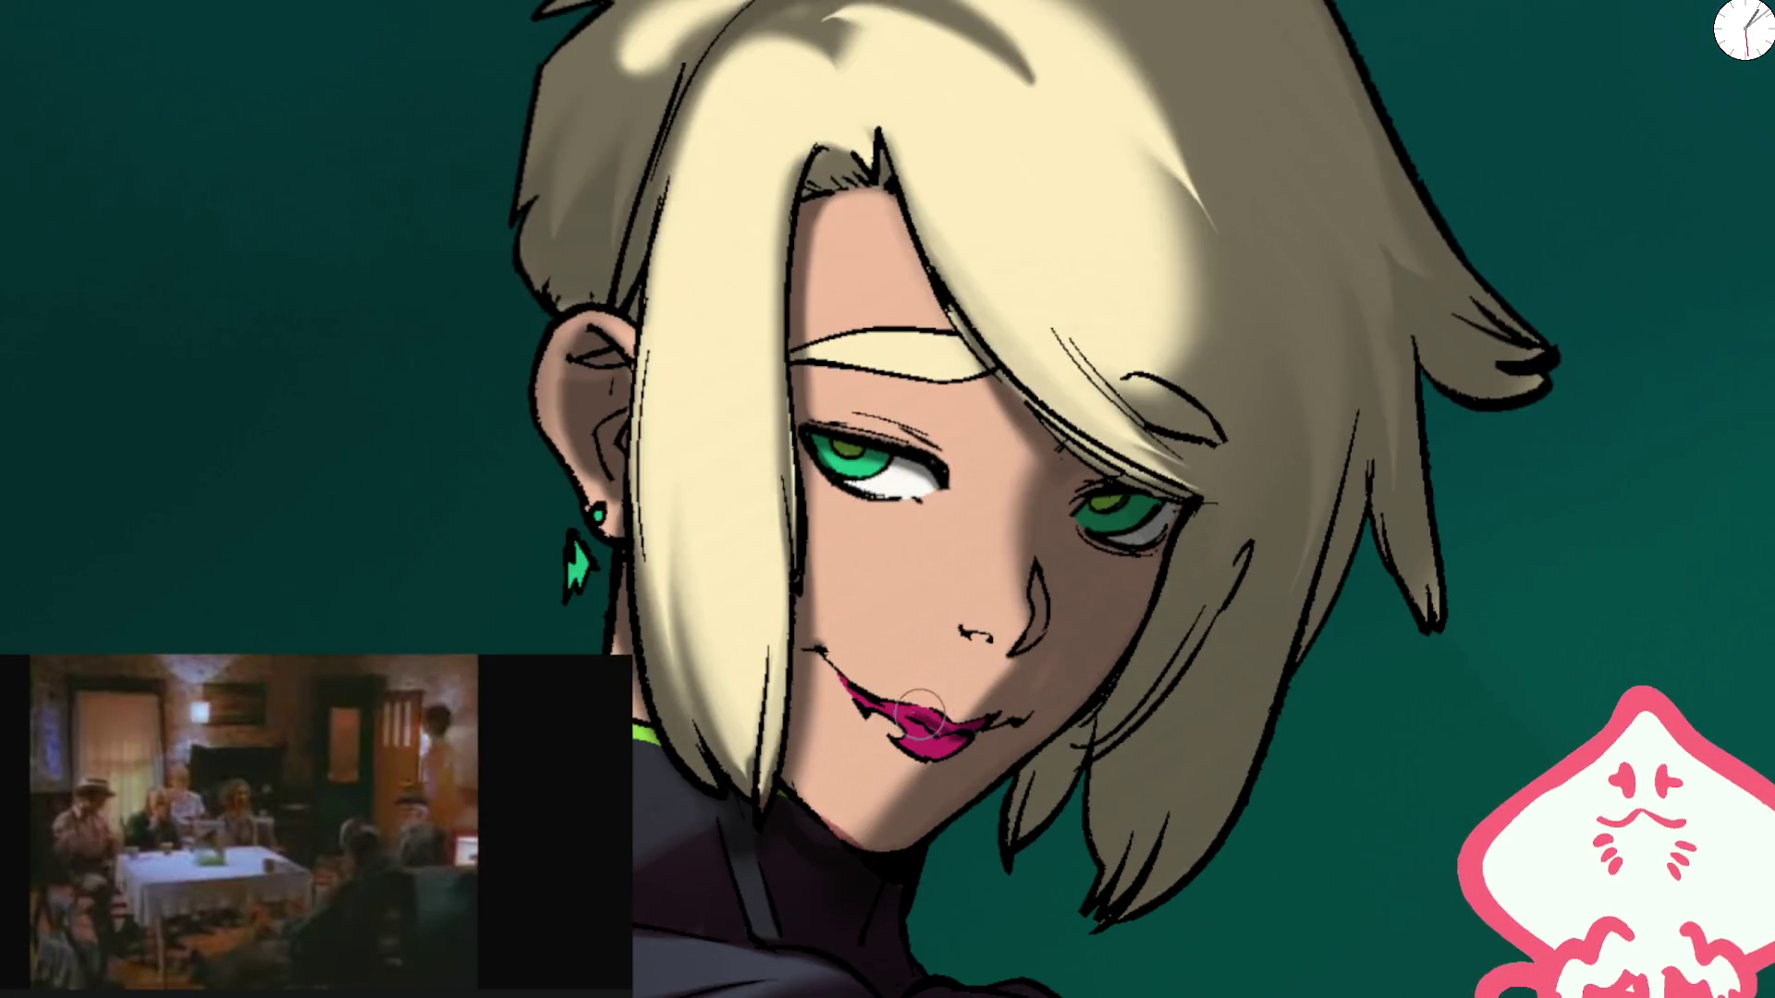
key(bracketright)
key(bracketright)
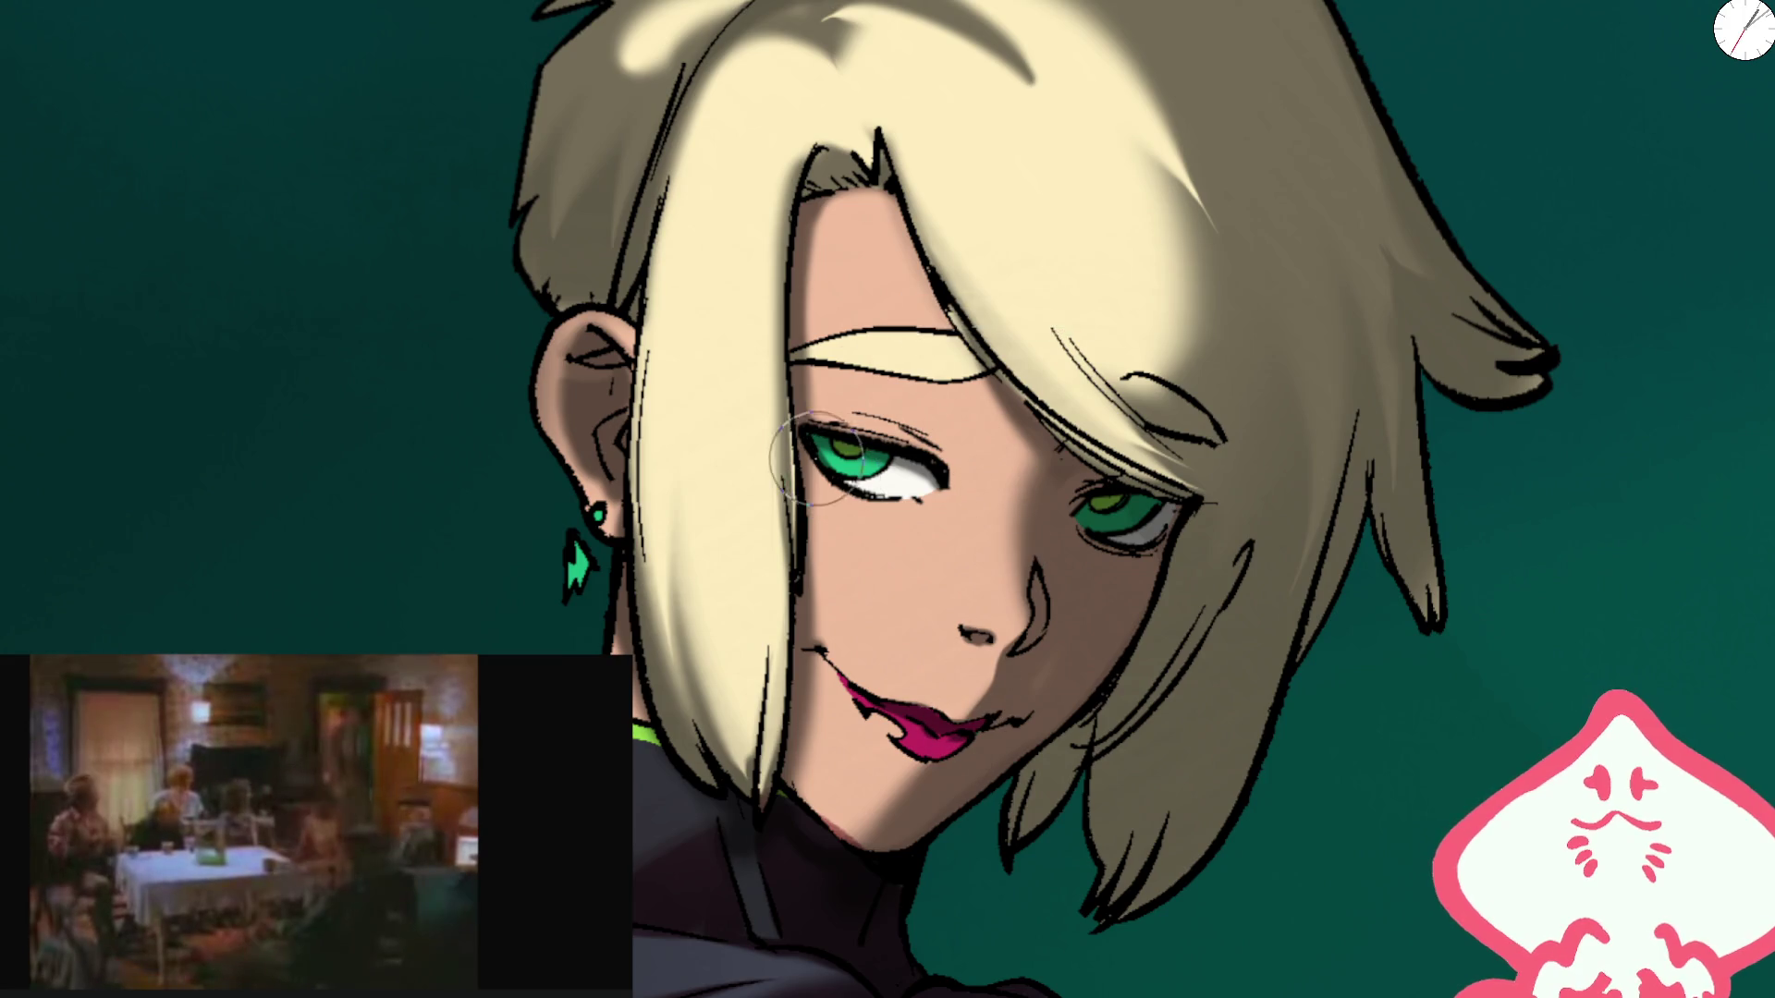
key(bracketright)
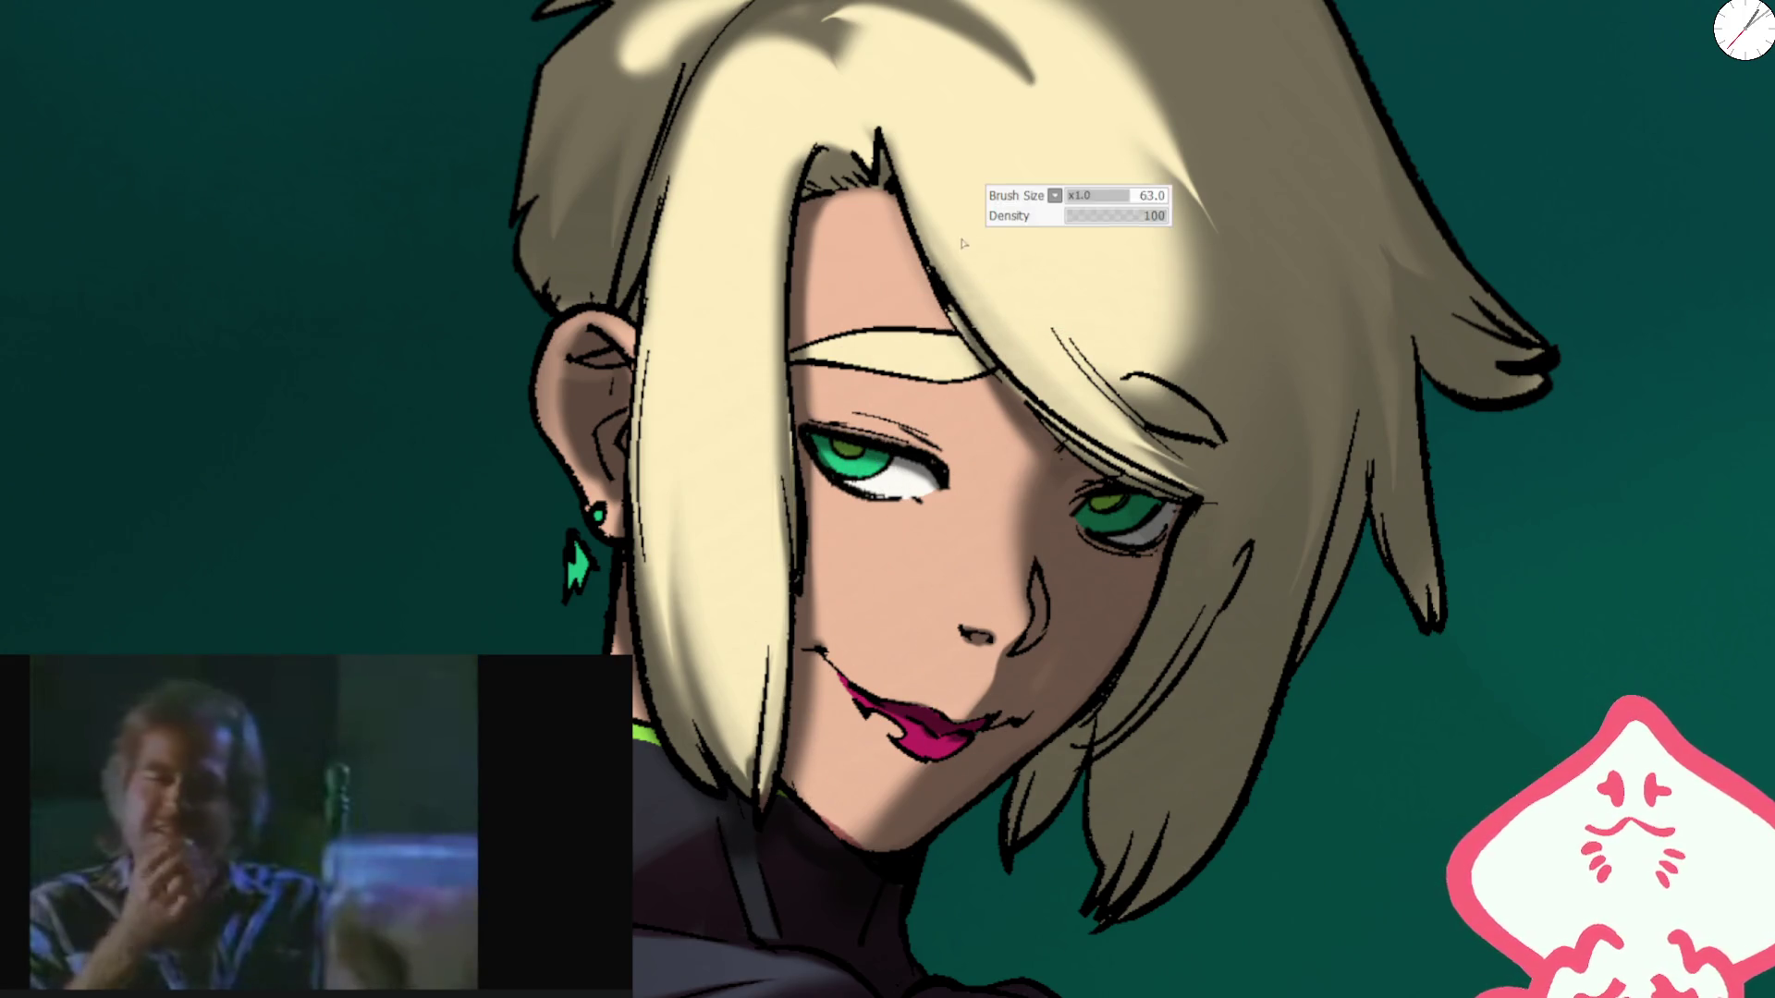
scroll(1245, 257, down, 5)
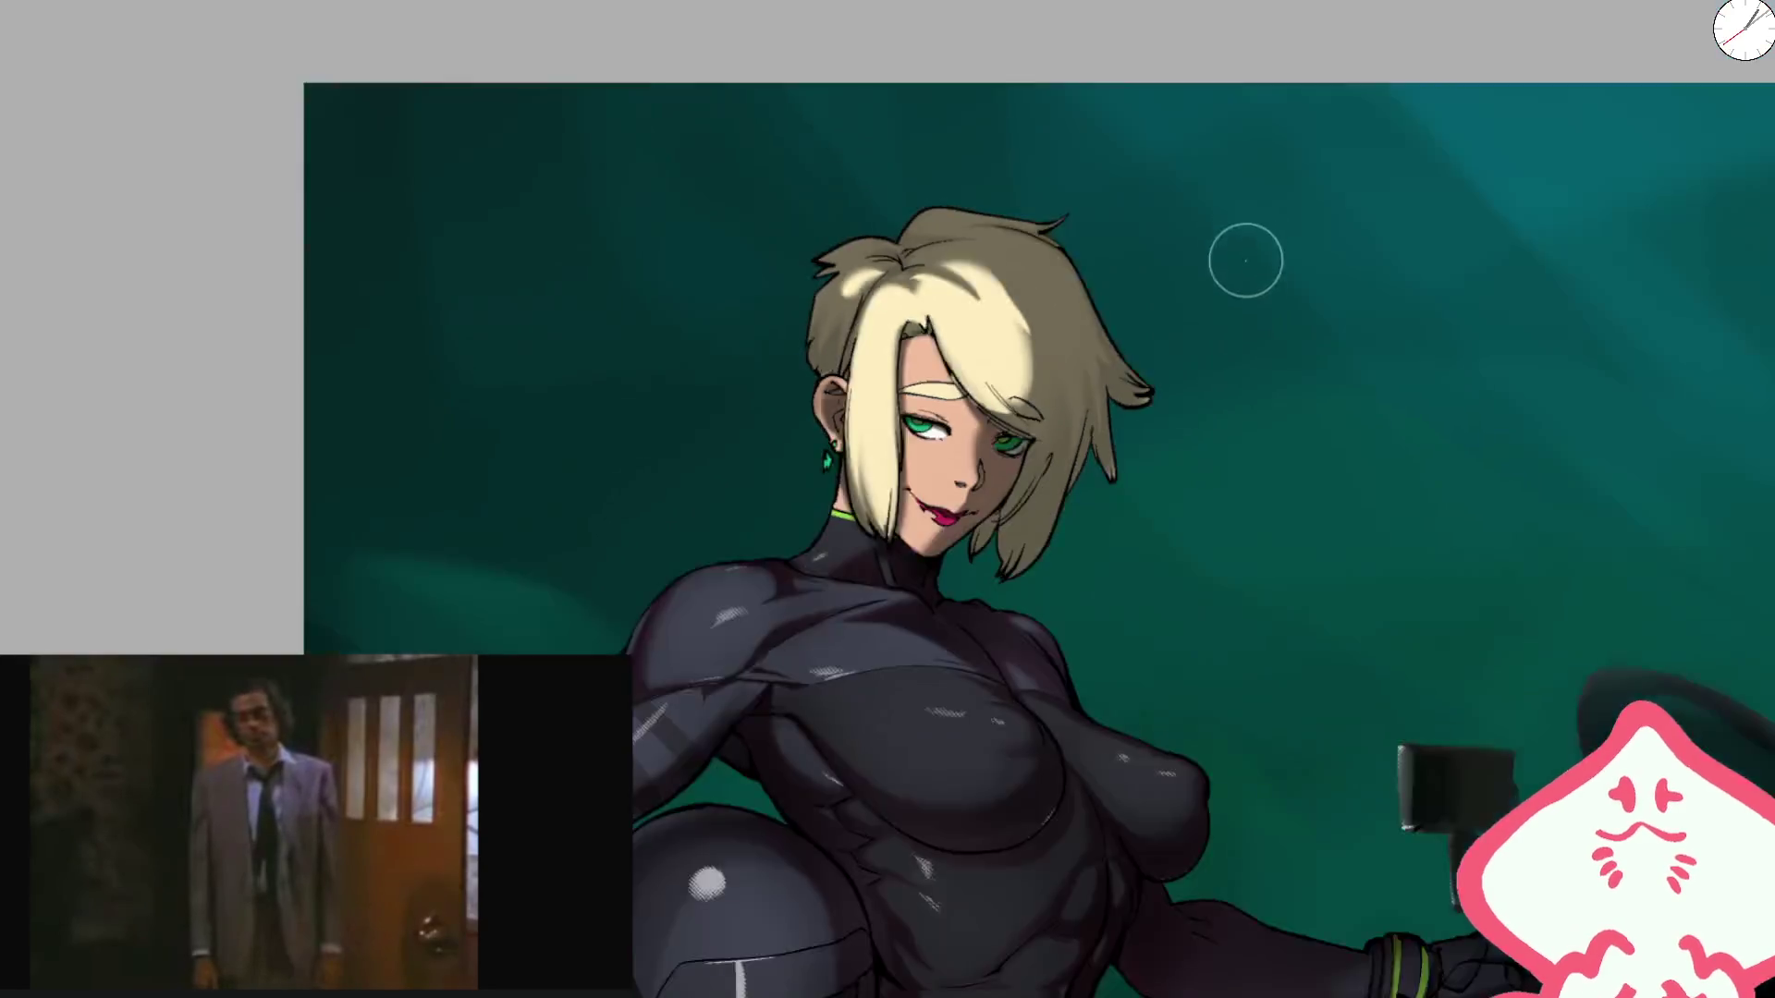
Step: Airbrush over the left hair highlights and undo the halftone dot texture
scroll(1272, 401, up, 4)
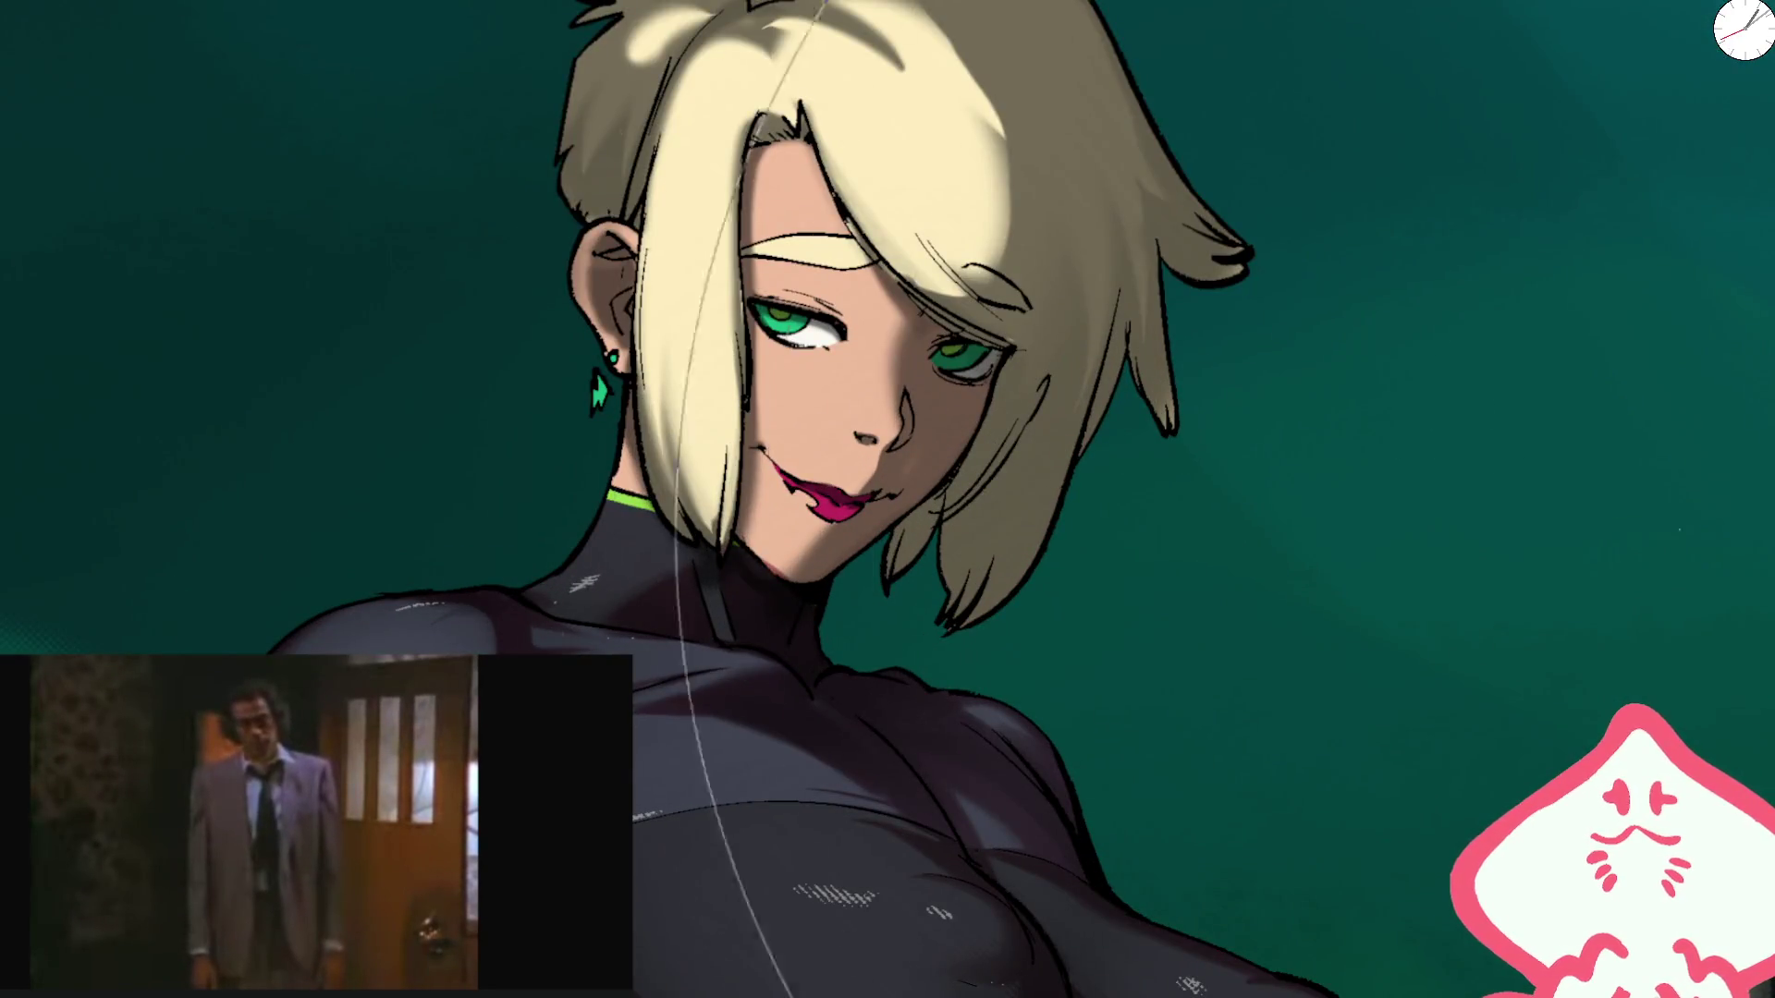
key(m)
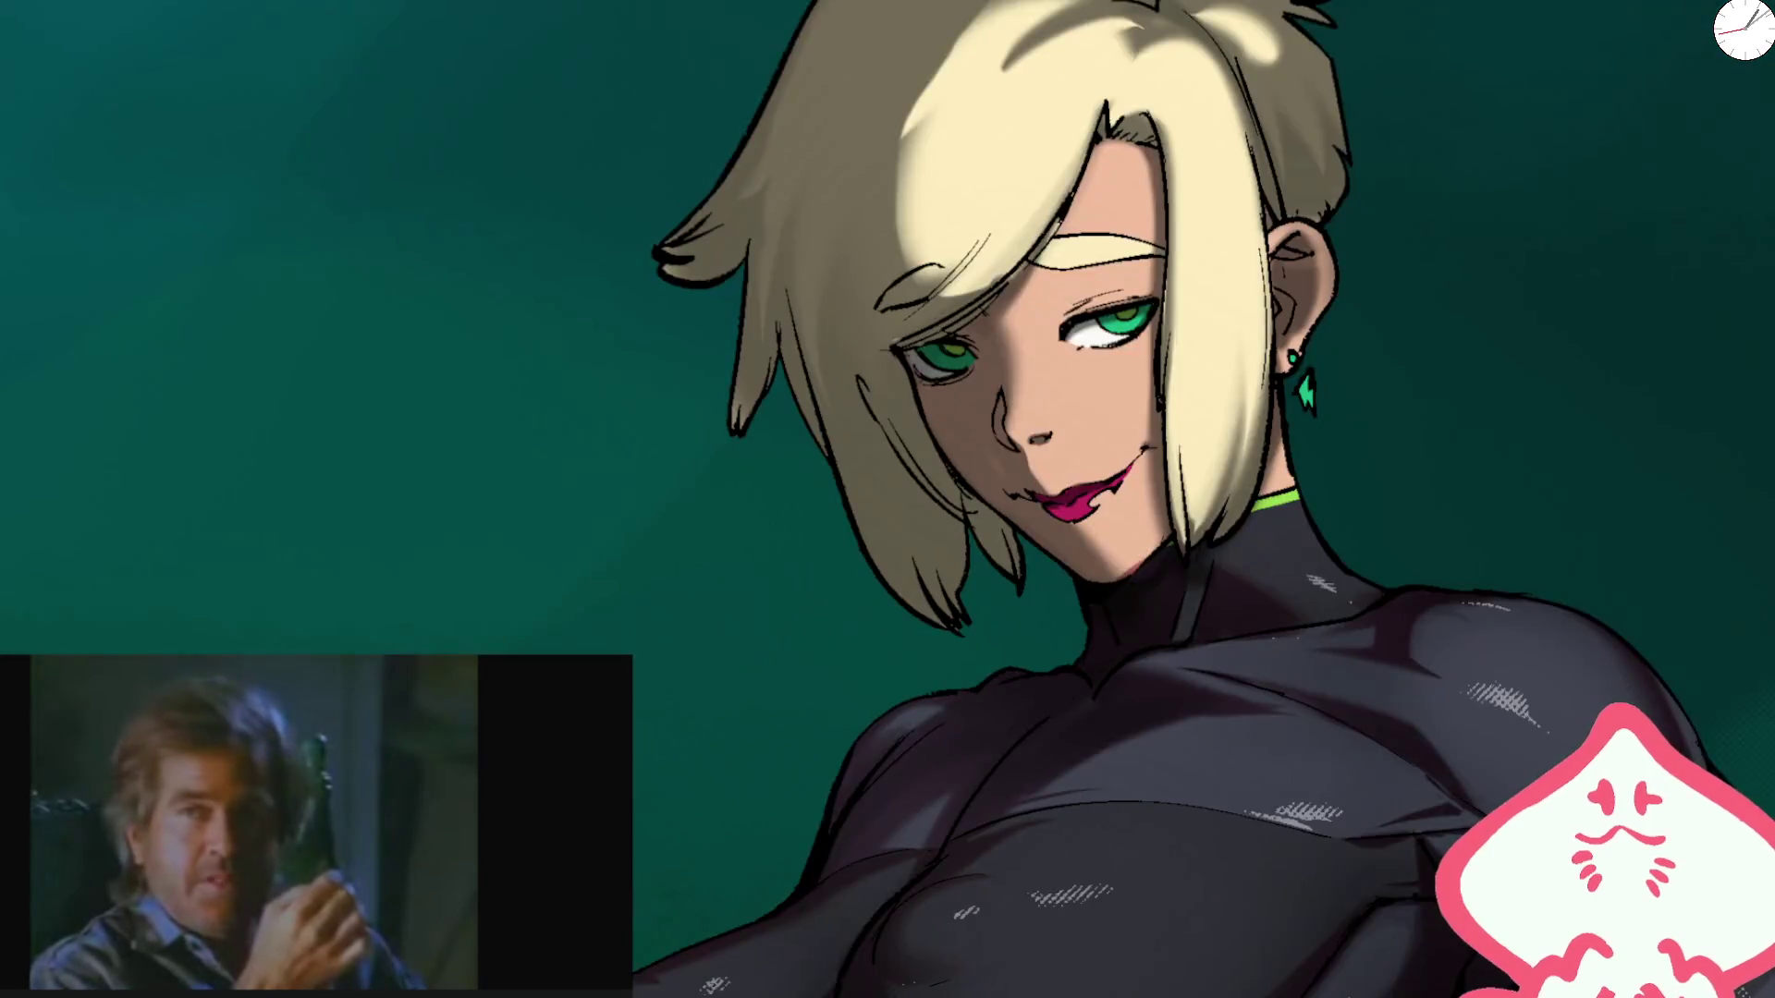
scroll(925, 550, up, 3)
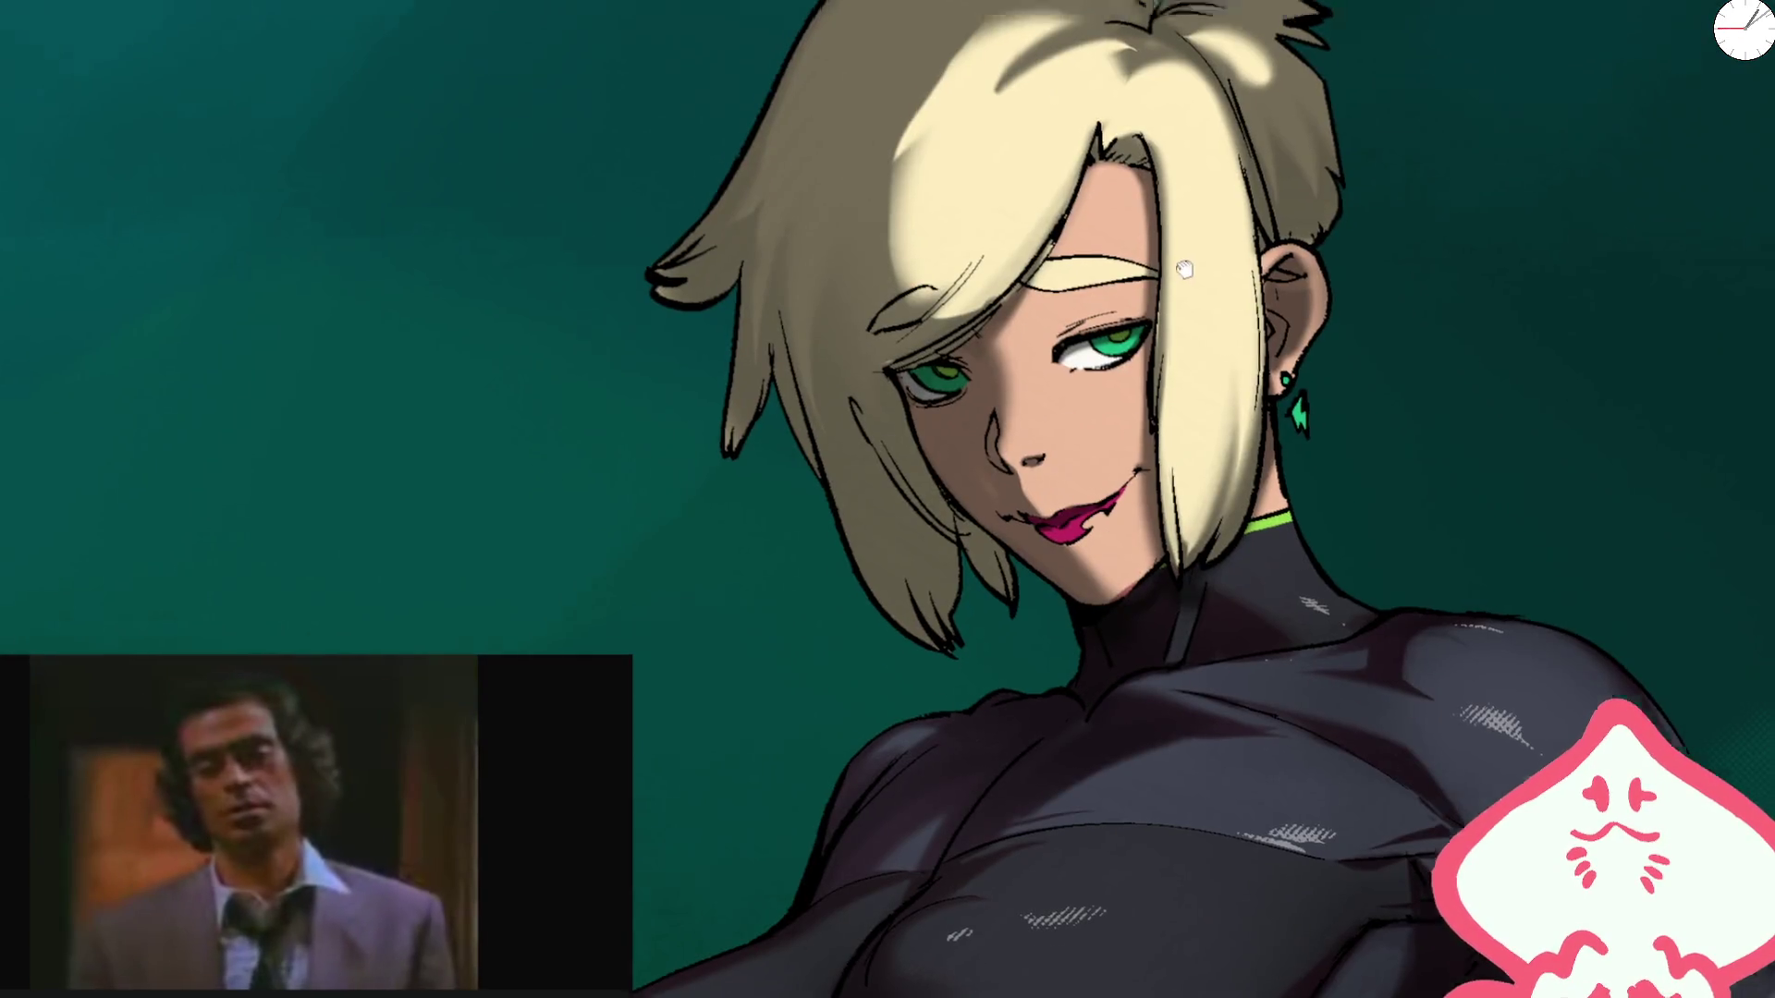
mouse_move(954, 507)
mouse_down()
mouse_move(915, 540)
mouse_move(924, 475)
mouse_move(967, 499)
mouse_move(966, 382)
mouse_move(902, 647)
mouse_move(1008, 426)
mouse_move(1049, 400)
mouse_up()
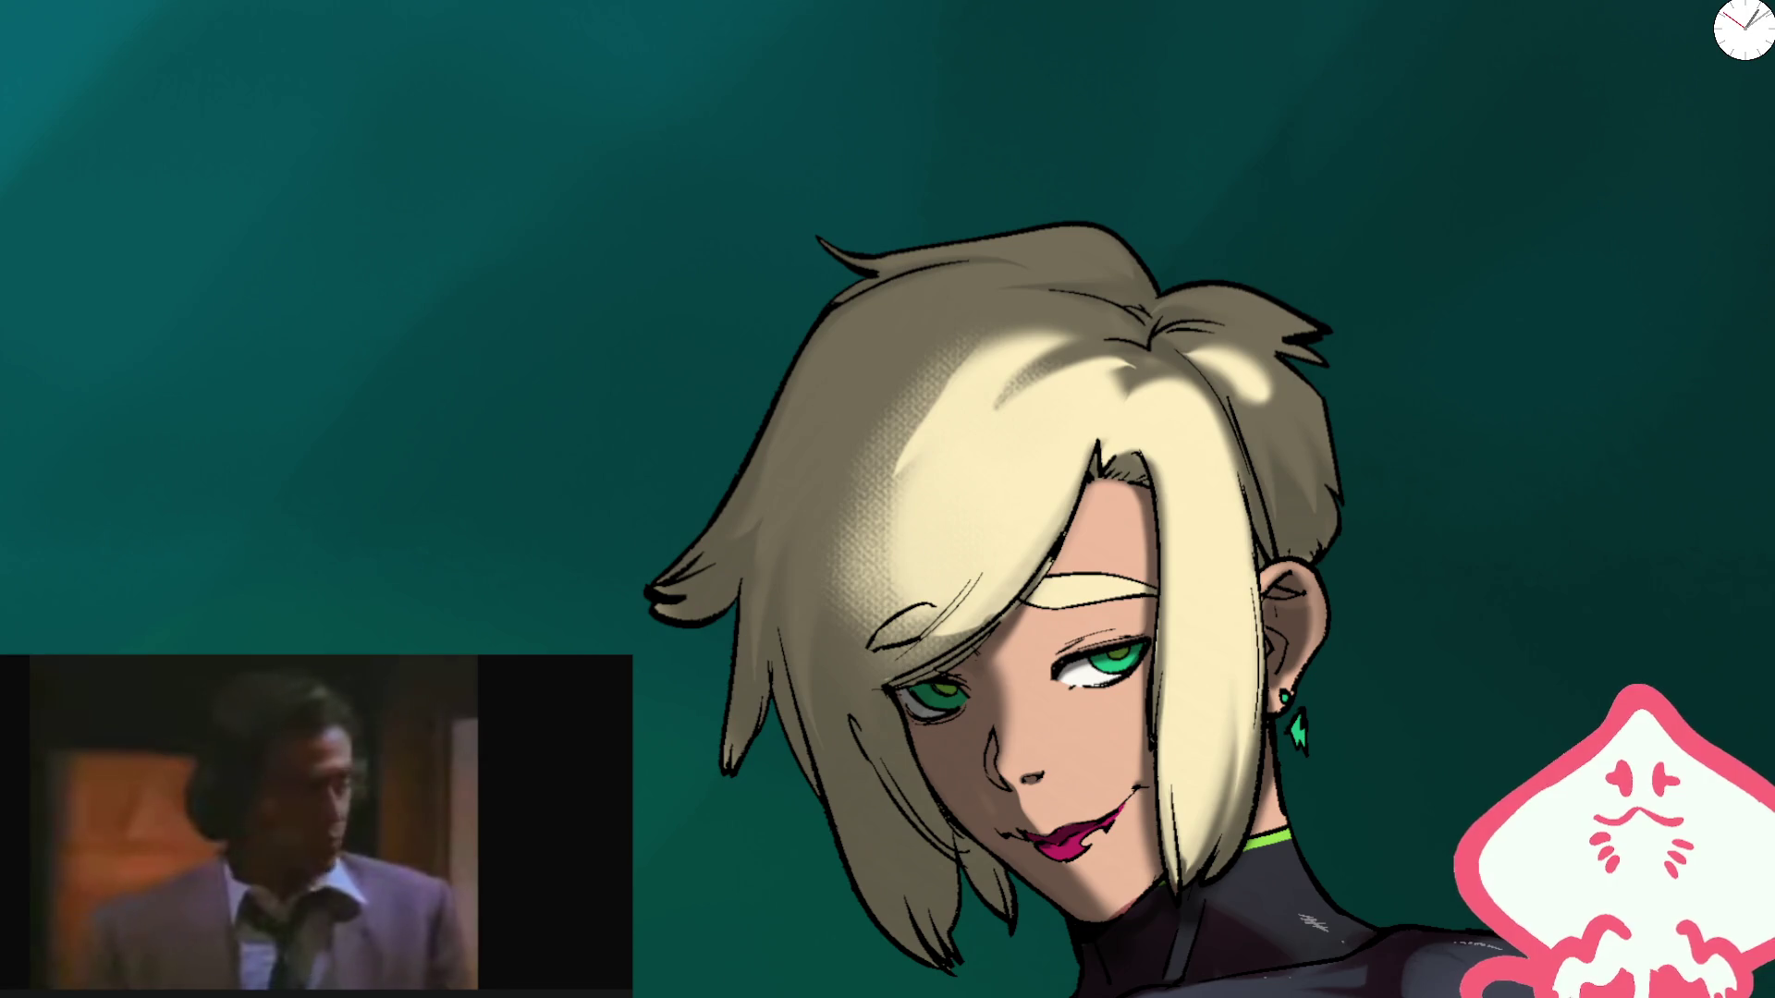
key(m)
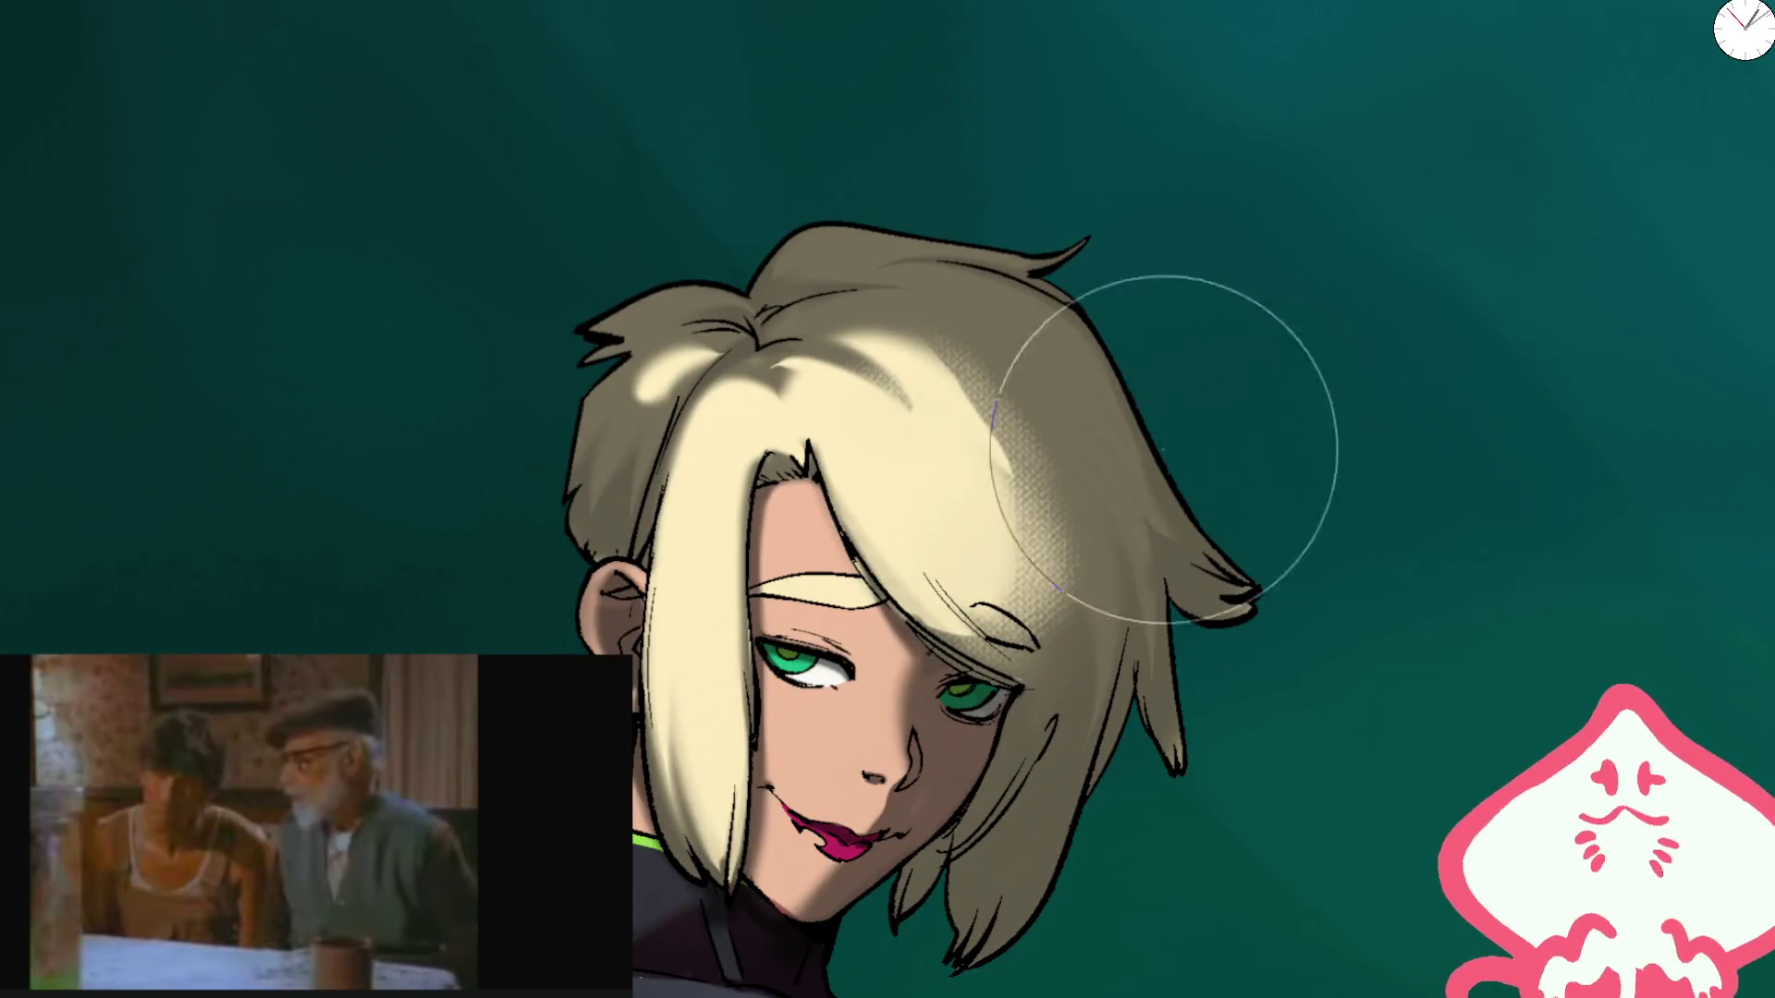
key(ctrl+z)
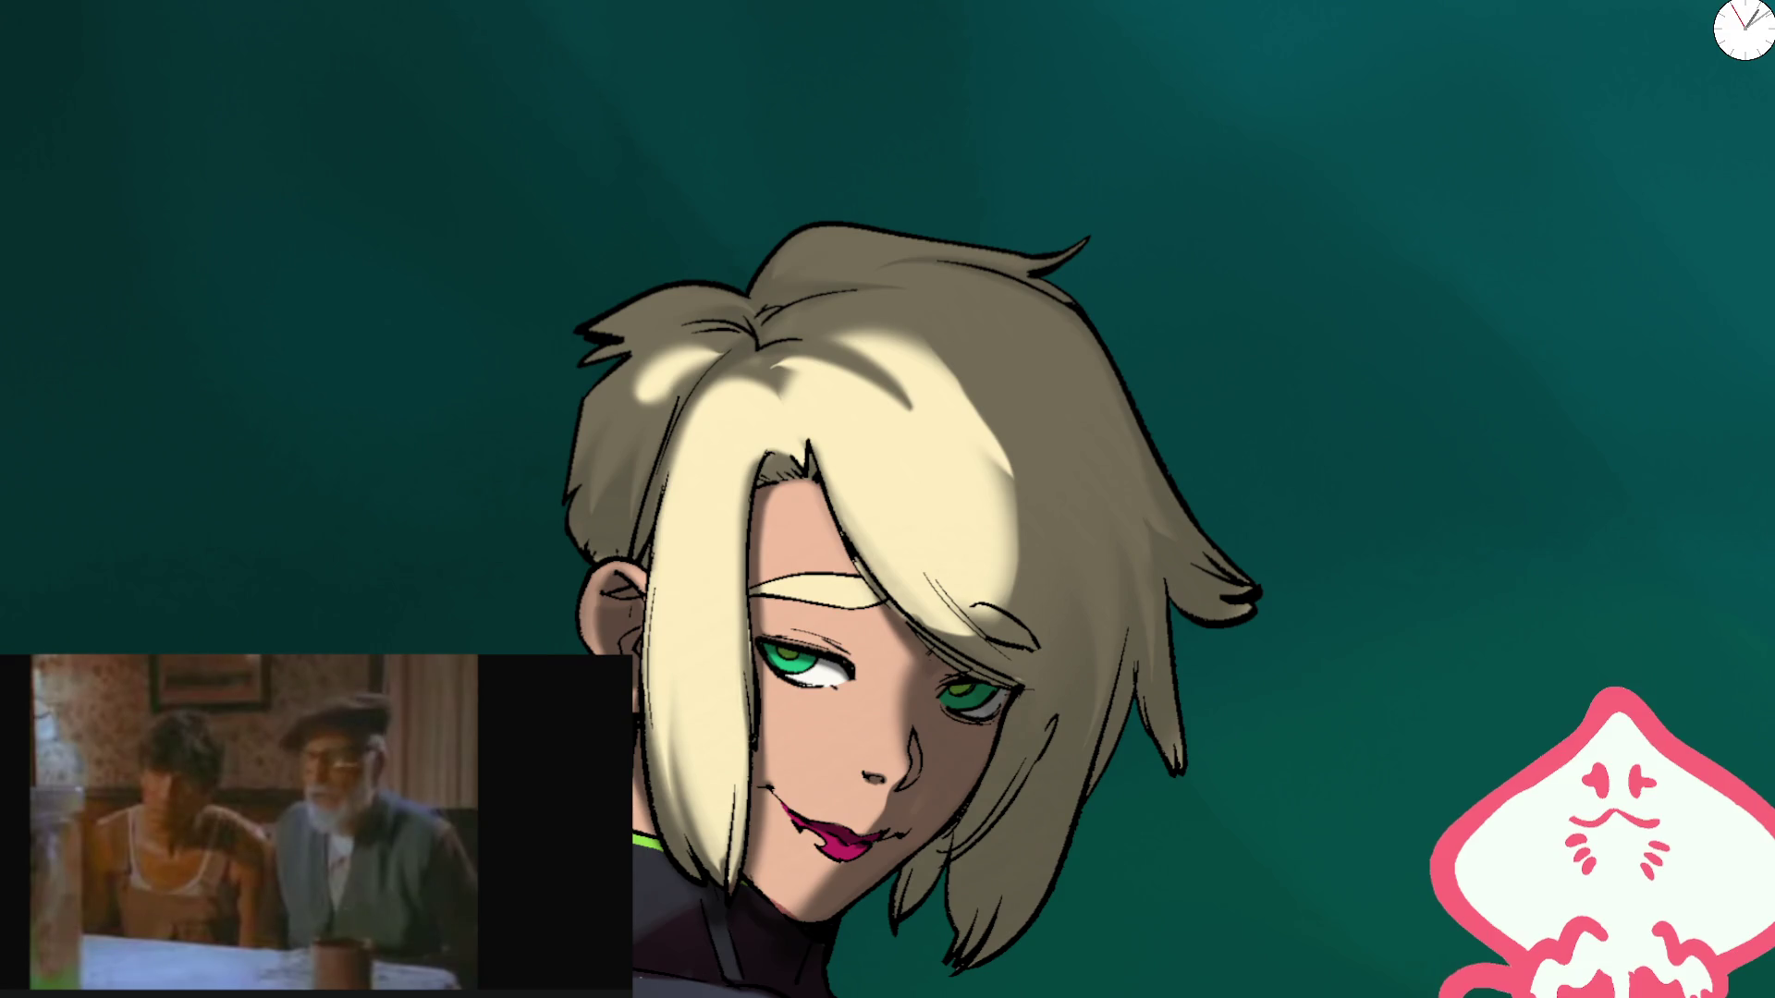
mouse_move(971, 444)
mouse_down()
mouse_move(1014, 490)
mouse_move(1010, 555)
mouse_move(951, 416)
mouse_move(998, 522)
mouse_up()
key(ctrl+z)
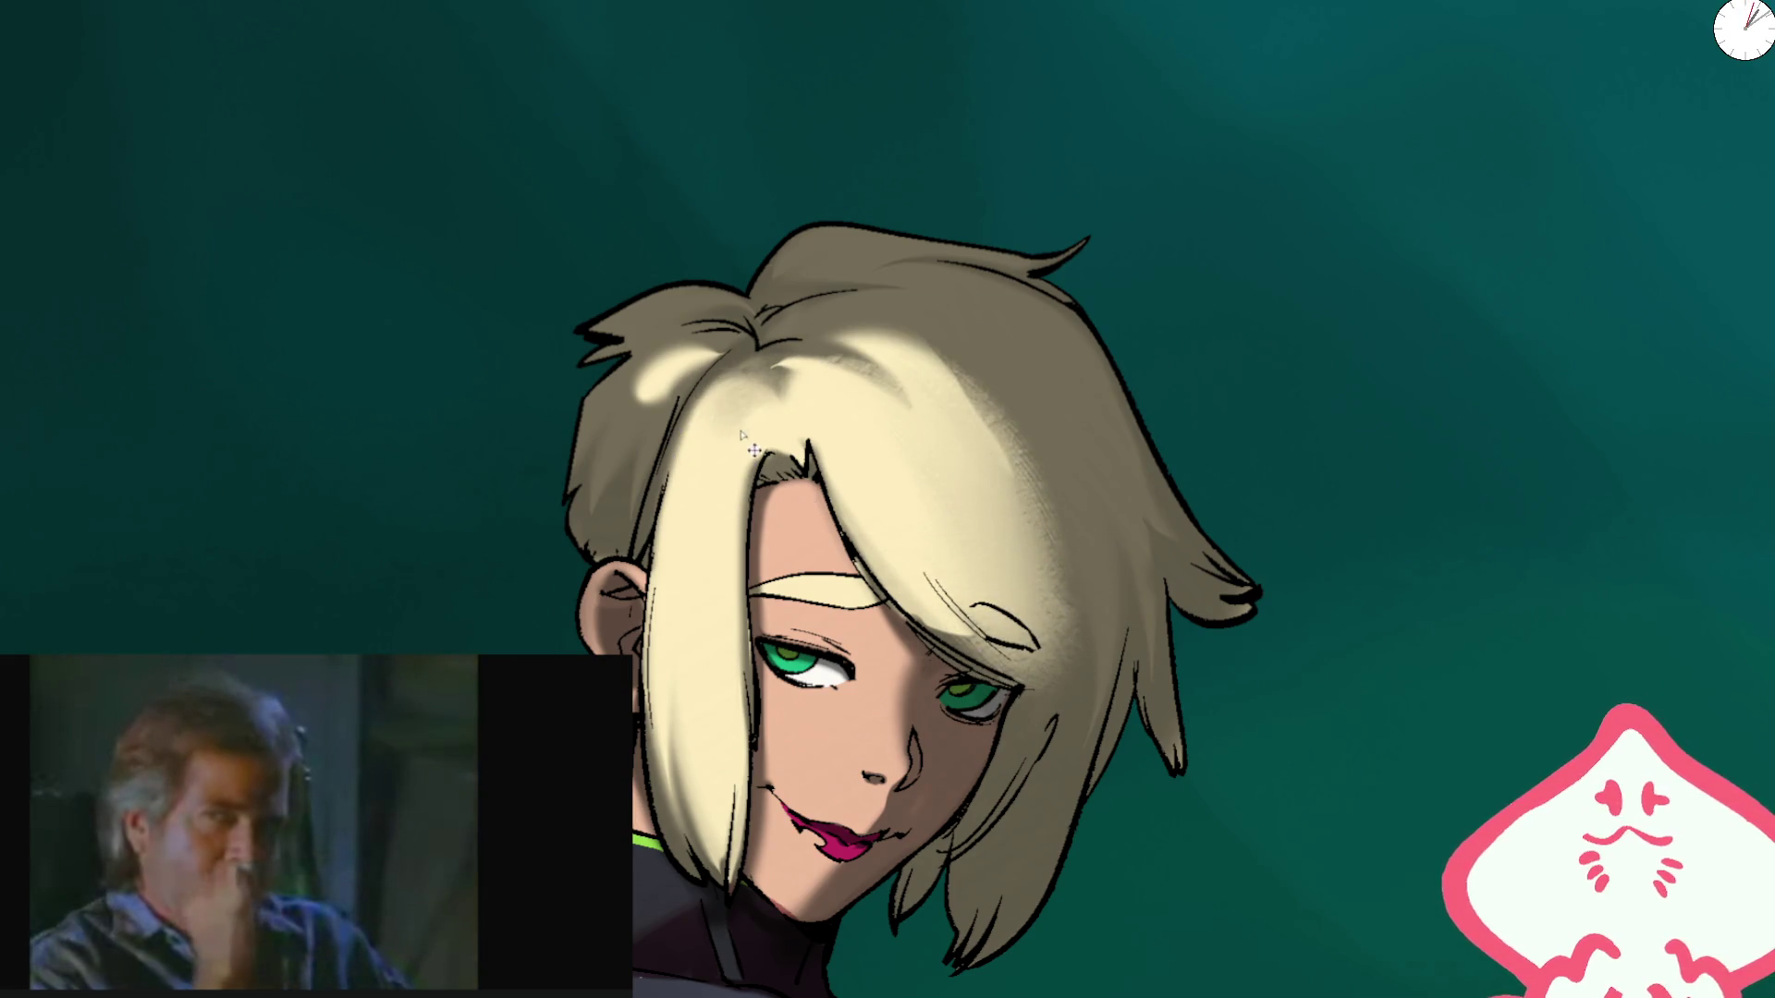
Step: Soften and blend the pale hair highlights with a larger brush
mouse_move(710, 330)
mouse_down()
mouse_move(675, 379)
mouse_move(698, 342)
mouse_up()
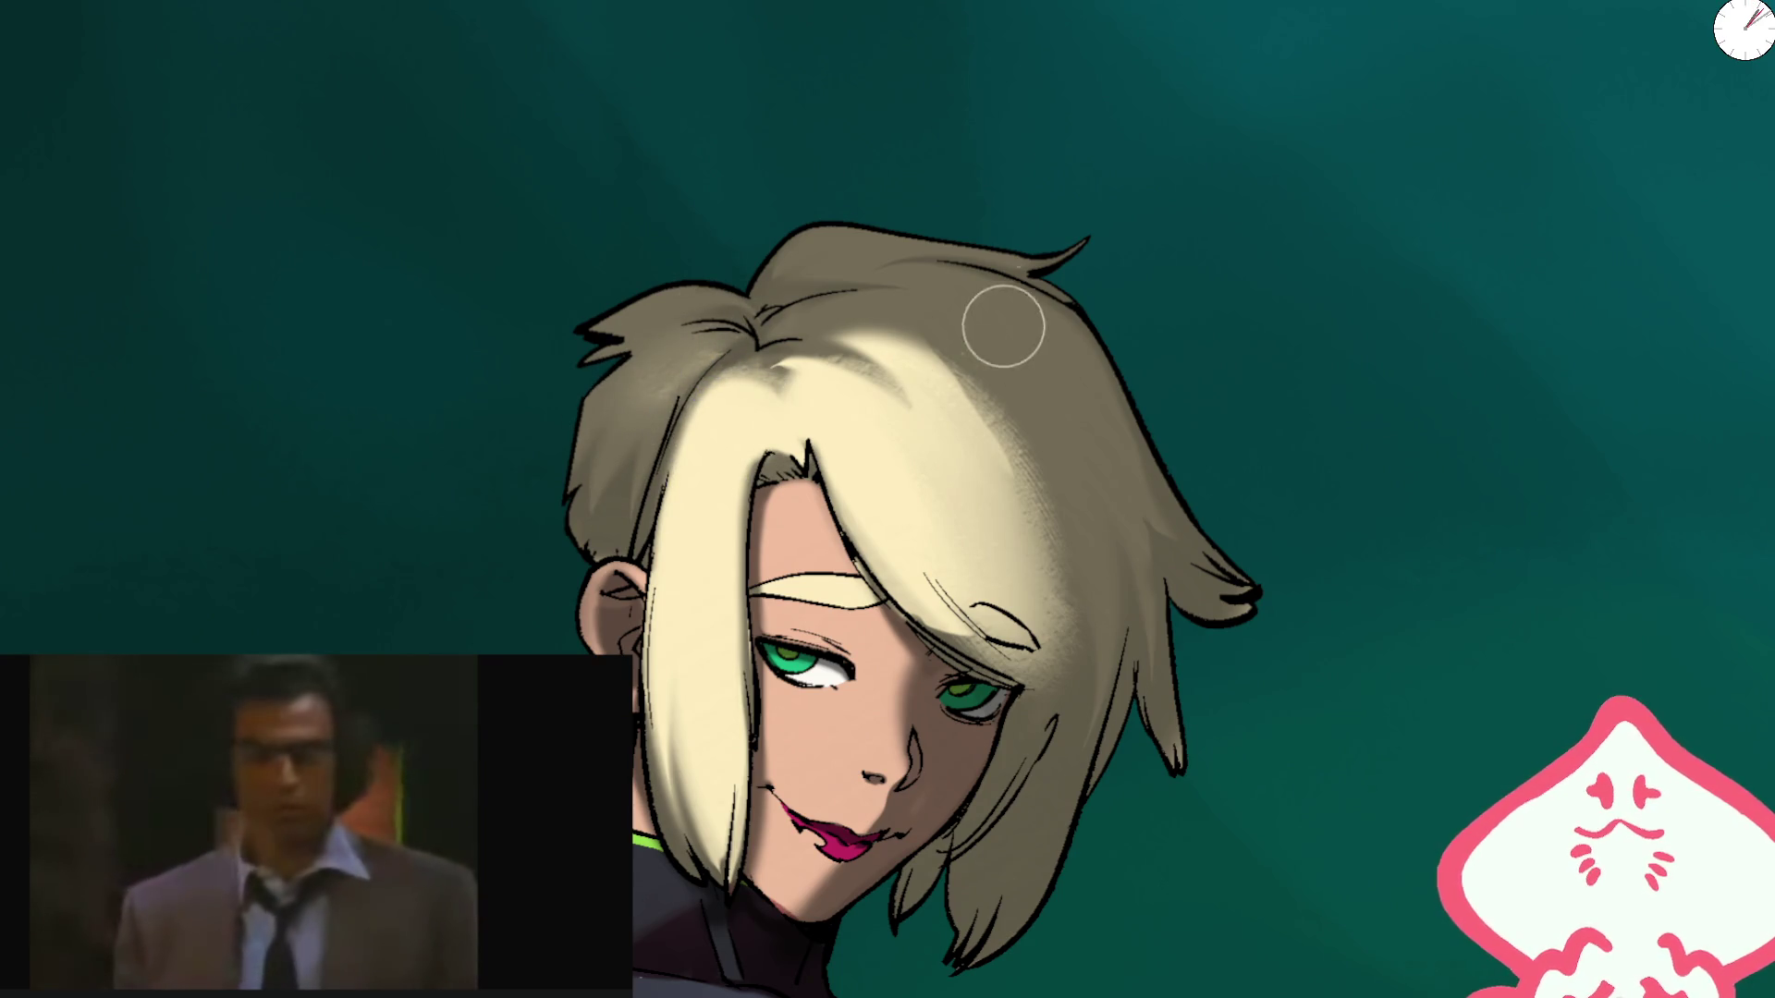
right_click(689, 627)
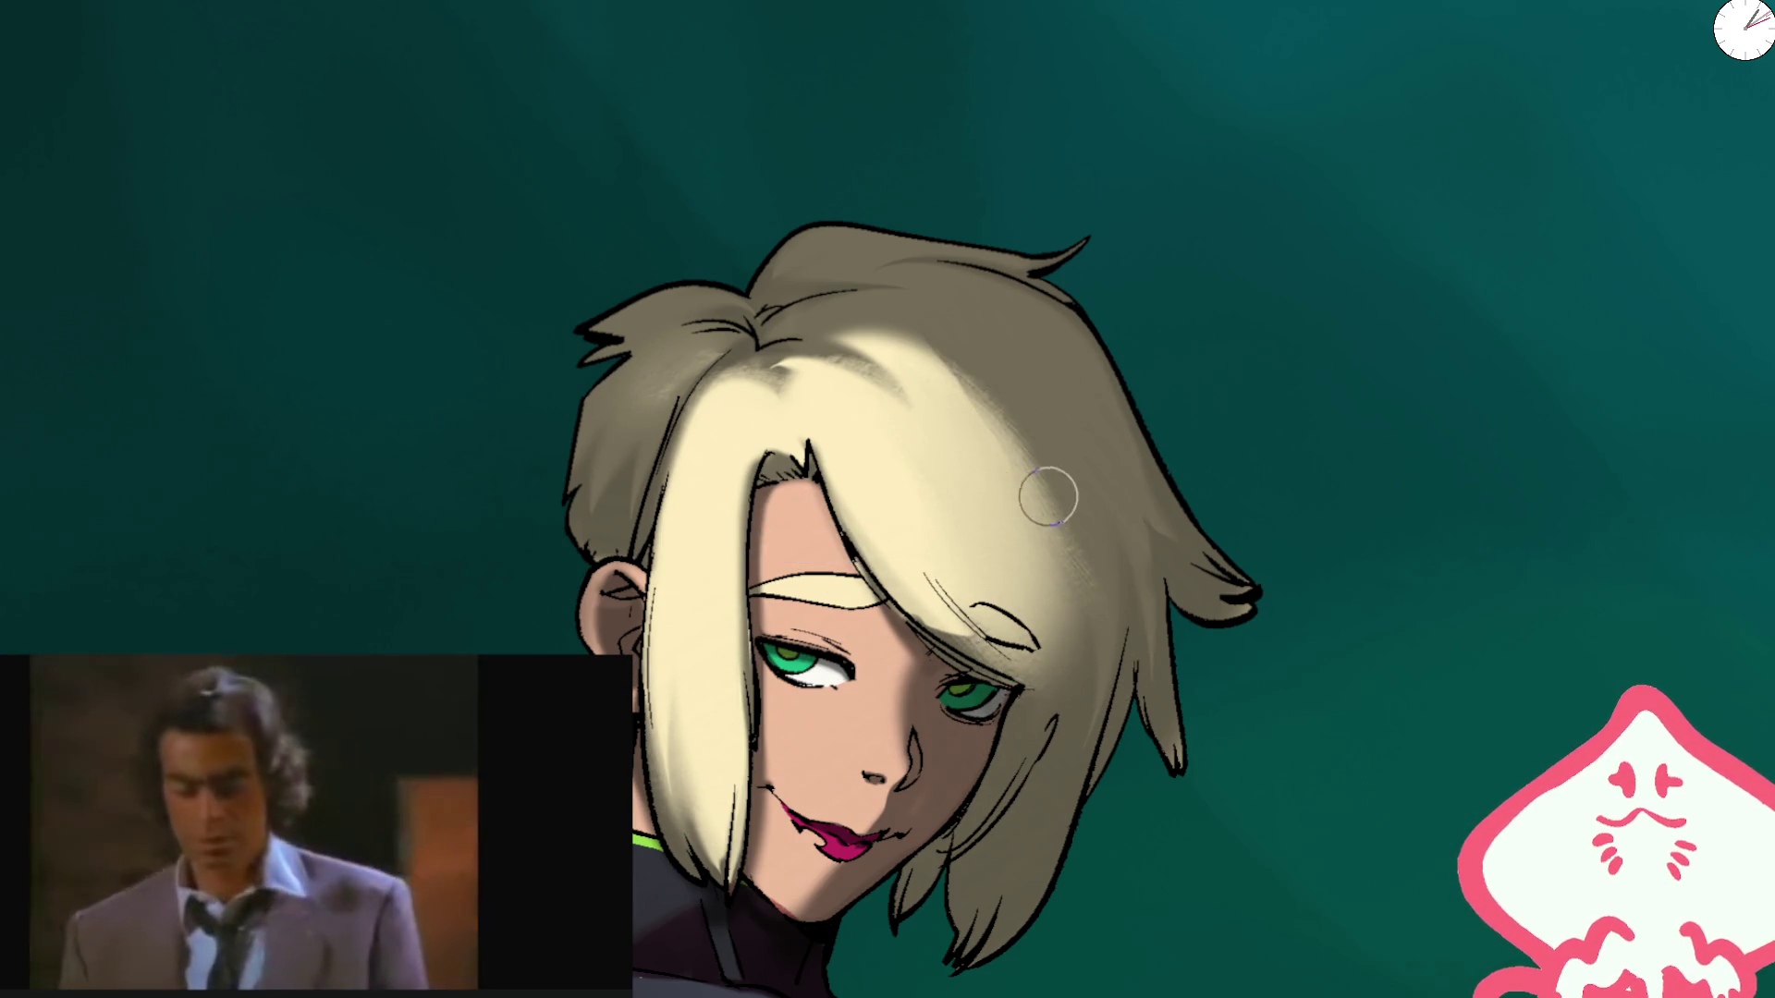
key(h)
mouse_move(984, 502)
mouse_down()
mouse_move(832, 555)
mouse_move(910, 396)
mouse_move(950, 396)
mouse_move(1014, 308)
mouse_move(813, 583)
mouse_move(1036, 314)
mouse_move(940, 340)
mouse_move(852, 475)
mouse_move(813, 666)
mouse_move(964, 519)
mouse_move(817, 650)
mouse_move(887, 591)
mouse_move(900, 515)
mouse_move(865, 629)
mouse_move(877, 737)
mouse_move(909, 559)
mouse_up()
scroll(954, 426, down, 5)
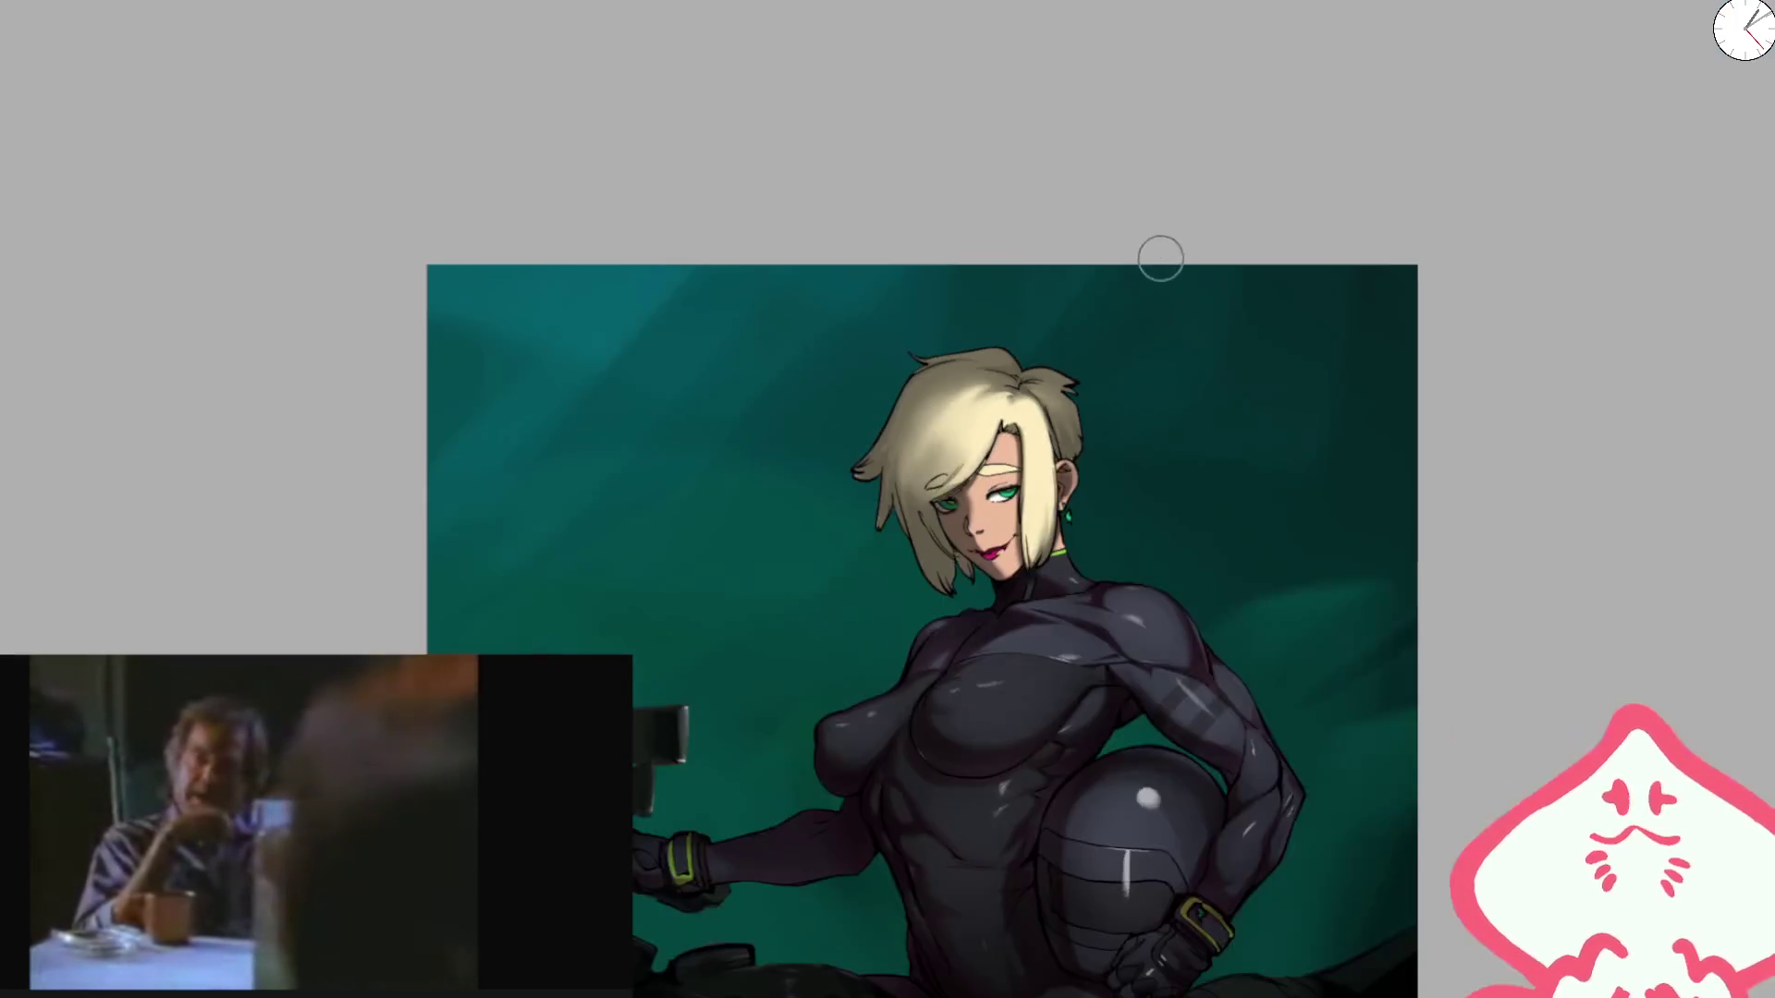
key(m)
scroll(844, 396, up, 5)
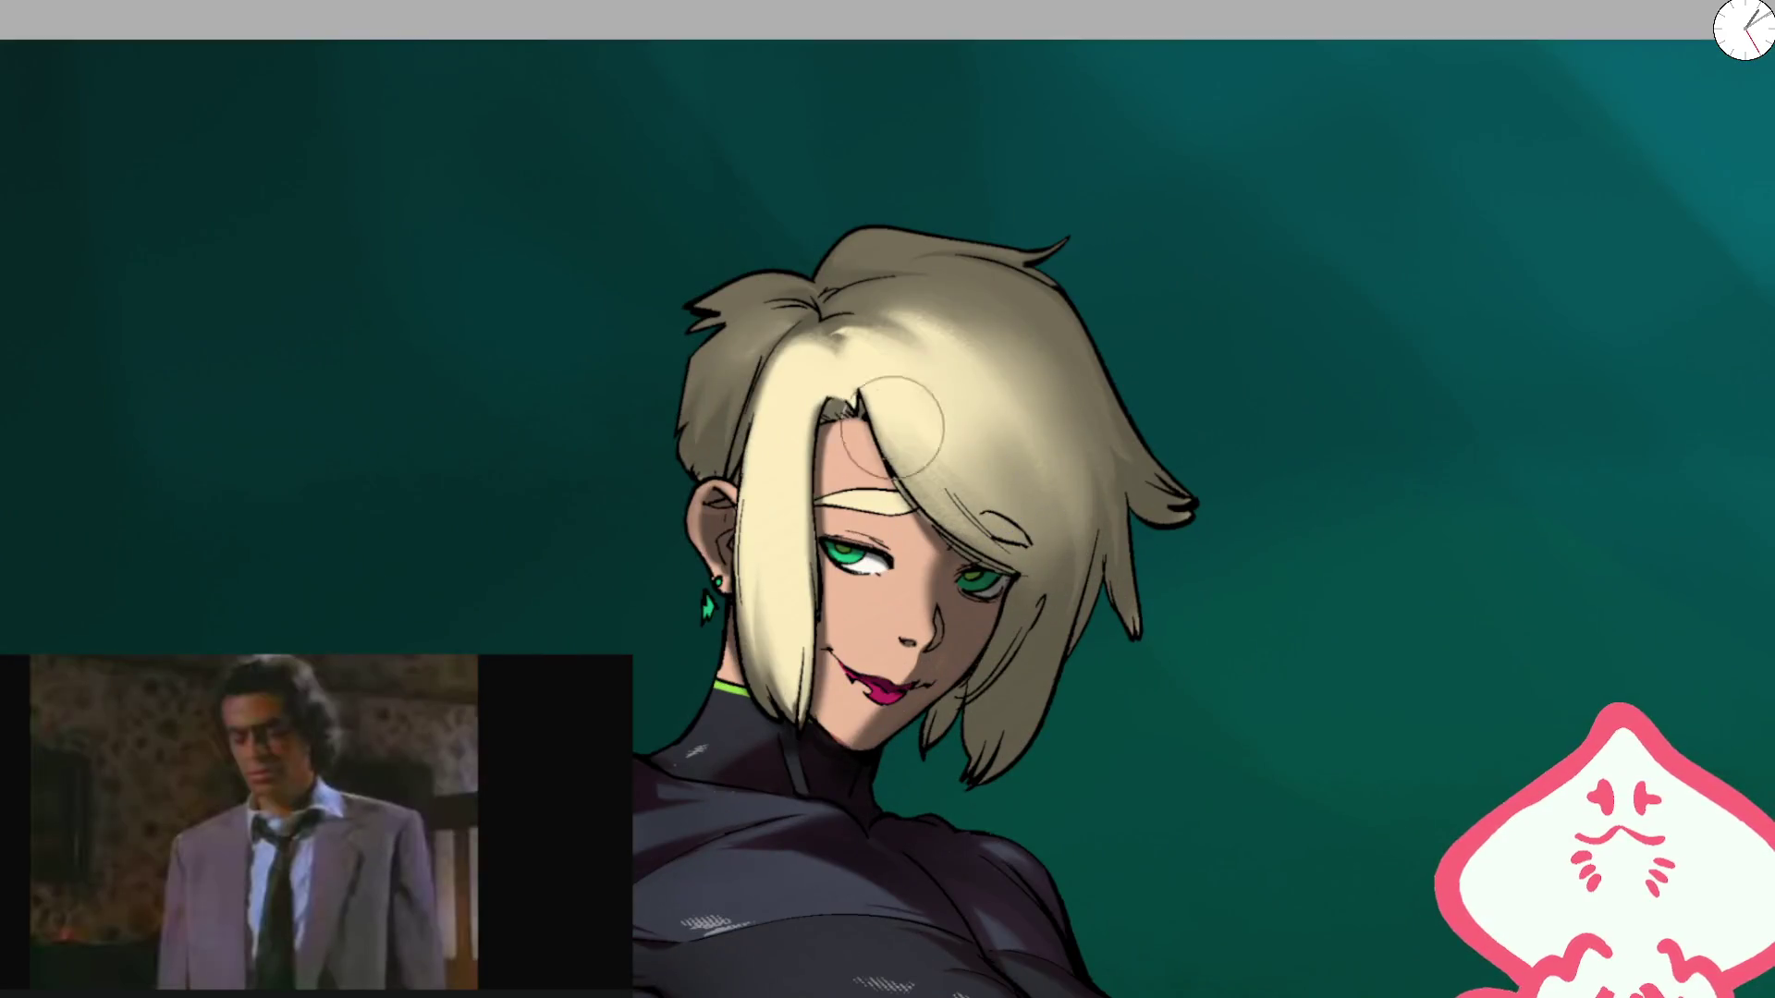
key(bracketright)
key(bracketright)
key(bracketright)
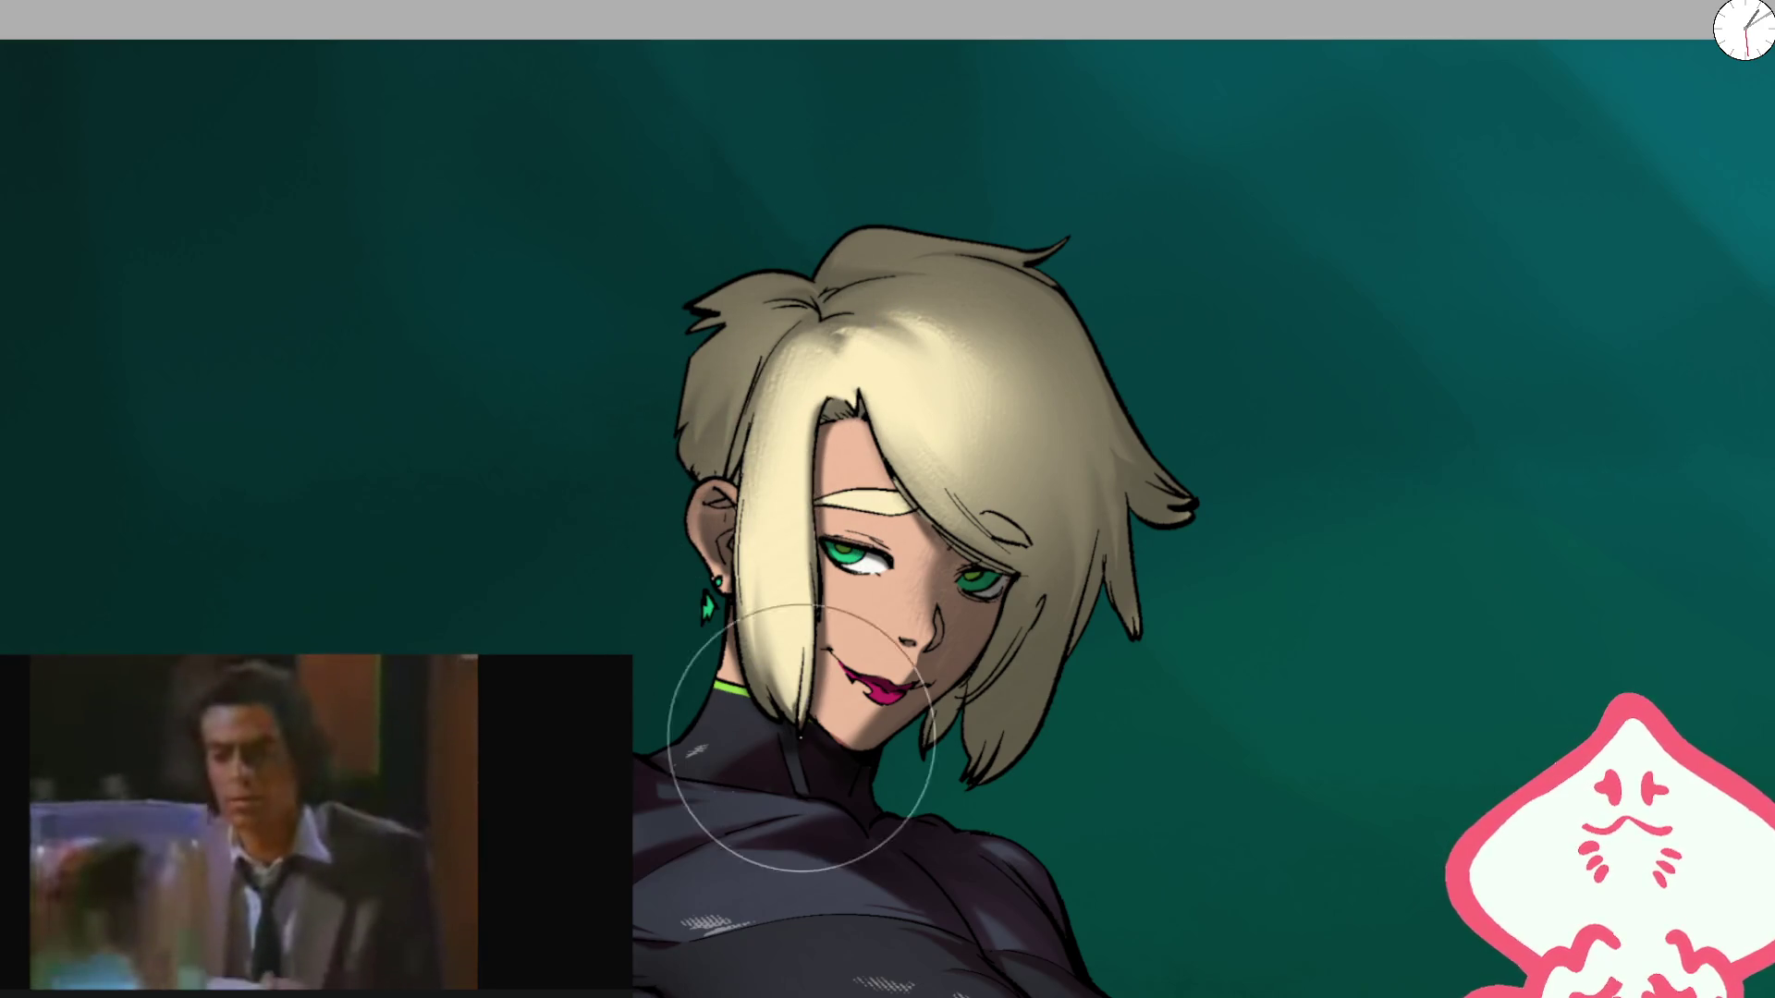
scroll(1046, 421, down, 5)
scroll(1045, 421, up, 5)
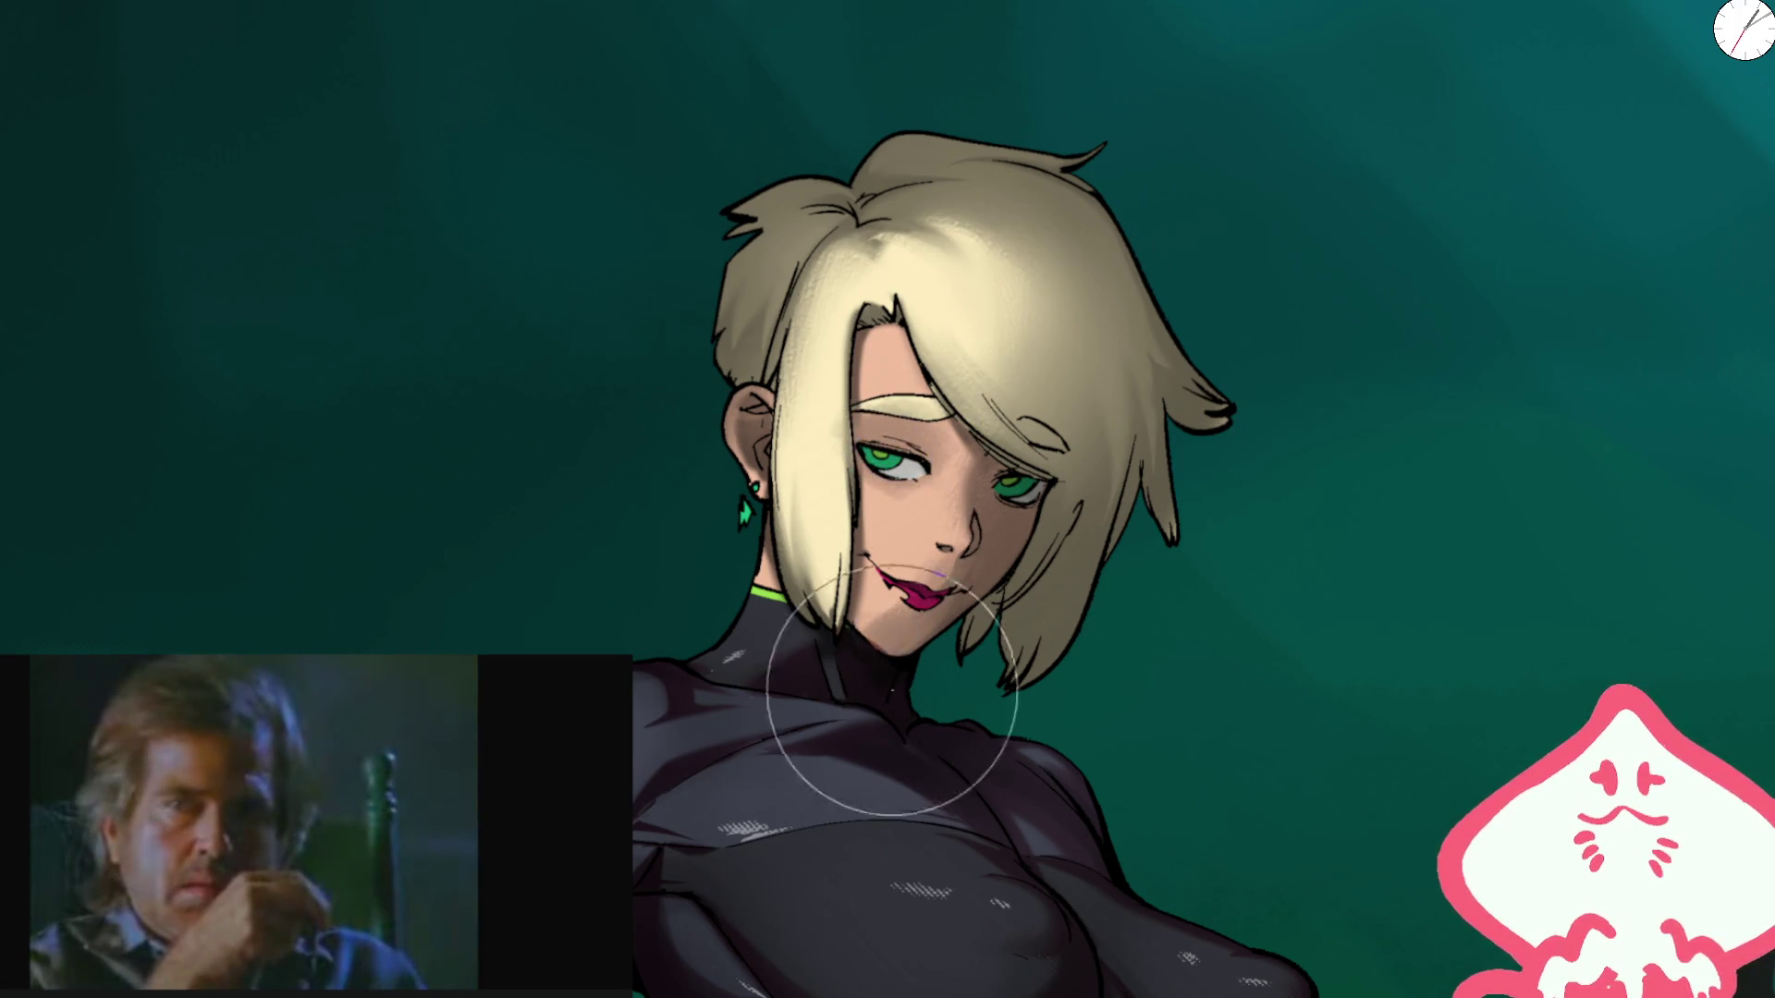
scroll(954, 407, down, 5)
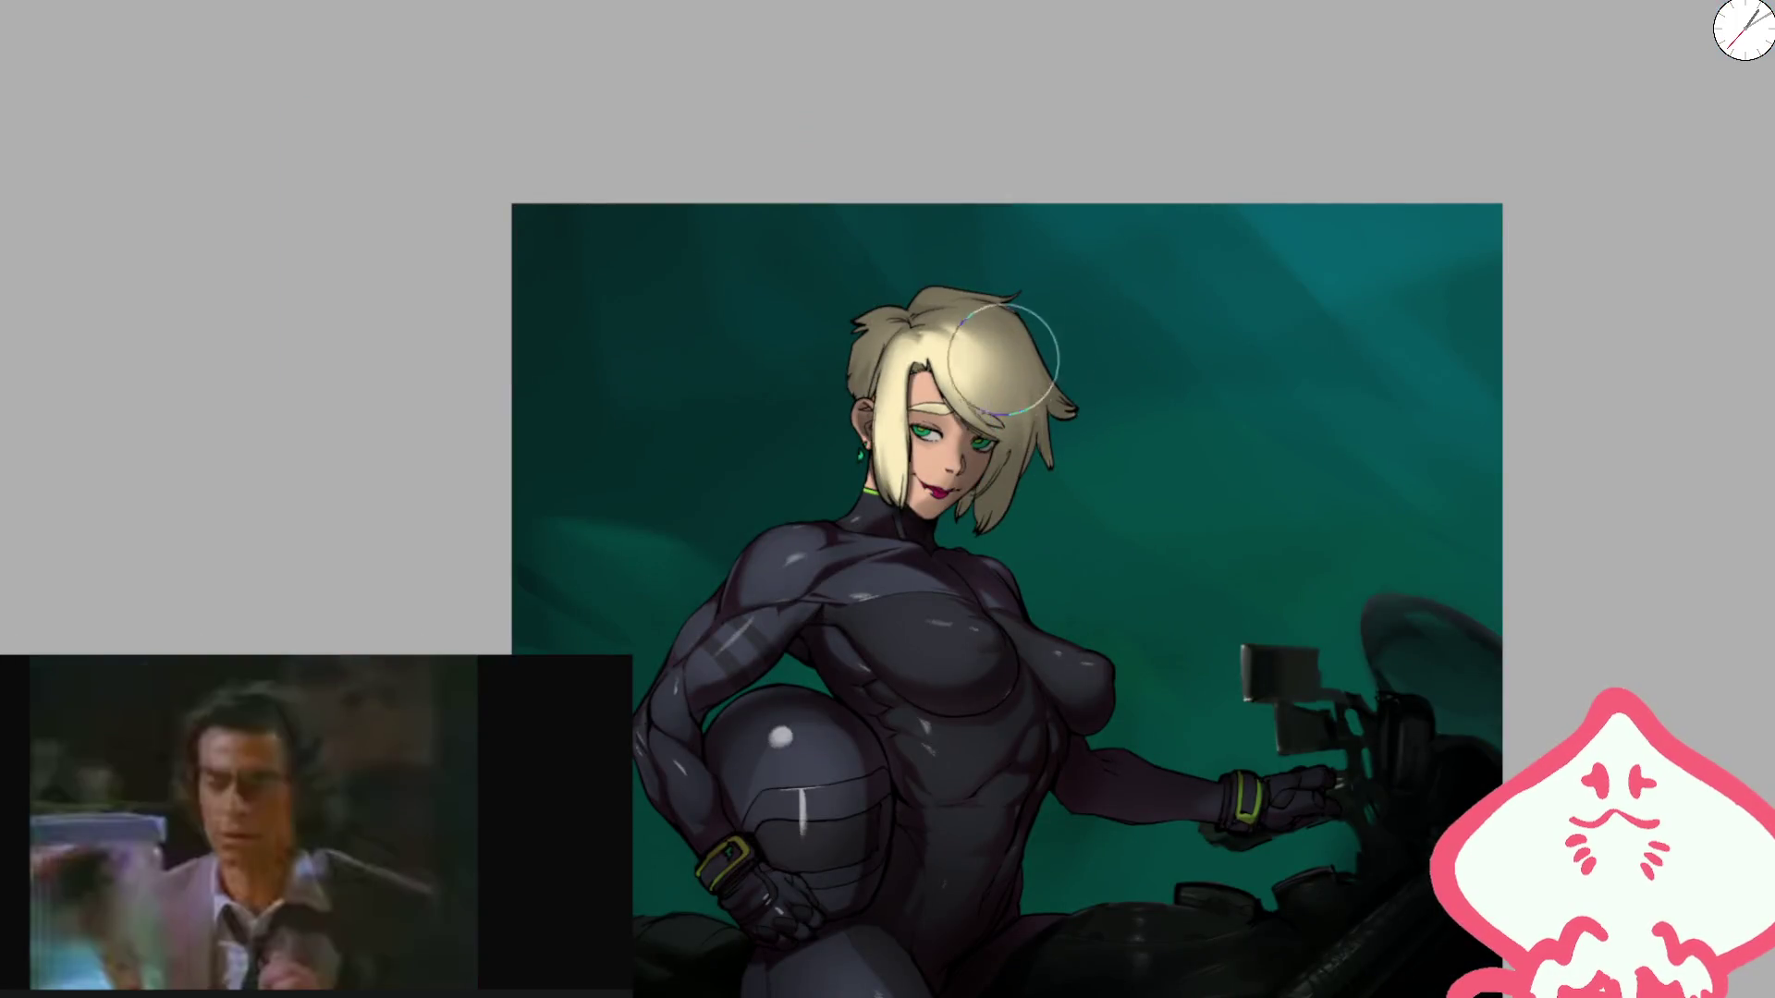
scroll(939, 431, up, 5)
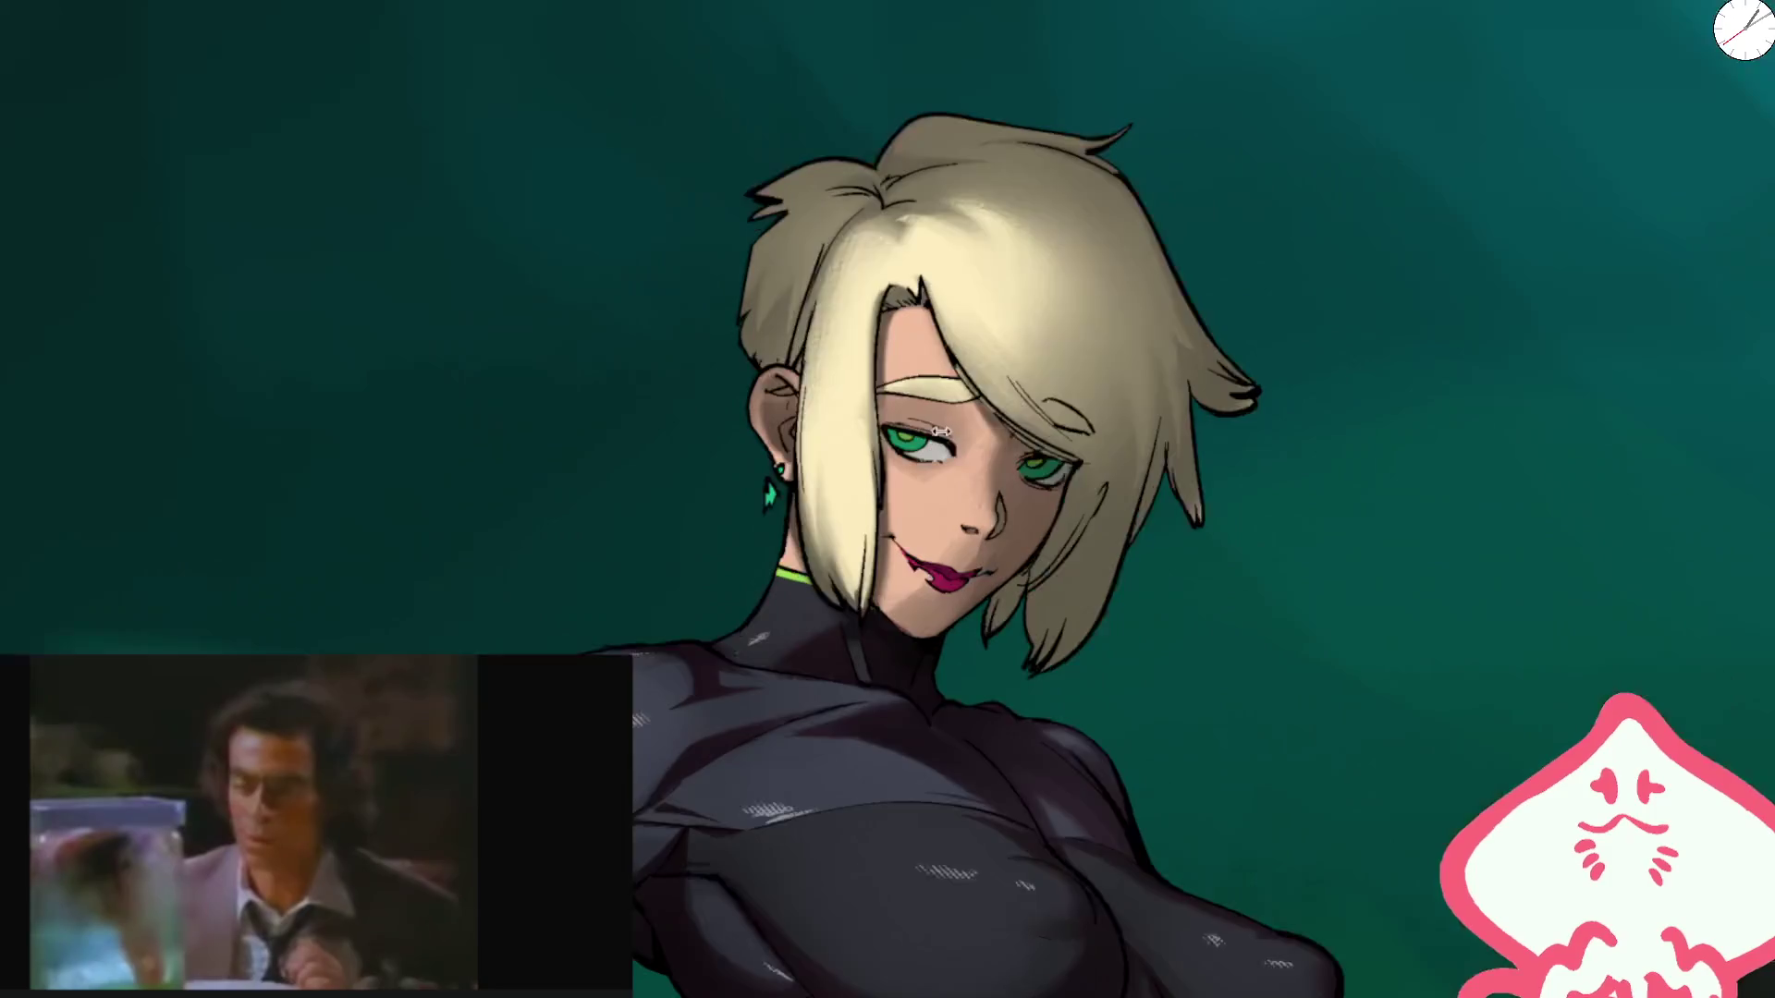
scroll(939, 430, up, 2)
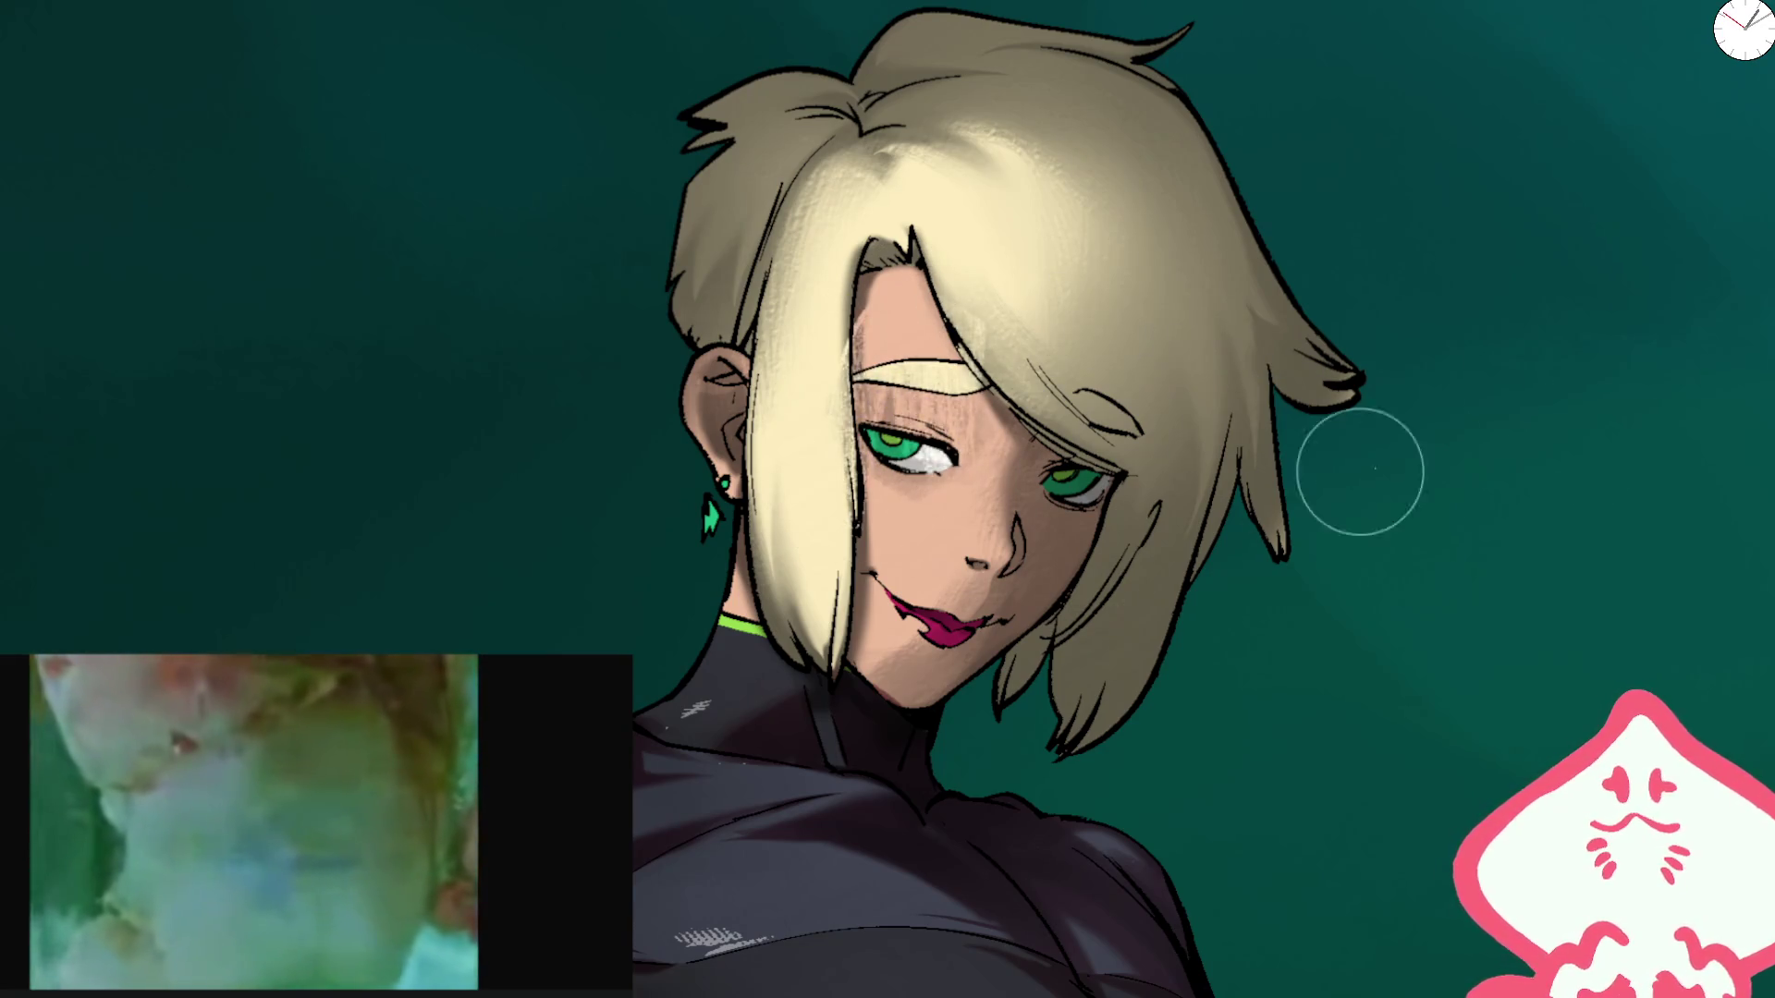
Step: Restore the darker skin shading under the hairband and paint a darker shadow over the upper hair
key(ctrl+z)
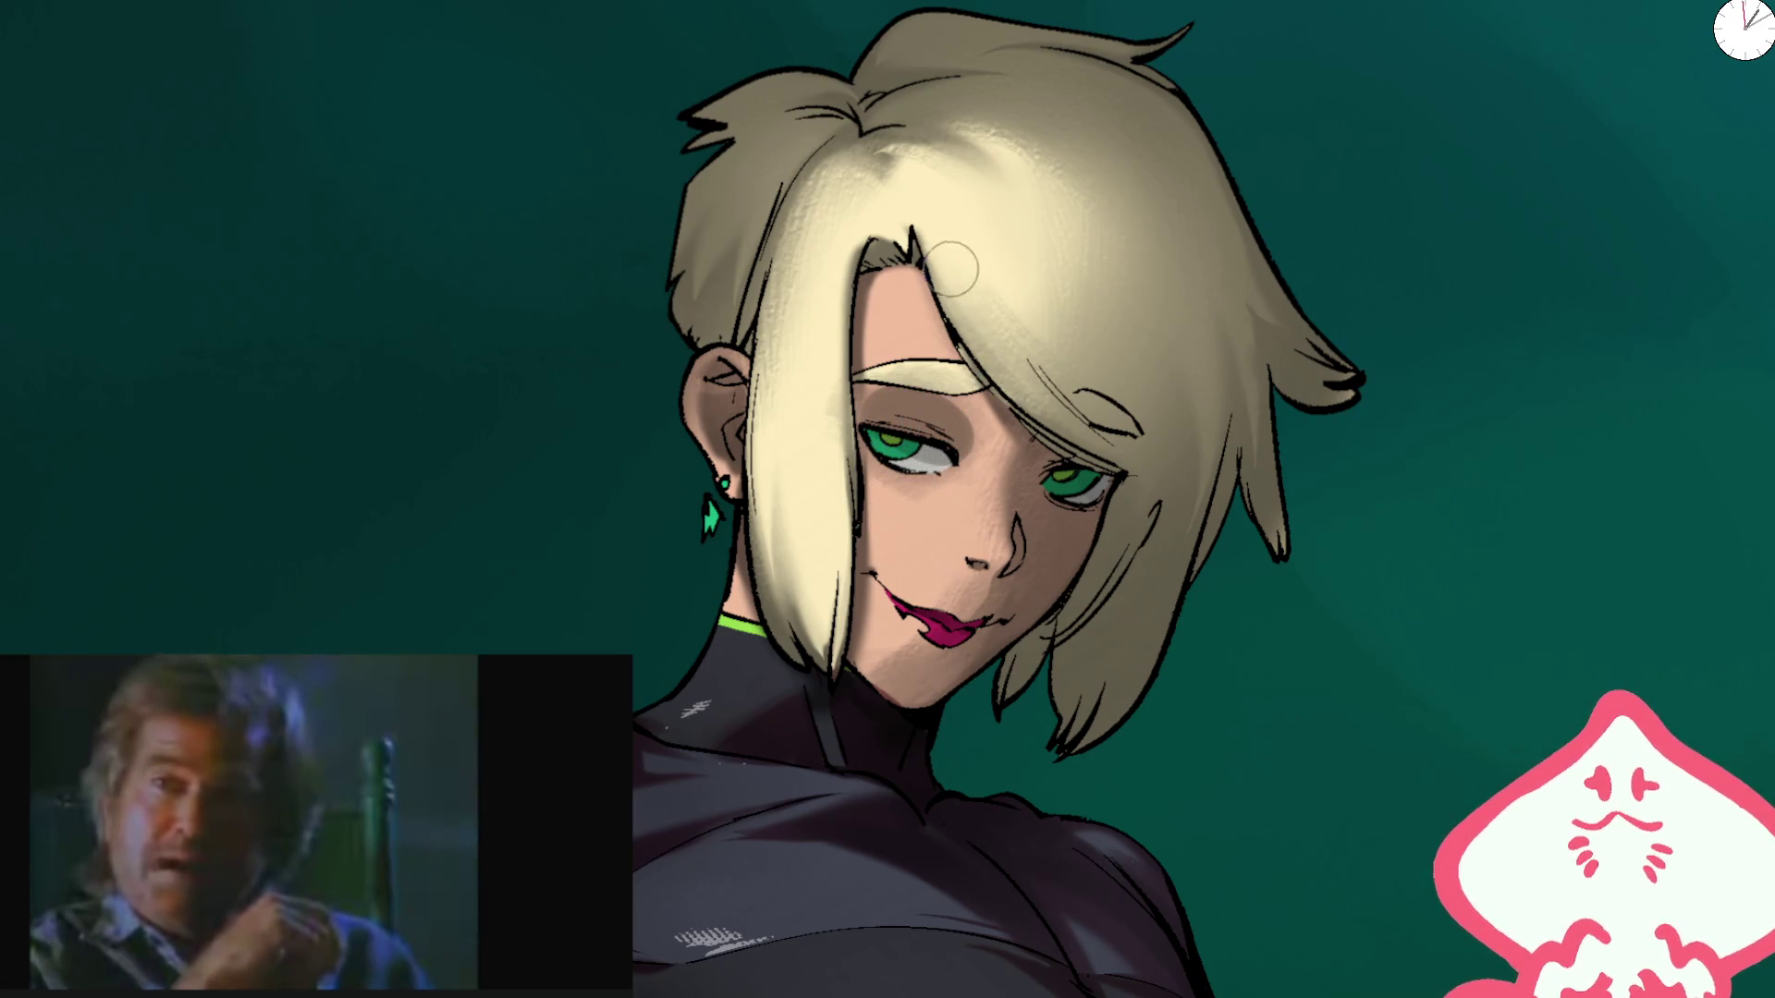
key(m)
mouse_move(787, 116)
mouse_down()
mouse_move(872, 151)
mouse_move(734, 453)
mouse_move(737, 395)
mouse_move(804, 376)
mouse_move(863, 278)
mouse_move(792, 238)
mouse_move(781, 309)
mouse_move(764, 171)
mouse_move(838, 249)
mouse_move(832, 213)
mouse_move(980, 130)
mouse_move(773, 357)
mouse_move(841, 188)
mouse_move(1026, 213)
mouse_up()
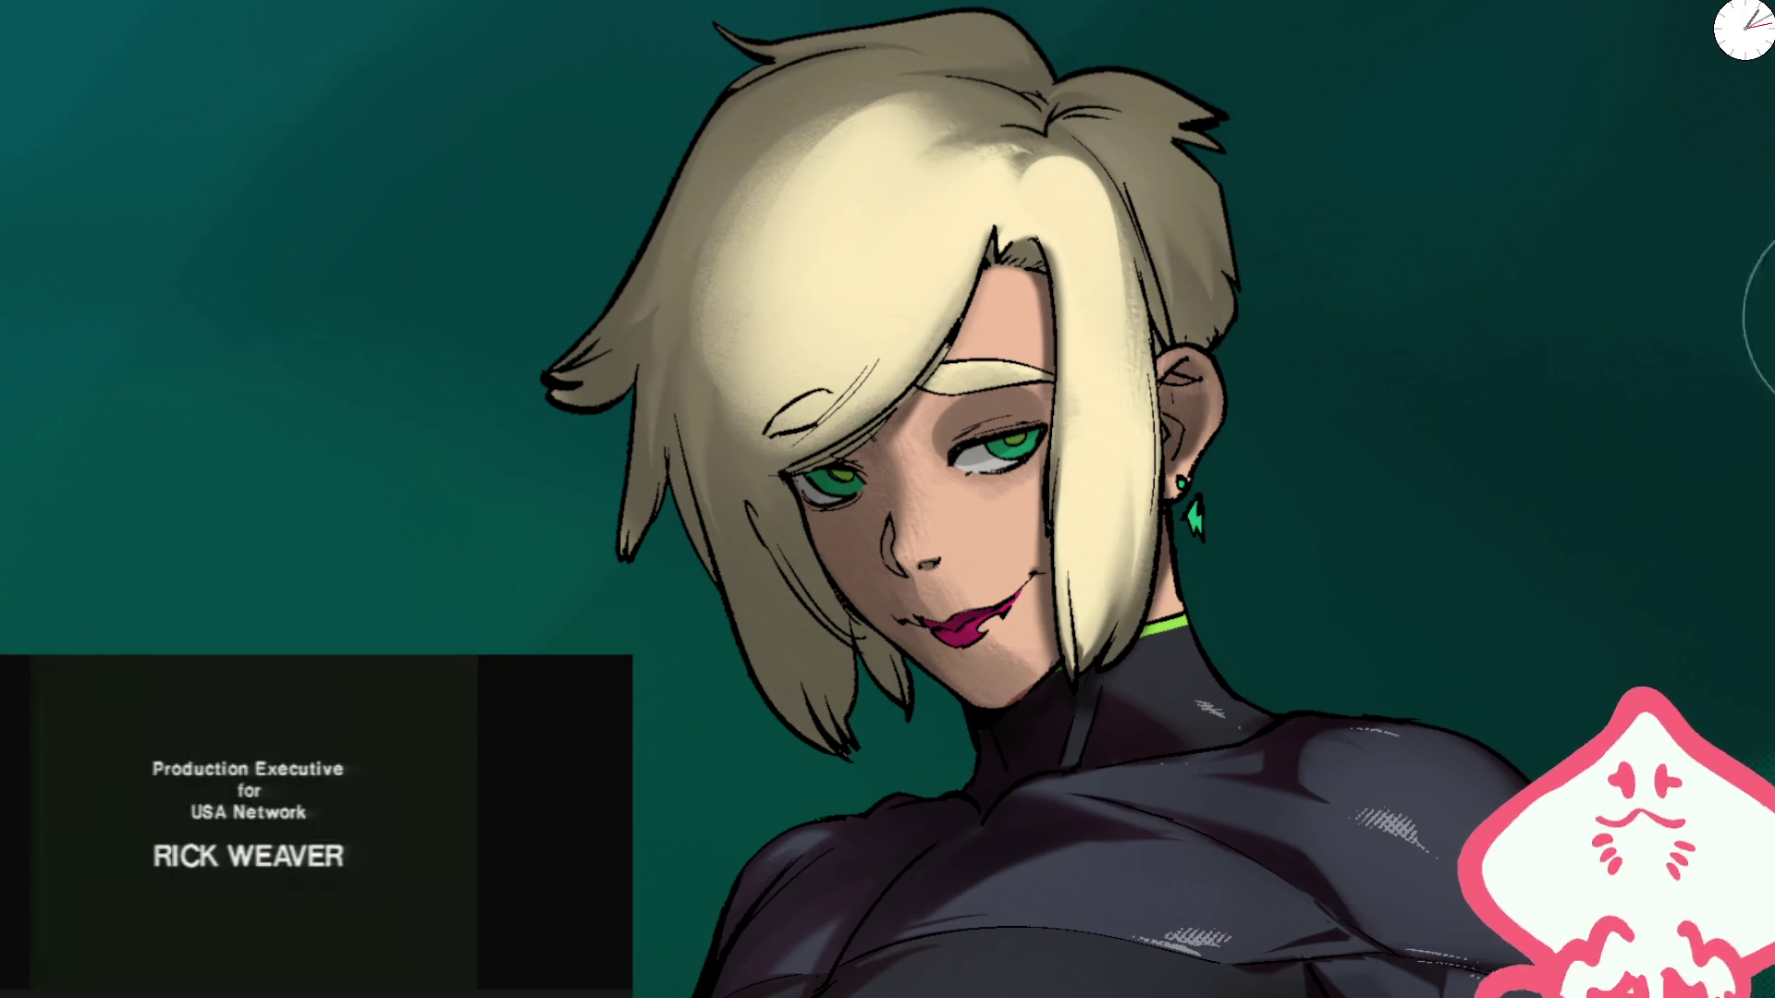
key(m)
mouse_move(1105, 139)
mouse_down()
mouse_move(952, 42)
mouse_move(1128, 157)
mouse_up()
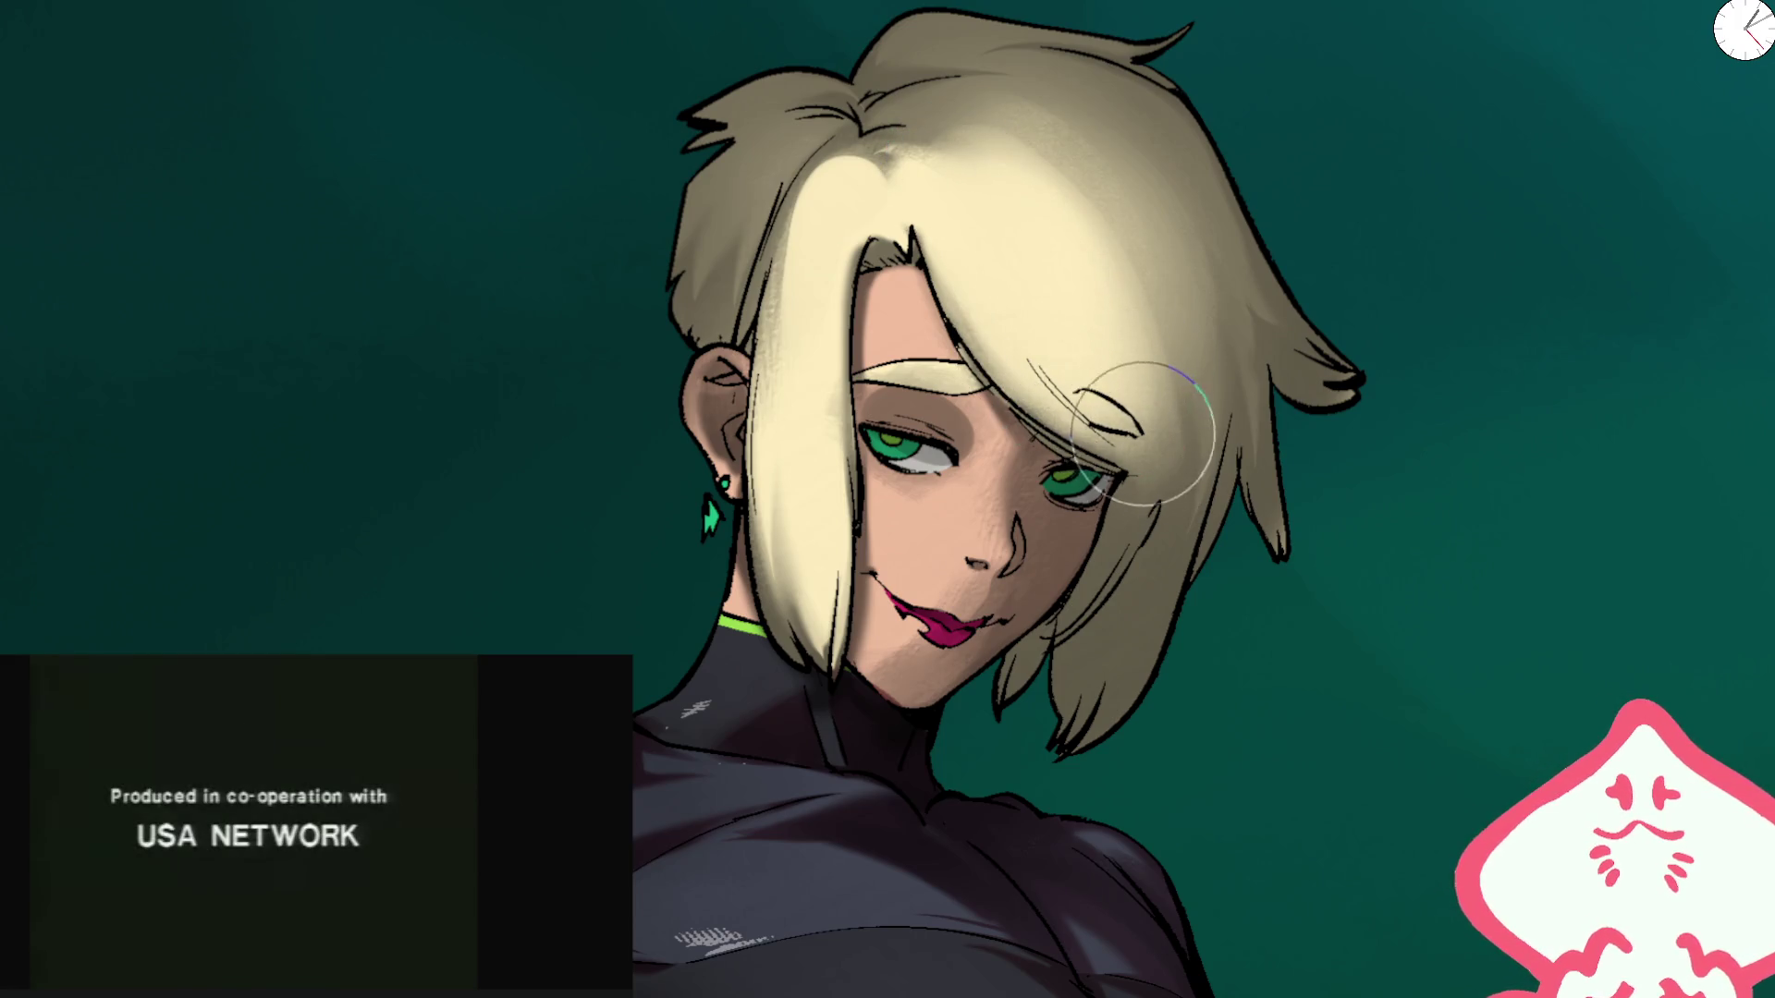
Step: With a smaller brush, add grey shading near the brow and upper-right hair, and darken under the left eye
key(bracketleft)
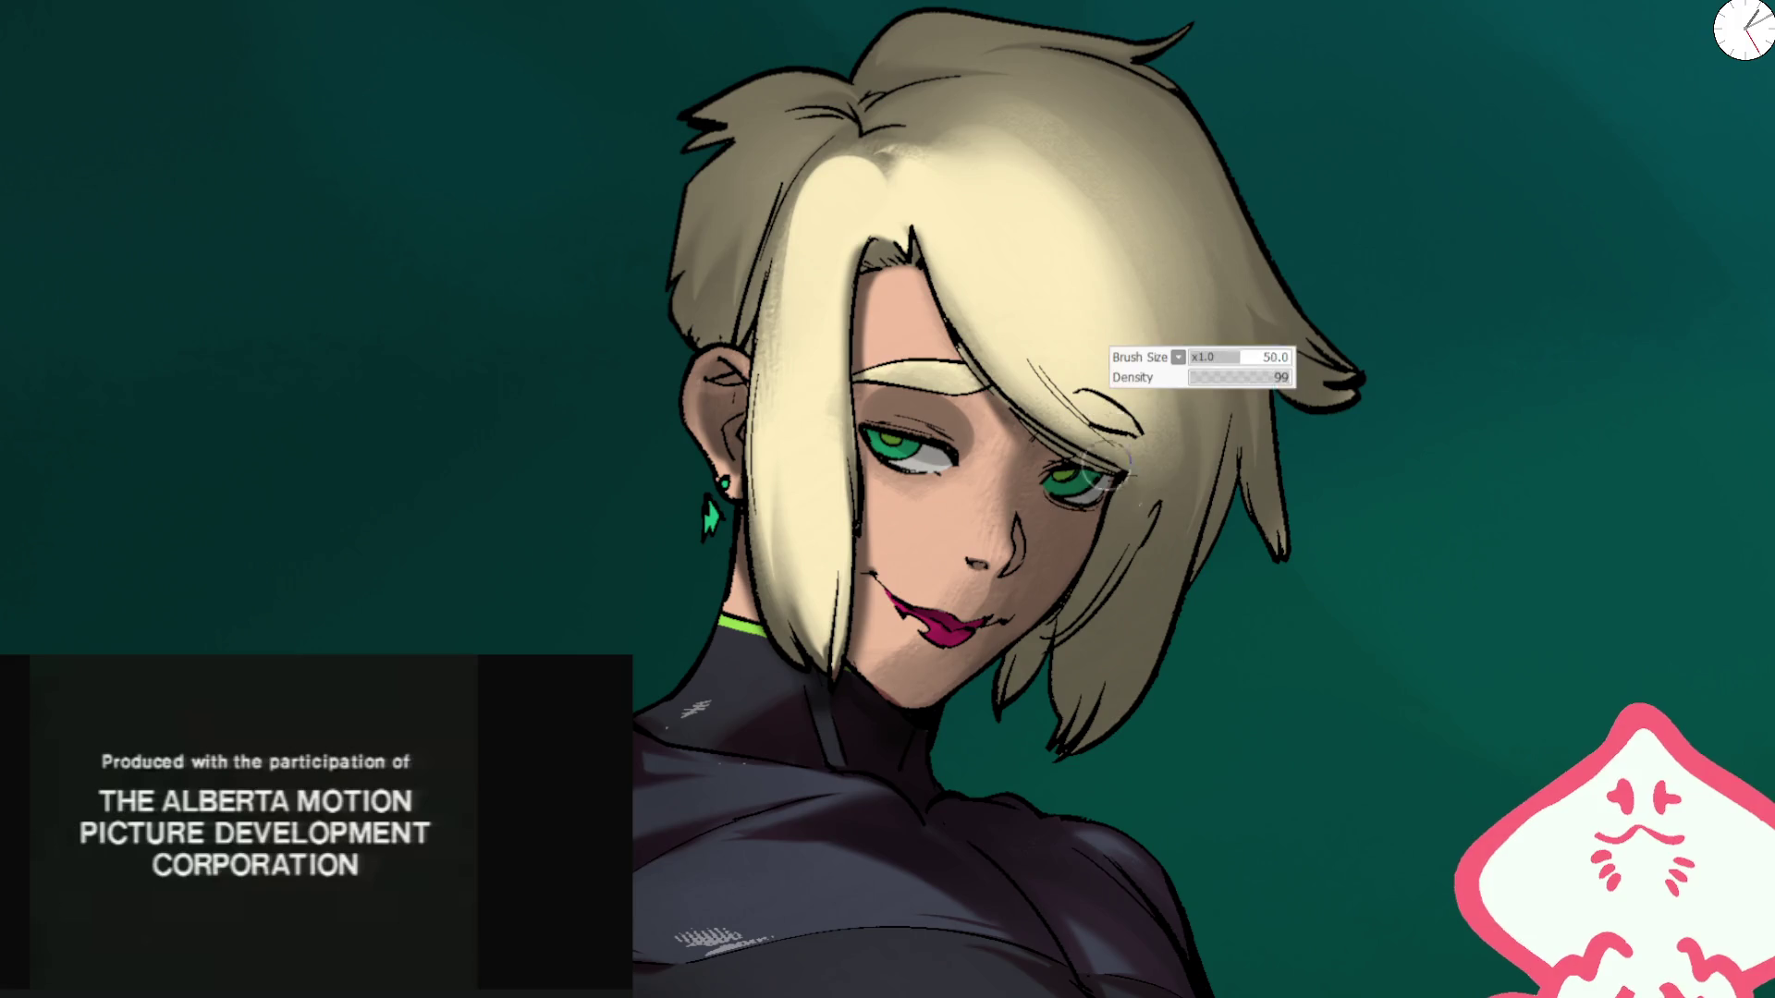
mouse_move(1008, 324)
mouse_down()
mouse_move(1110, 416)
mouse_move(1141, 302)
mouse_up()
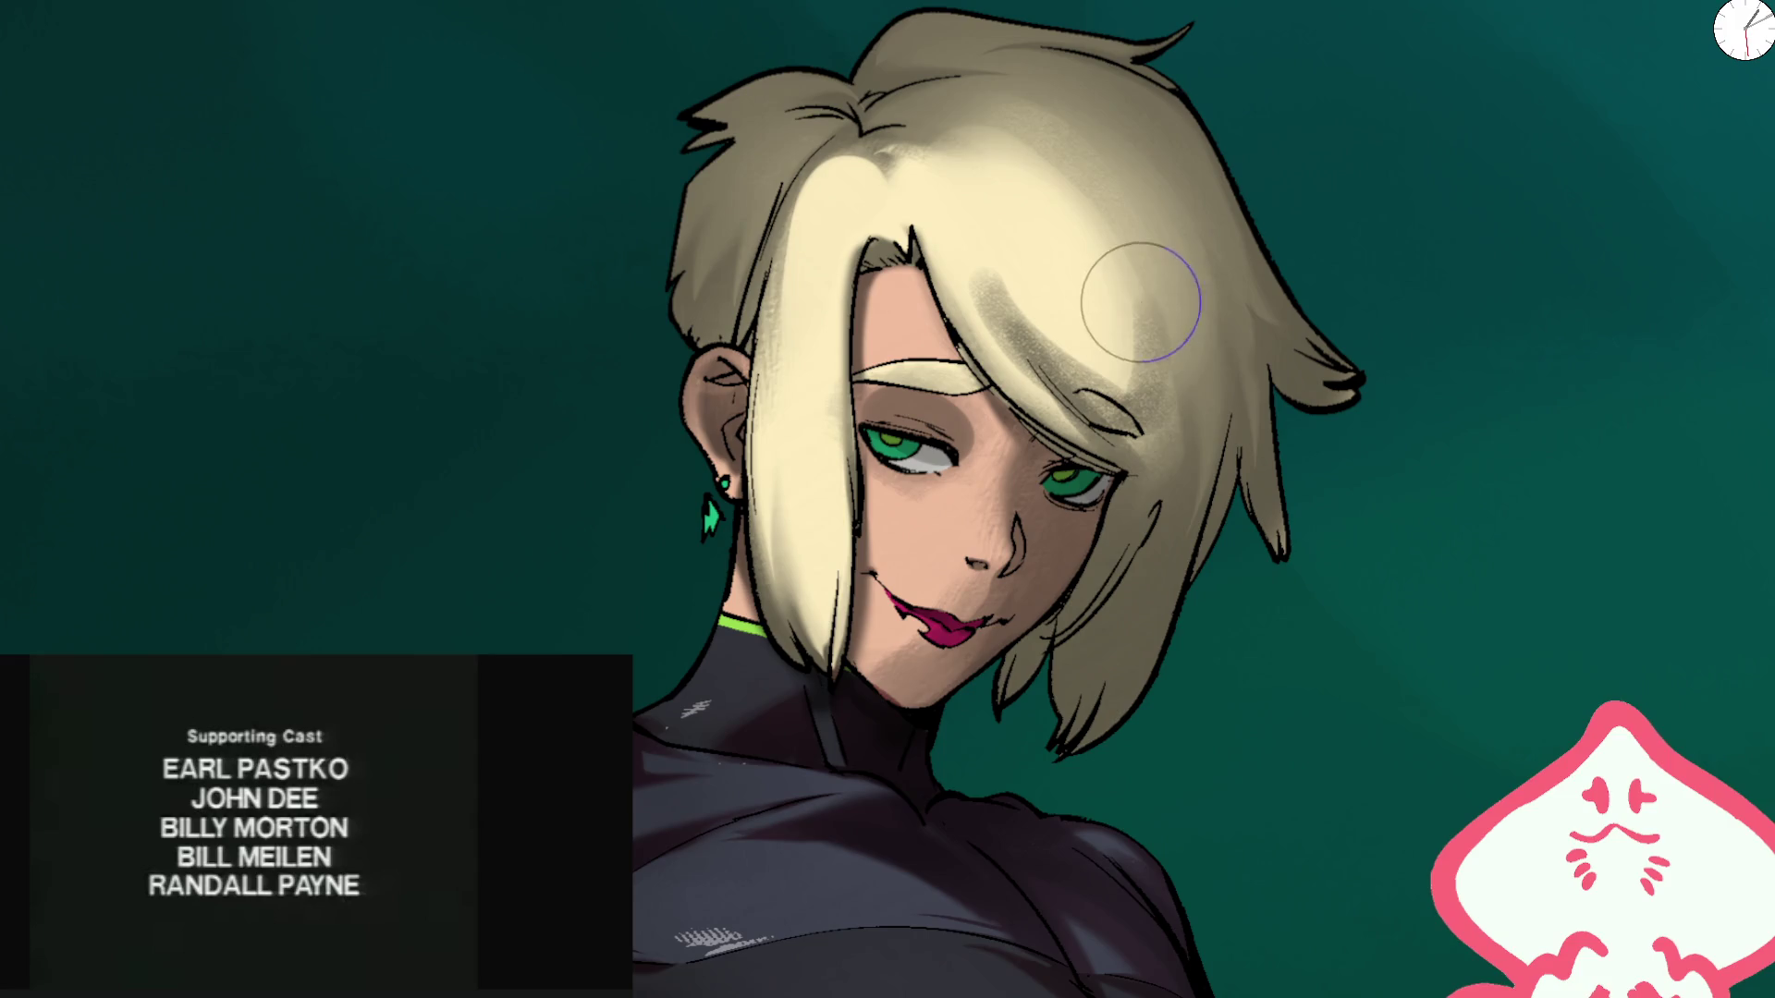
drag(1125, 379, 1089, 257)
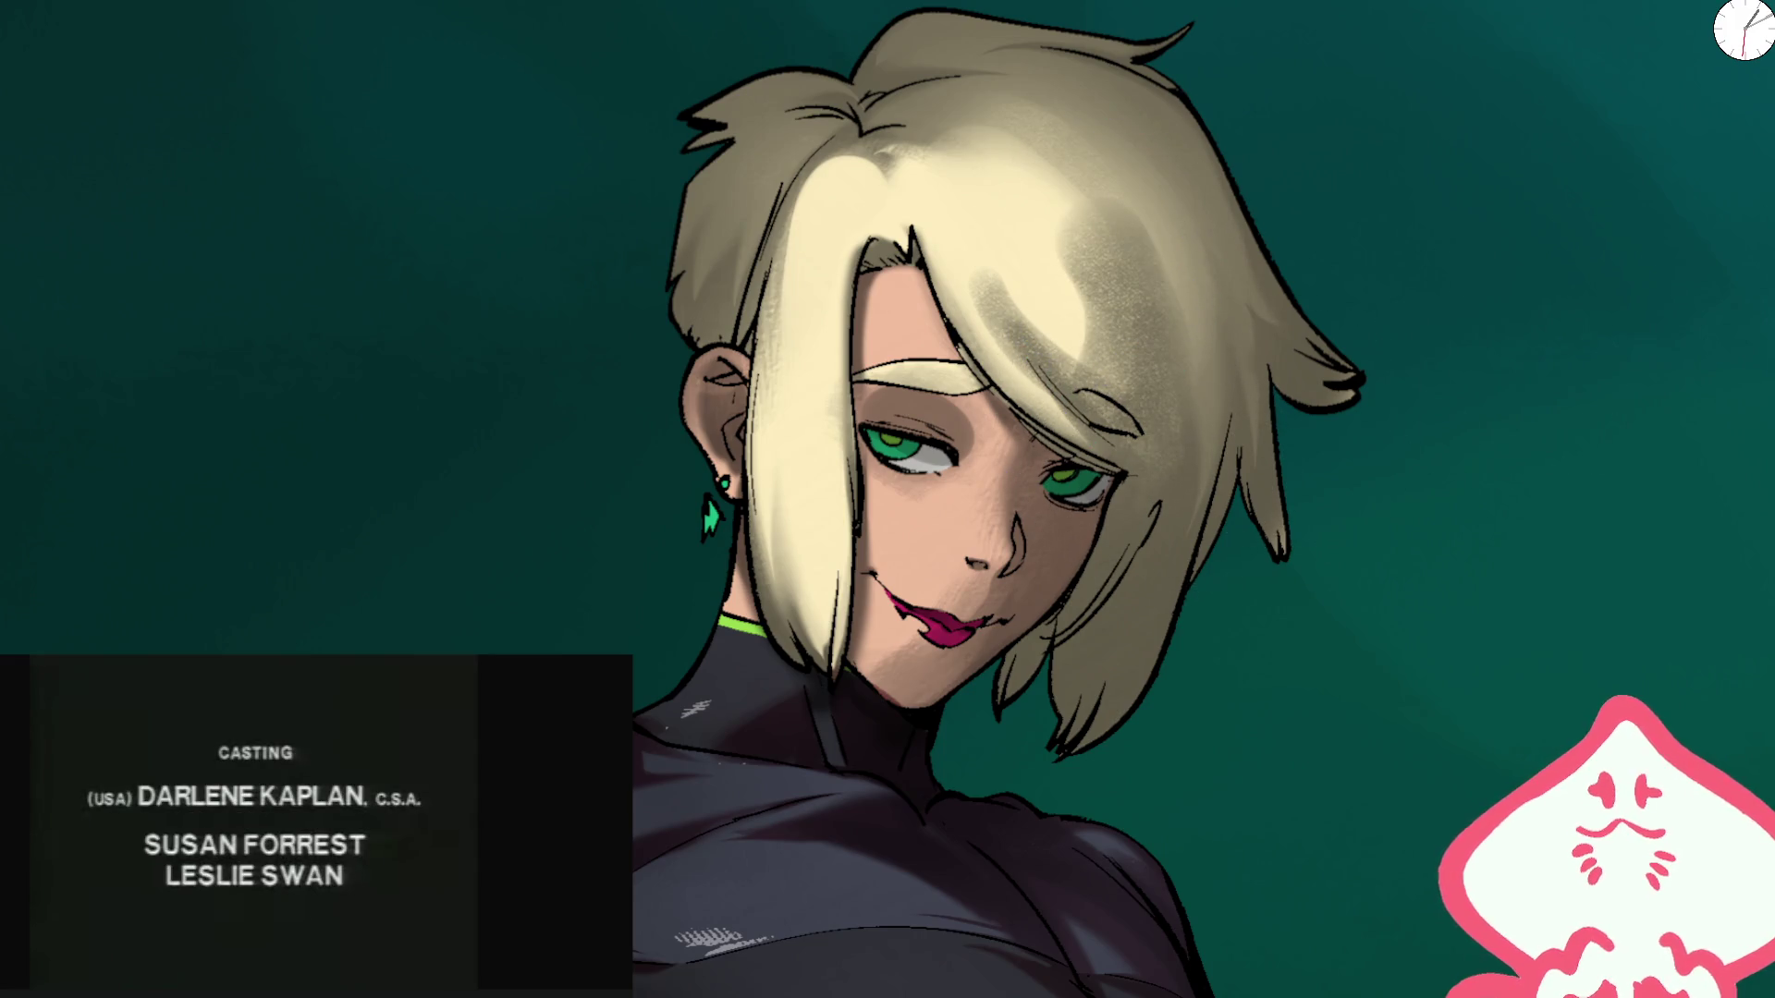
mouse_move(1146, 425)
mouse_down()
mouse_move(1128, 179)
mouse_move(1198, 416)
mouse_up()
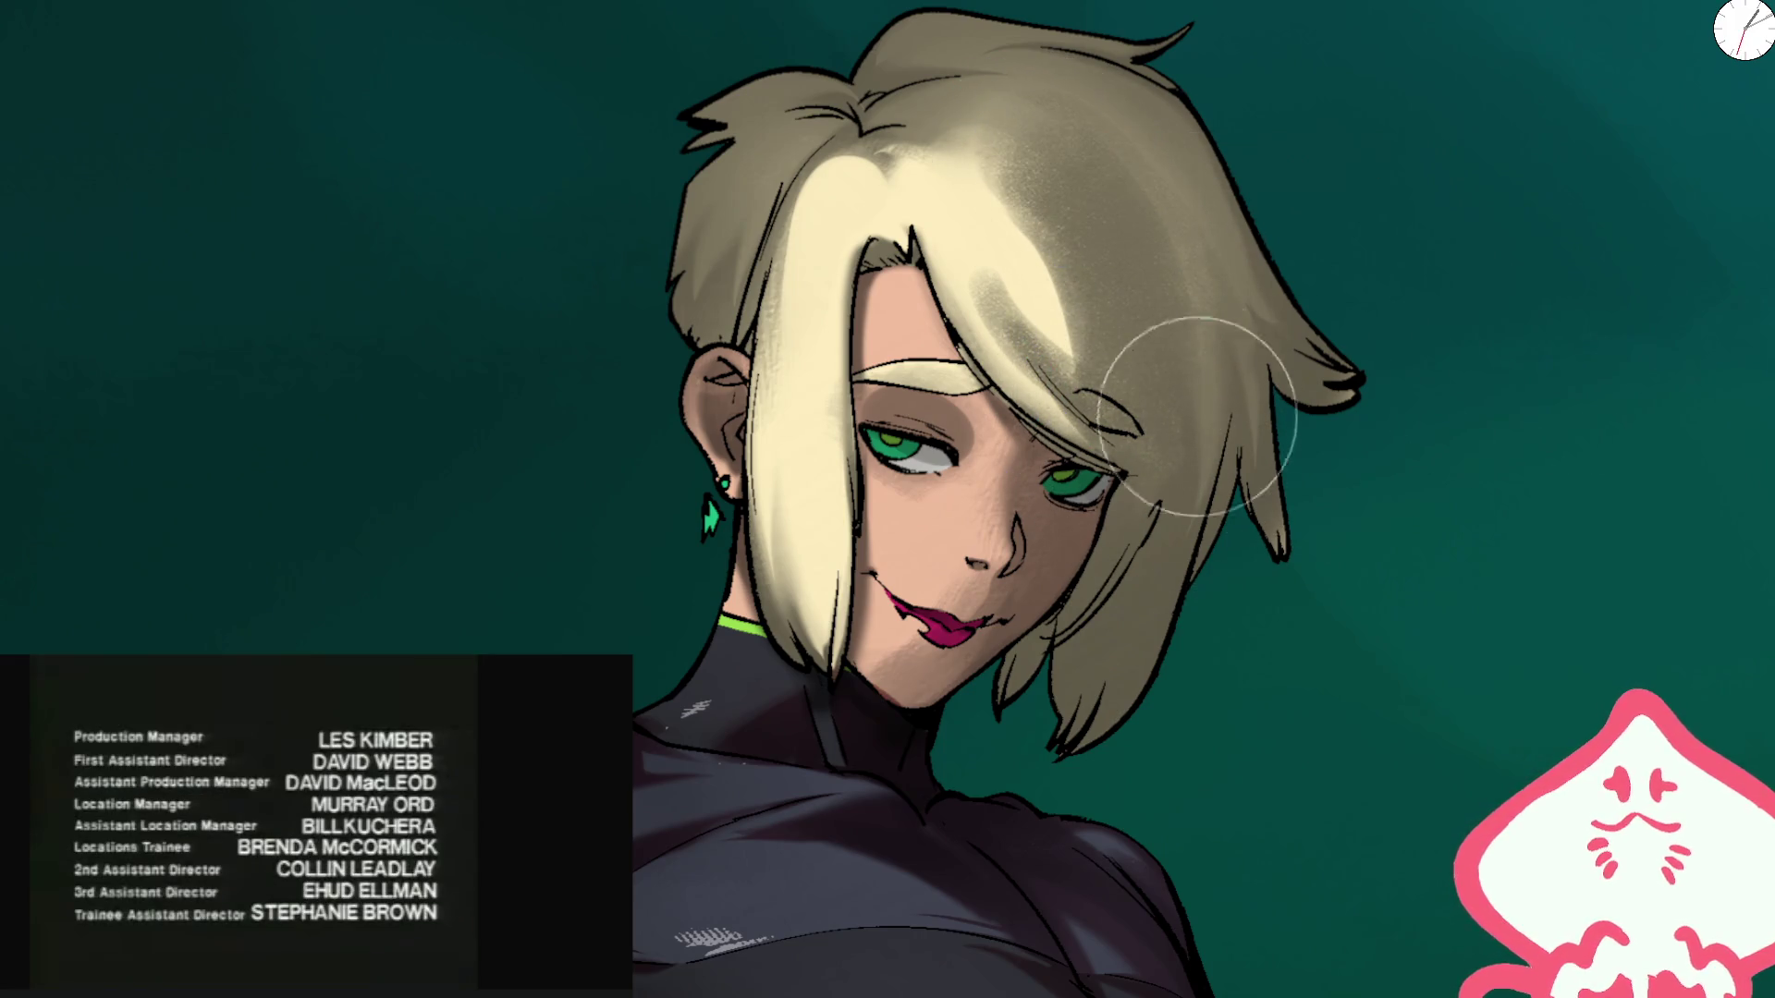
key(bracketleft)
key(bracketleft)
key(bracketleft)
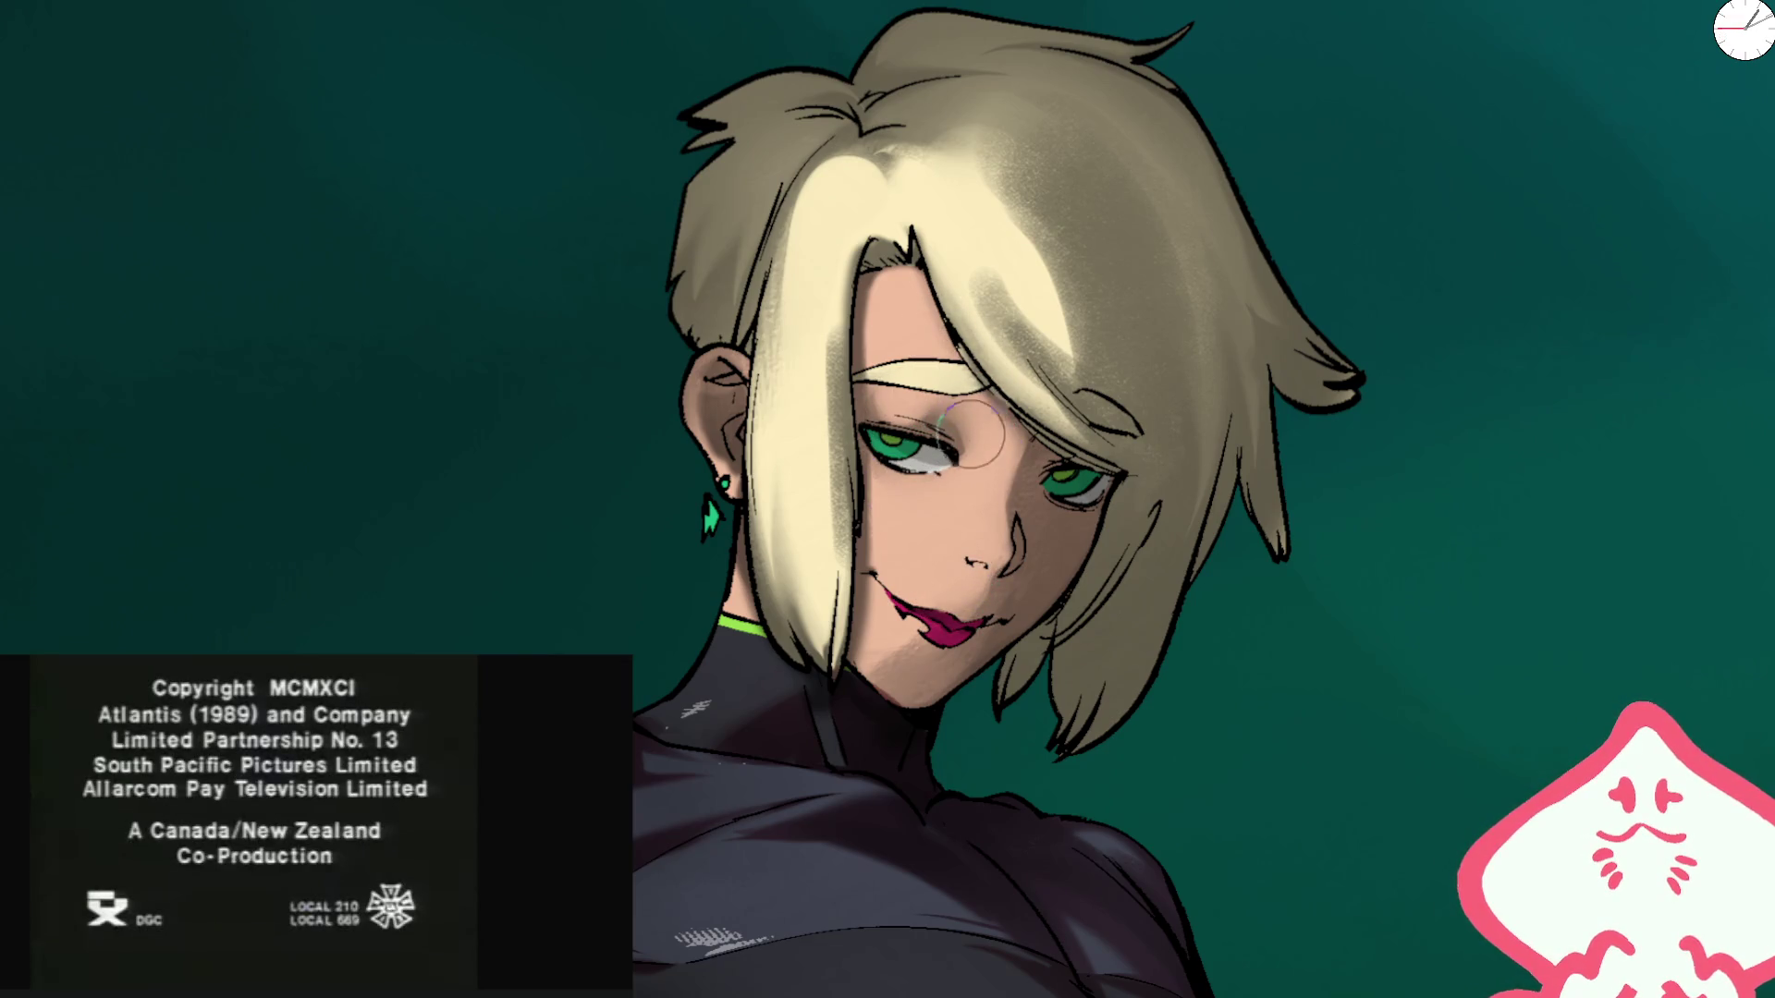
mouse_move(961, 439)
mouse_down()
mouse_move(859, 467)
mouse_move(961, 467)
mouse_up()
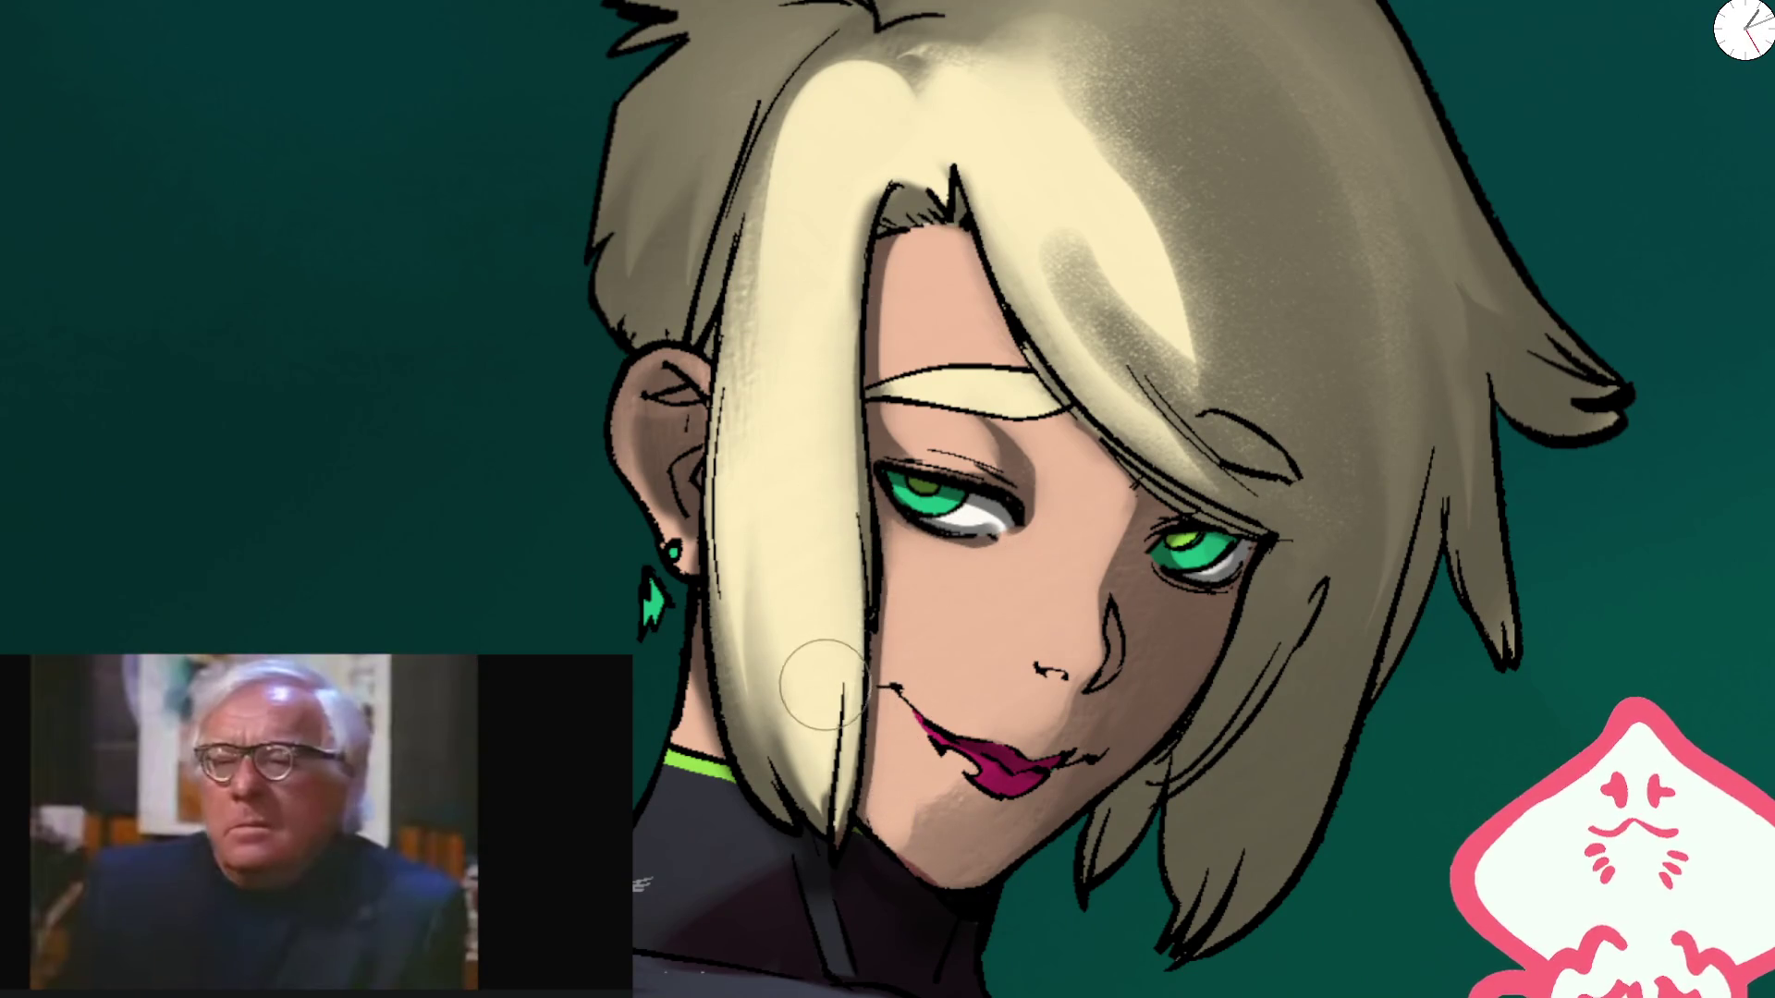
Step: Brighten the hair strands near the forehead and parting, and reshade the lower-left tuft
drag(797, 130, 776, 775)
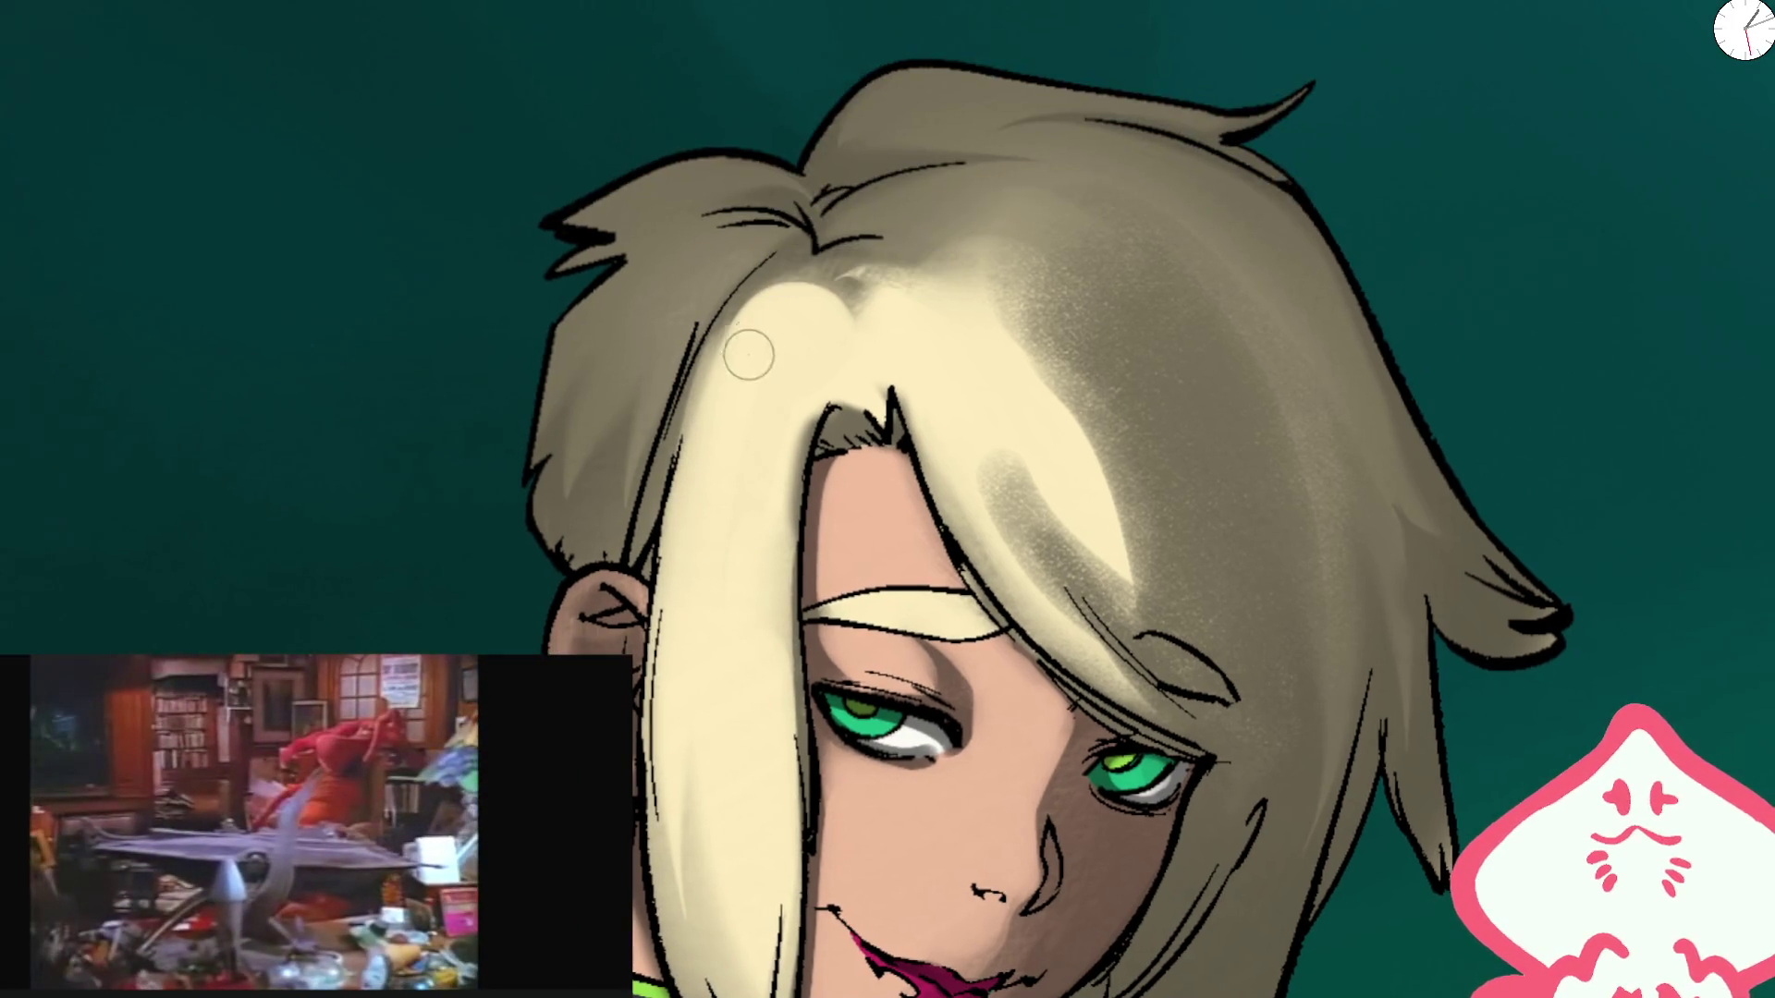
mouse_move(749, 348)
mouse_down()
mouse_move(703, 434)
mouse_move(699, 517)
mouse_move(858, 414)
mouse_up()
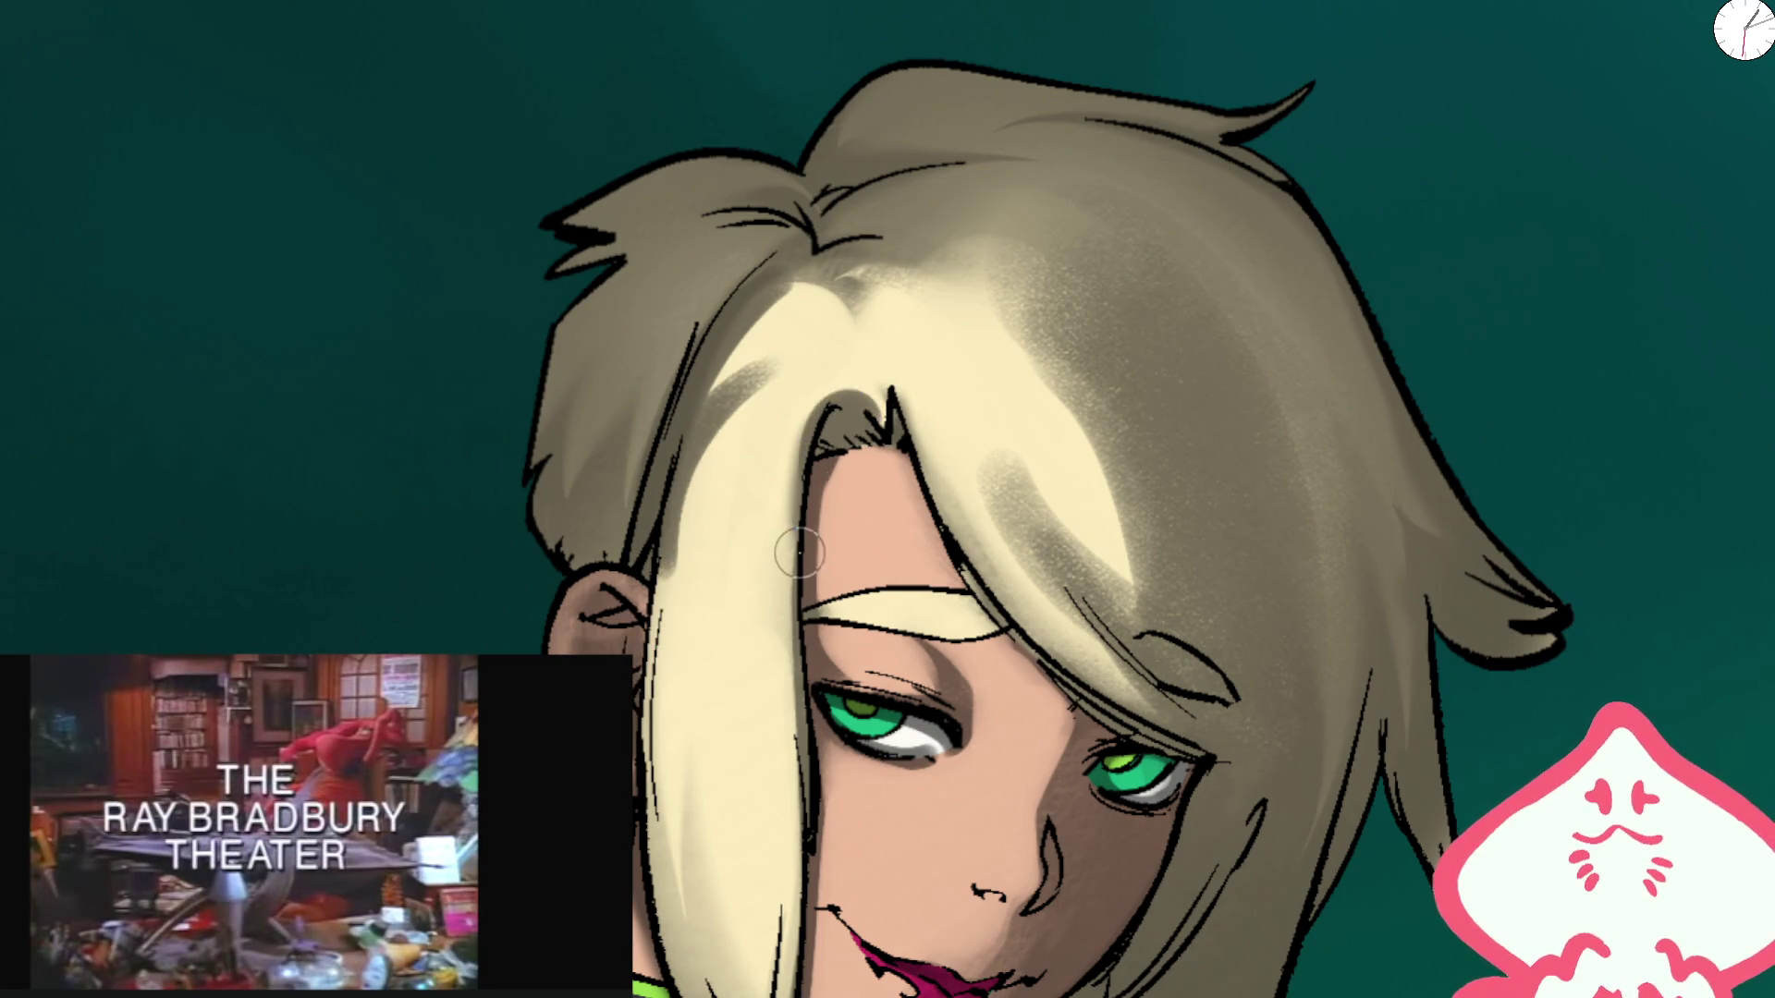
key(bracketright)
key(bracketright)
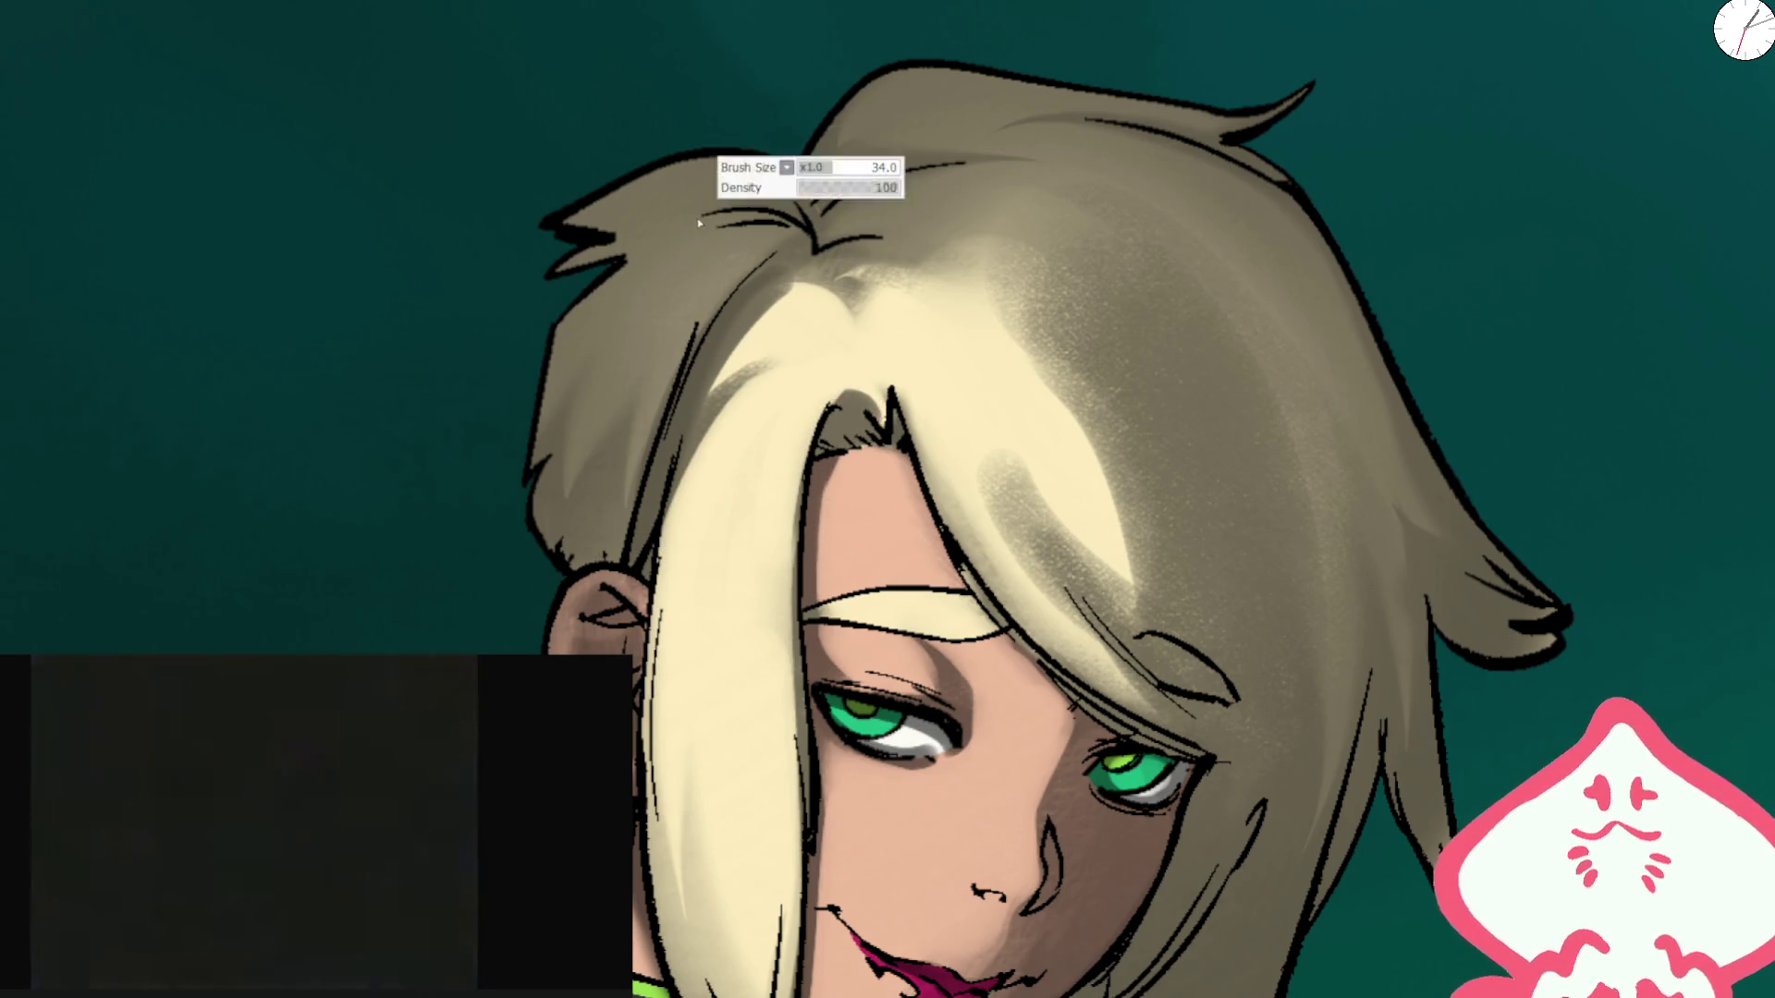
mouse_move(747, 395)
mouse_down()
mouse_move(730, 259)
mouse_move(717, 278)
mouse_move(799, 296)
mouse_move(693, 293)
mouse_move(647, 360)
mouse_move(610, 476)
mouse_move(624, 511)
mouse_move(730, 305)
mouse_move(656, 545)
mouse_move(660, 248)
mouse_move(574, 238)
mouse_move(703, 203)
mouse_up()
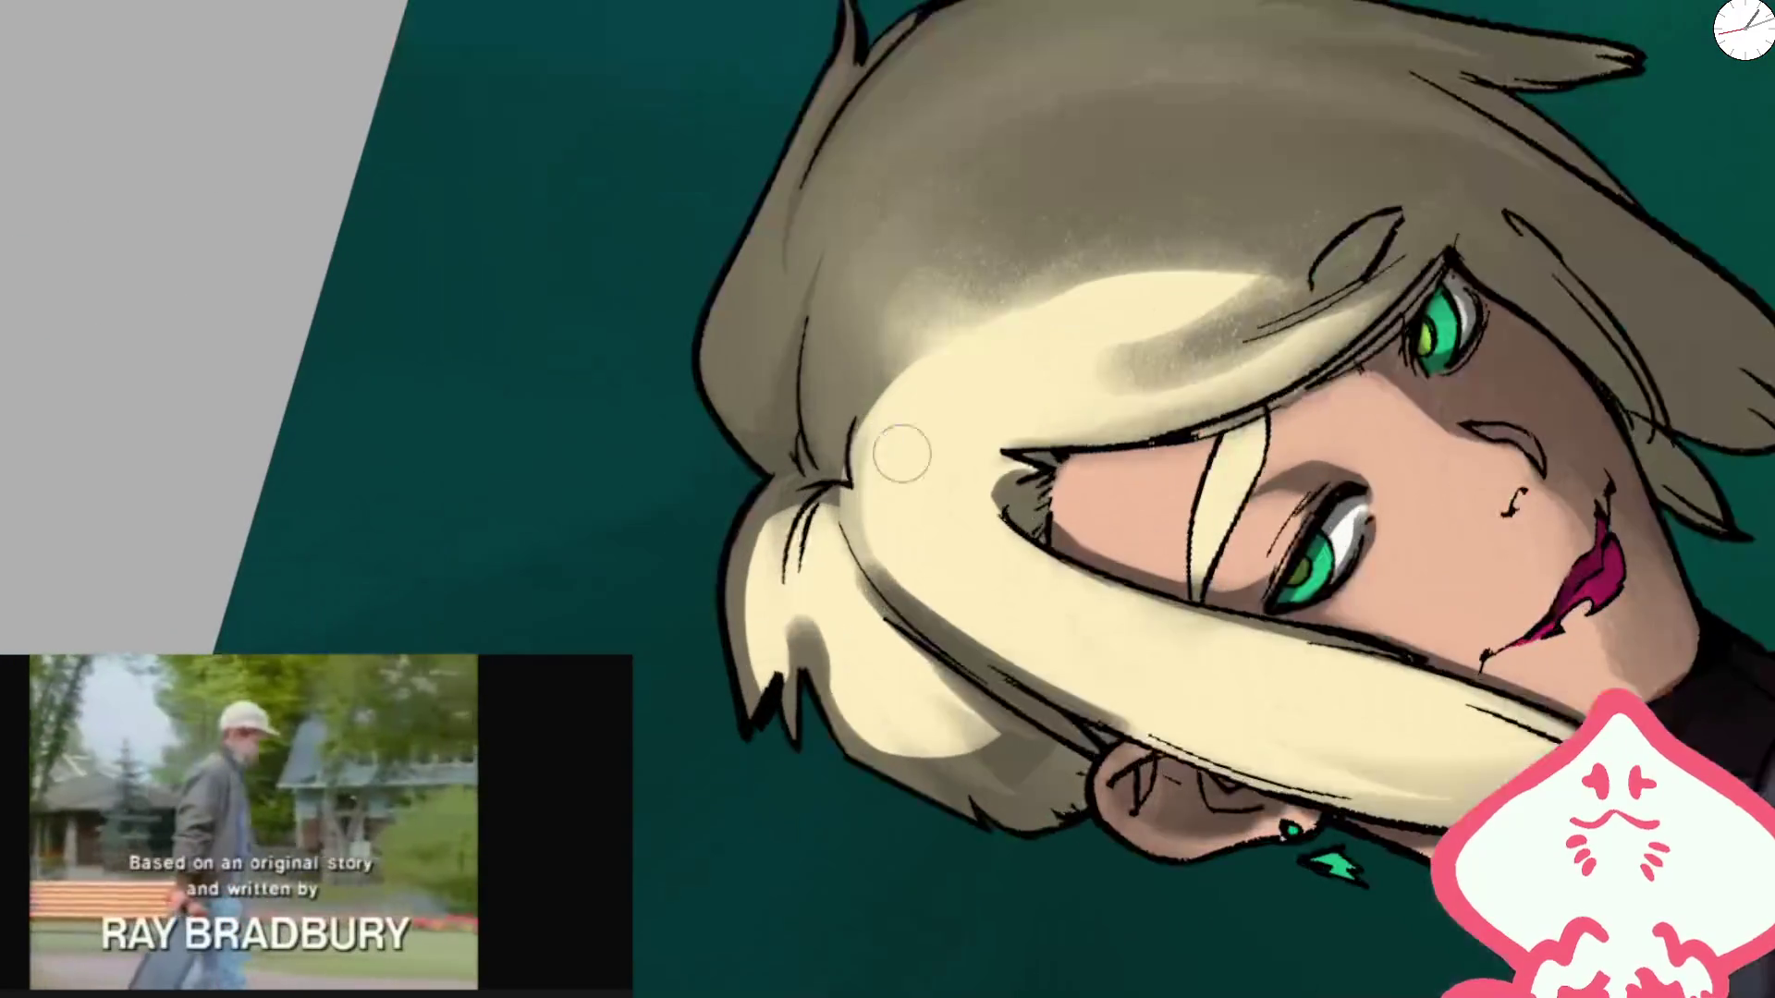
mouse_move(901, 453)
mouse_down()
mouse_move(814, 573)
mouse_move(918, 733)
mouse_up()
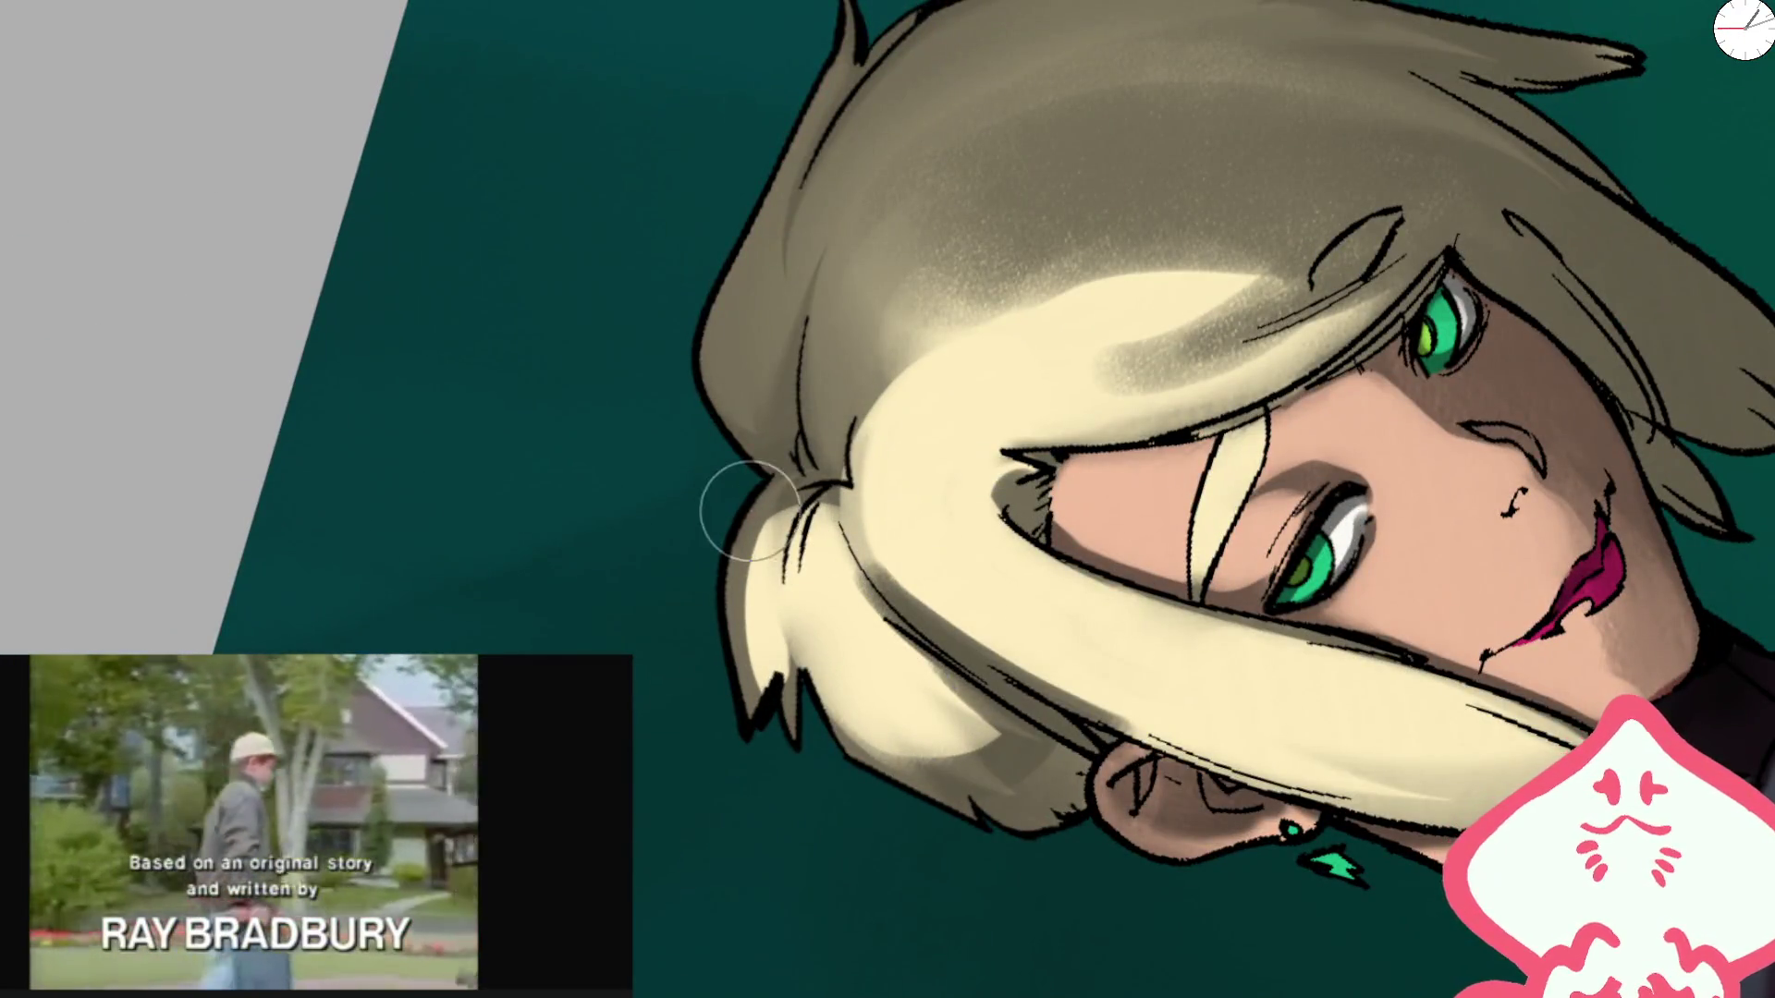
Step: Return the view upright and paint a broad light cream stroke across the right hair strand
key(Home)
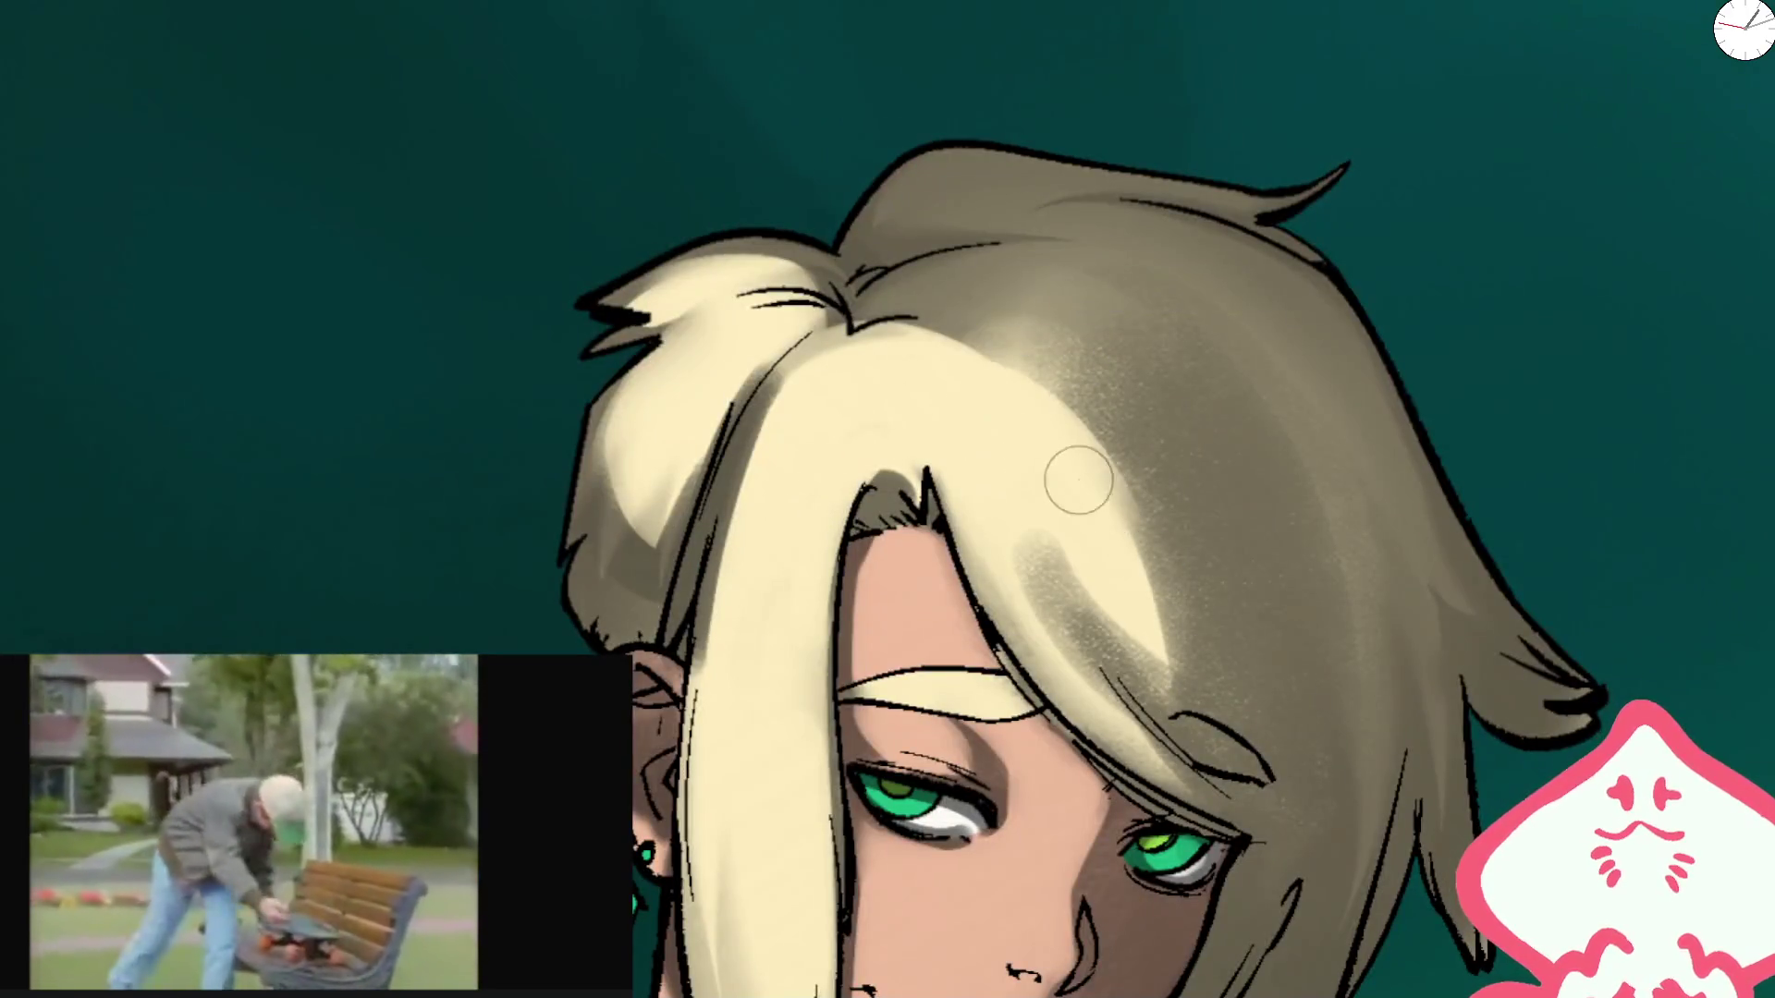
drag(951, 388, 1022, 558)
drag(872, 384, 1307, 694)
scroll(1288, 555, down, 5)
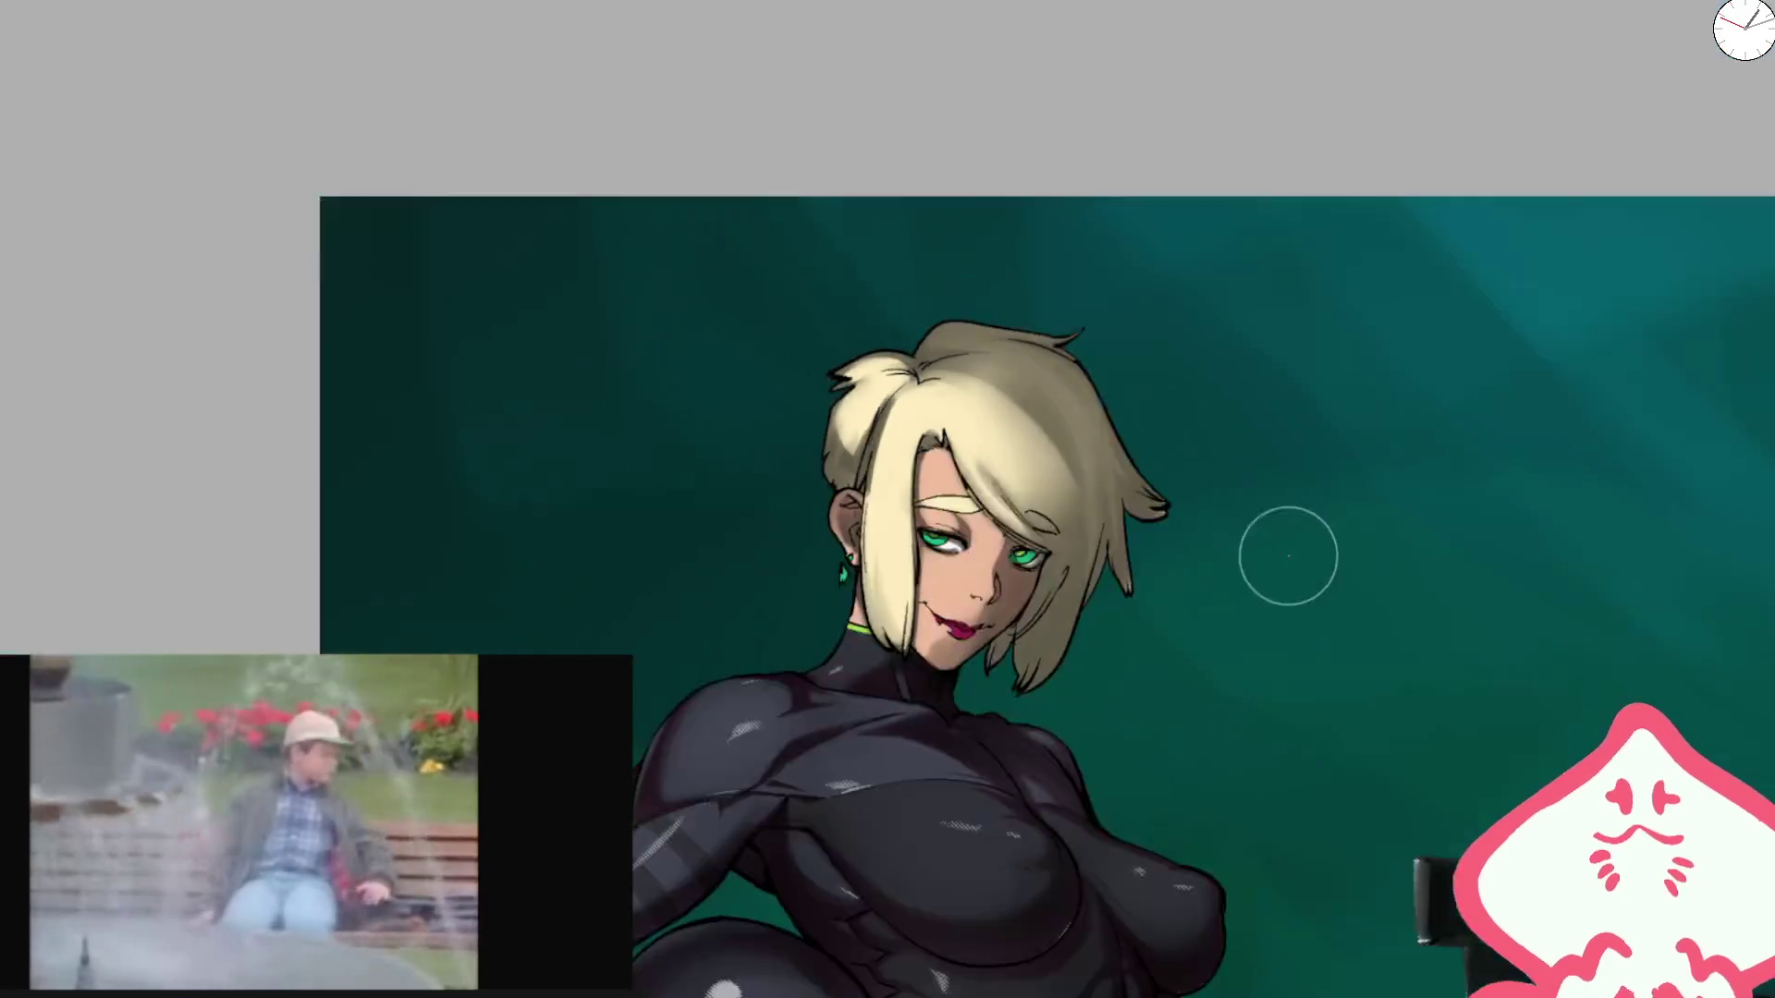
scroll(946, 462, up, 5)
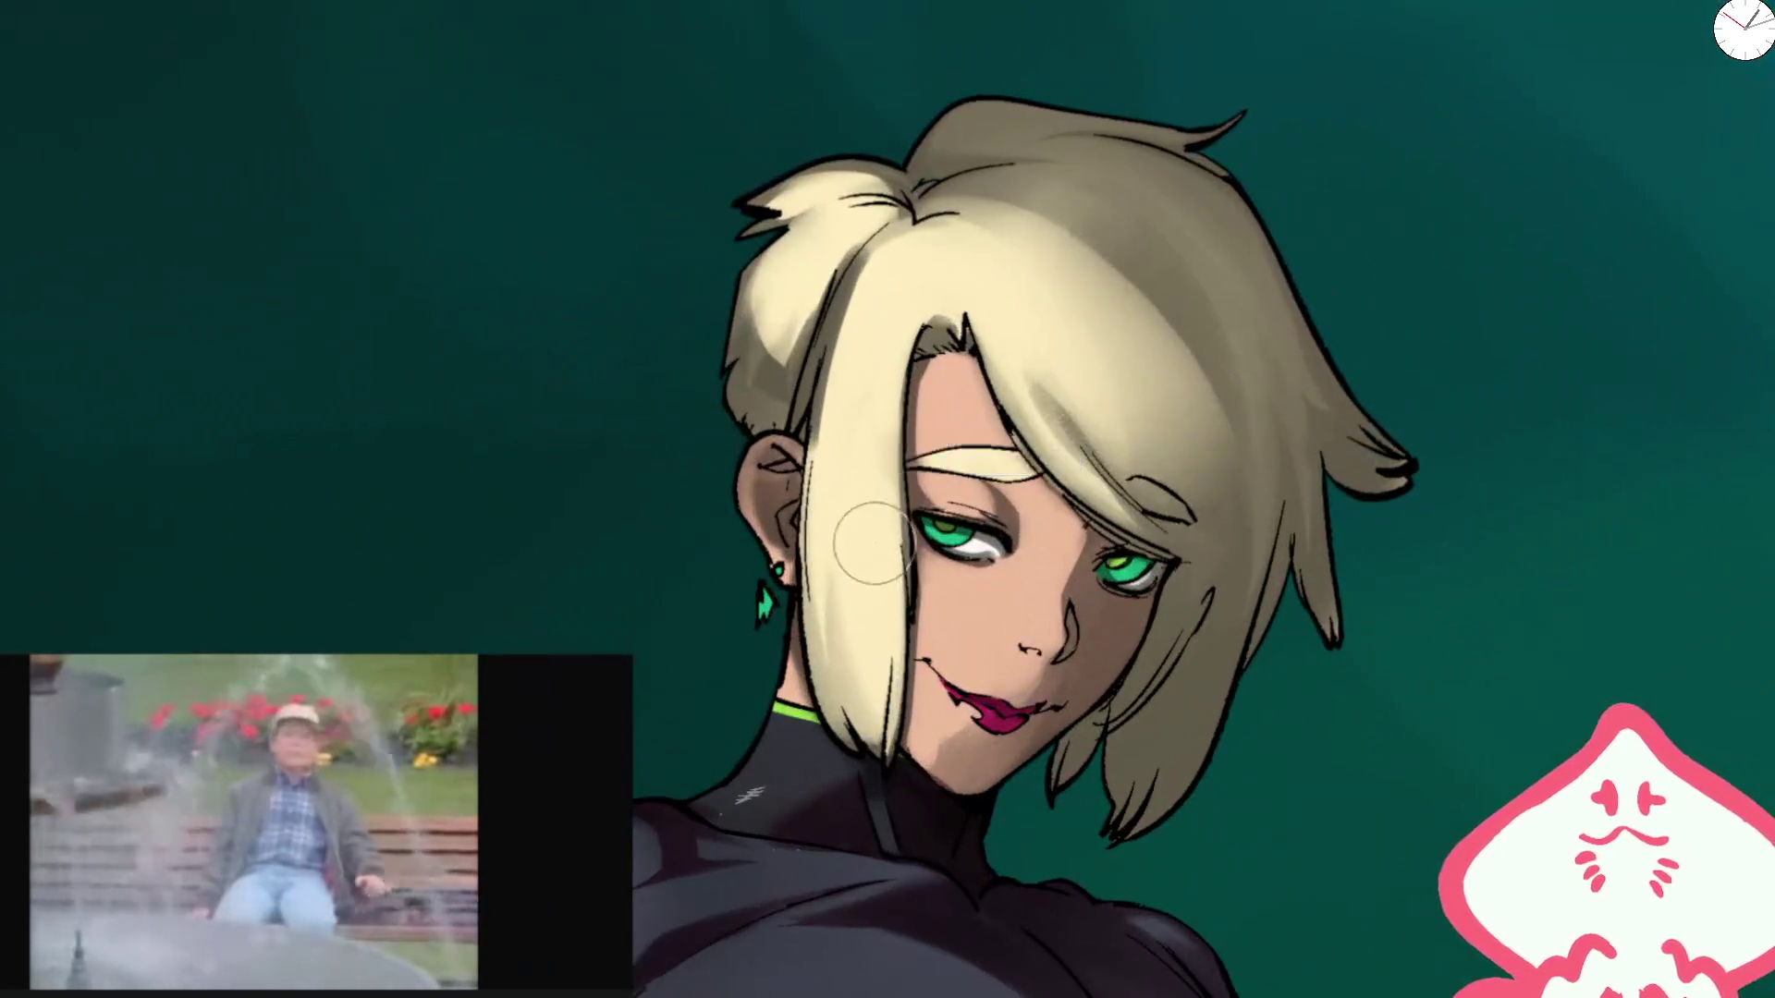
mouse_move(1072, 629)
mouse_down()
mouse_move(999, 666)
mouse_move(955, 758)
mouse_up()
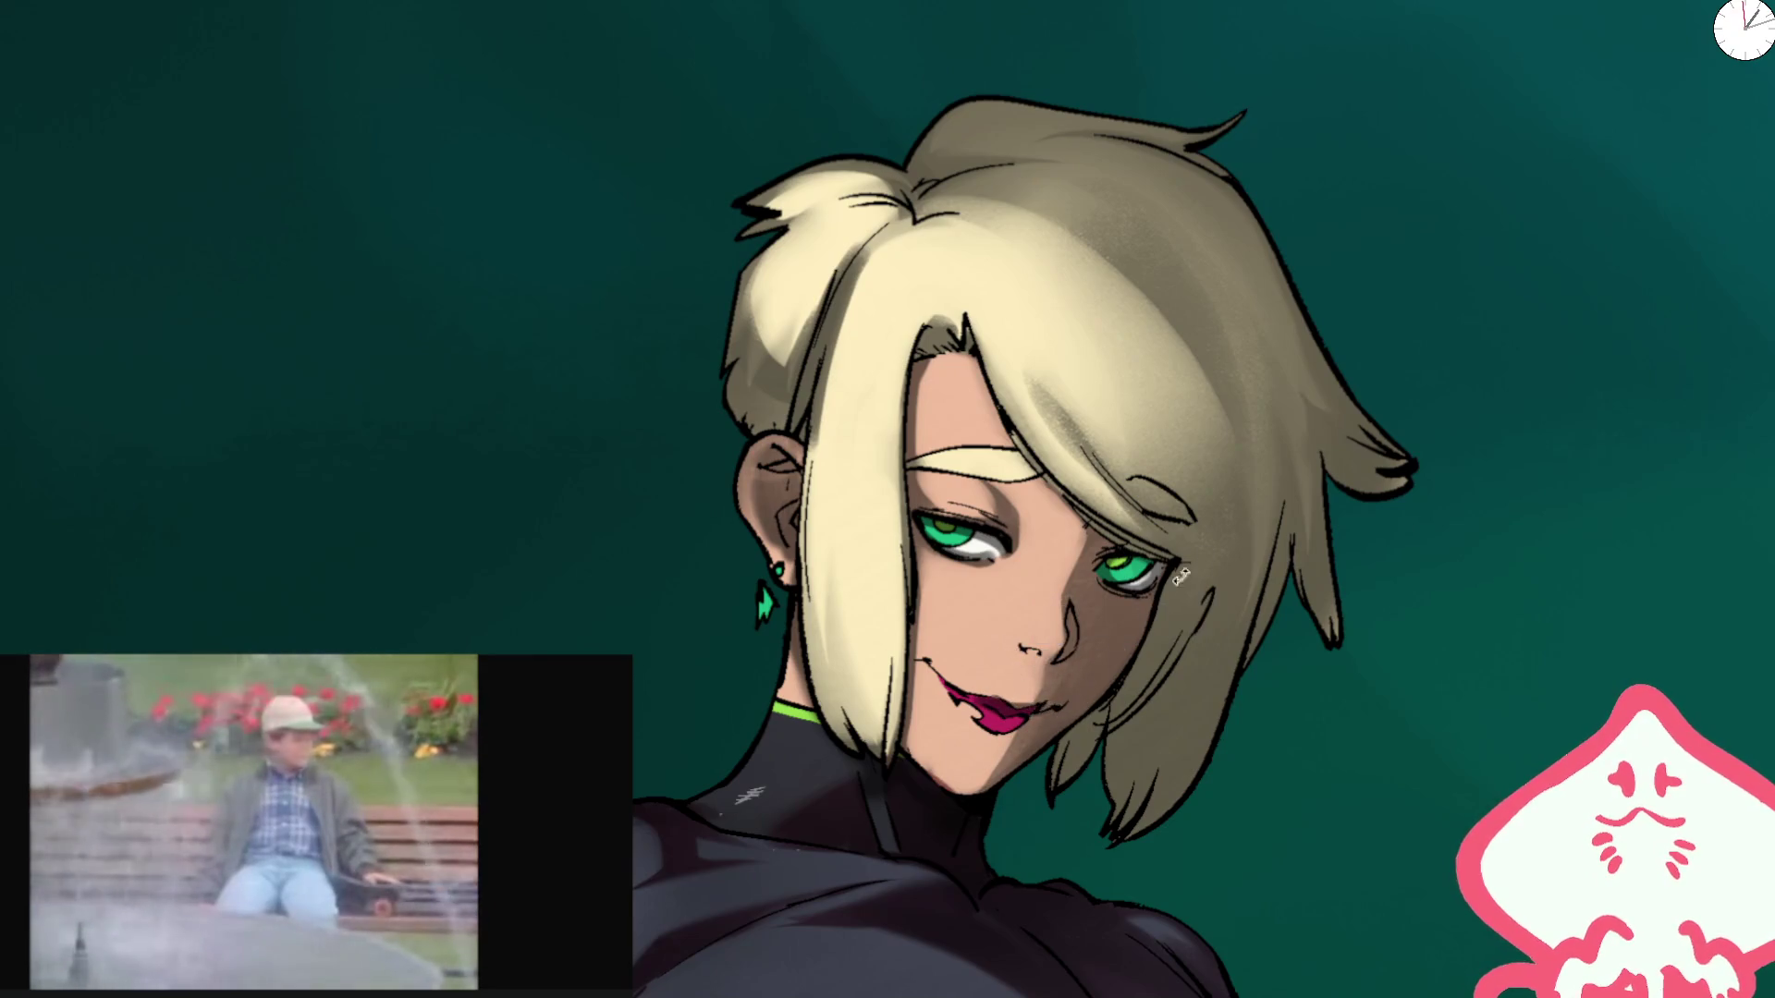
drag(1181, 578, 758, 573)
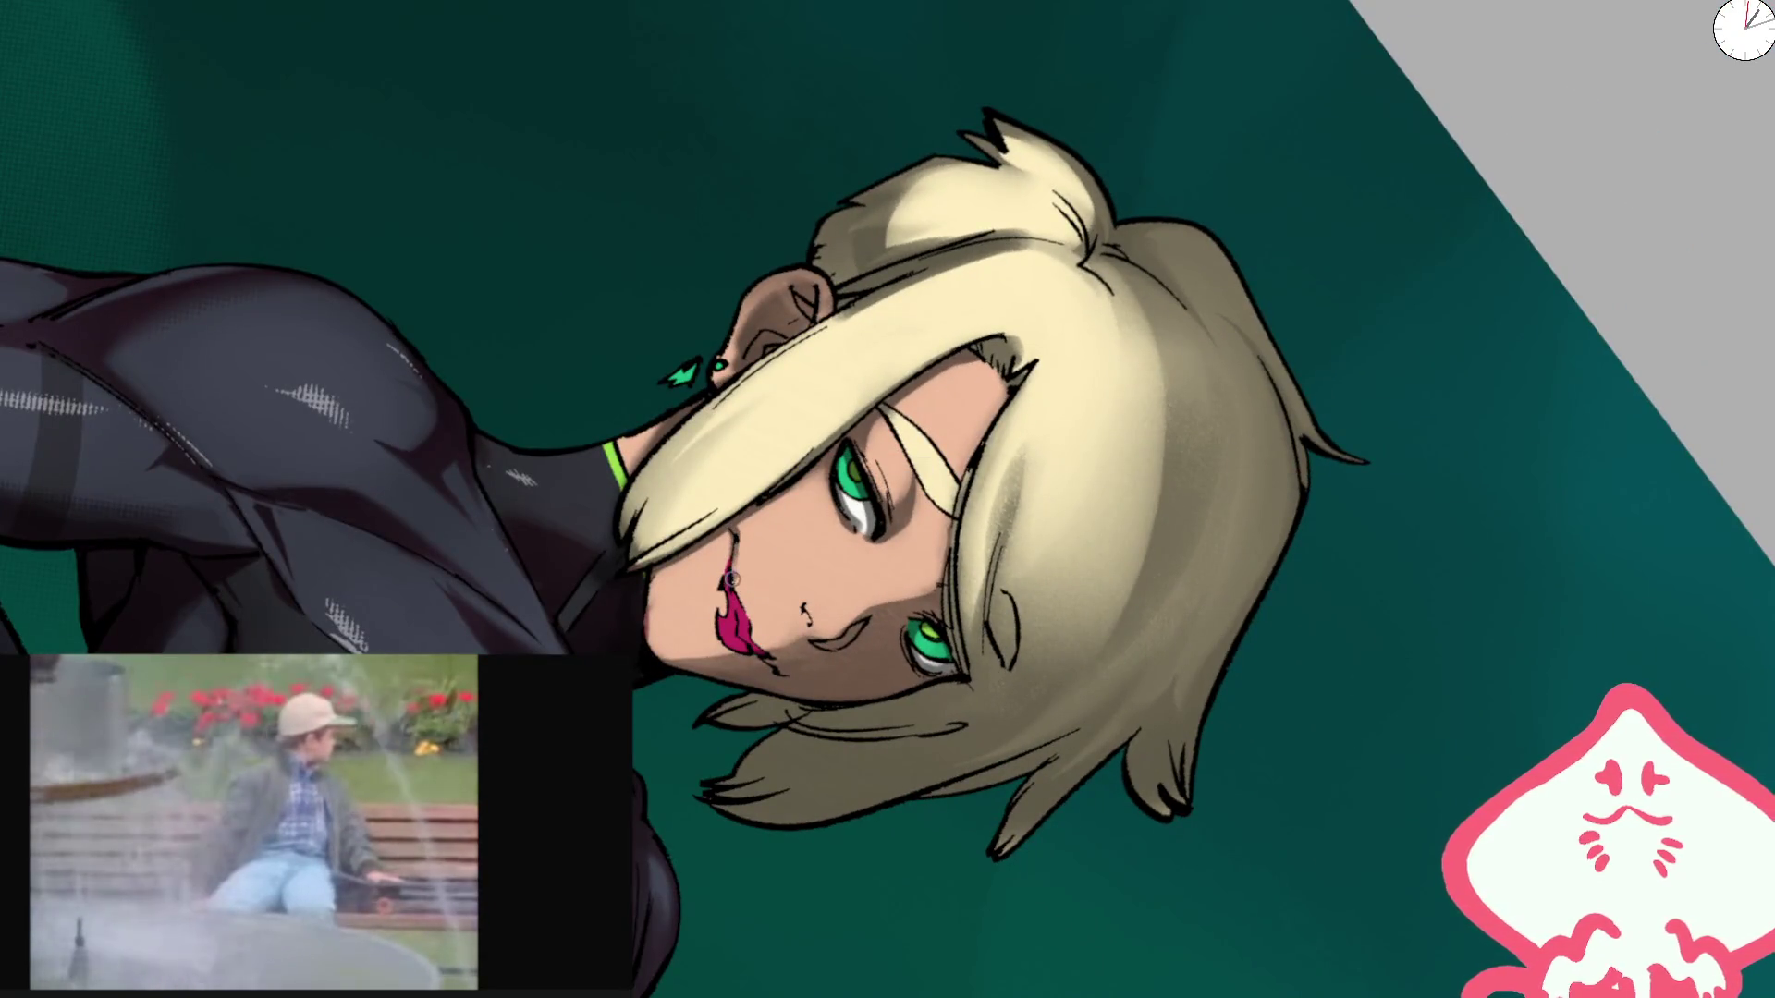
key(bracketright)
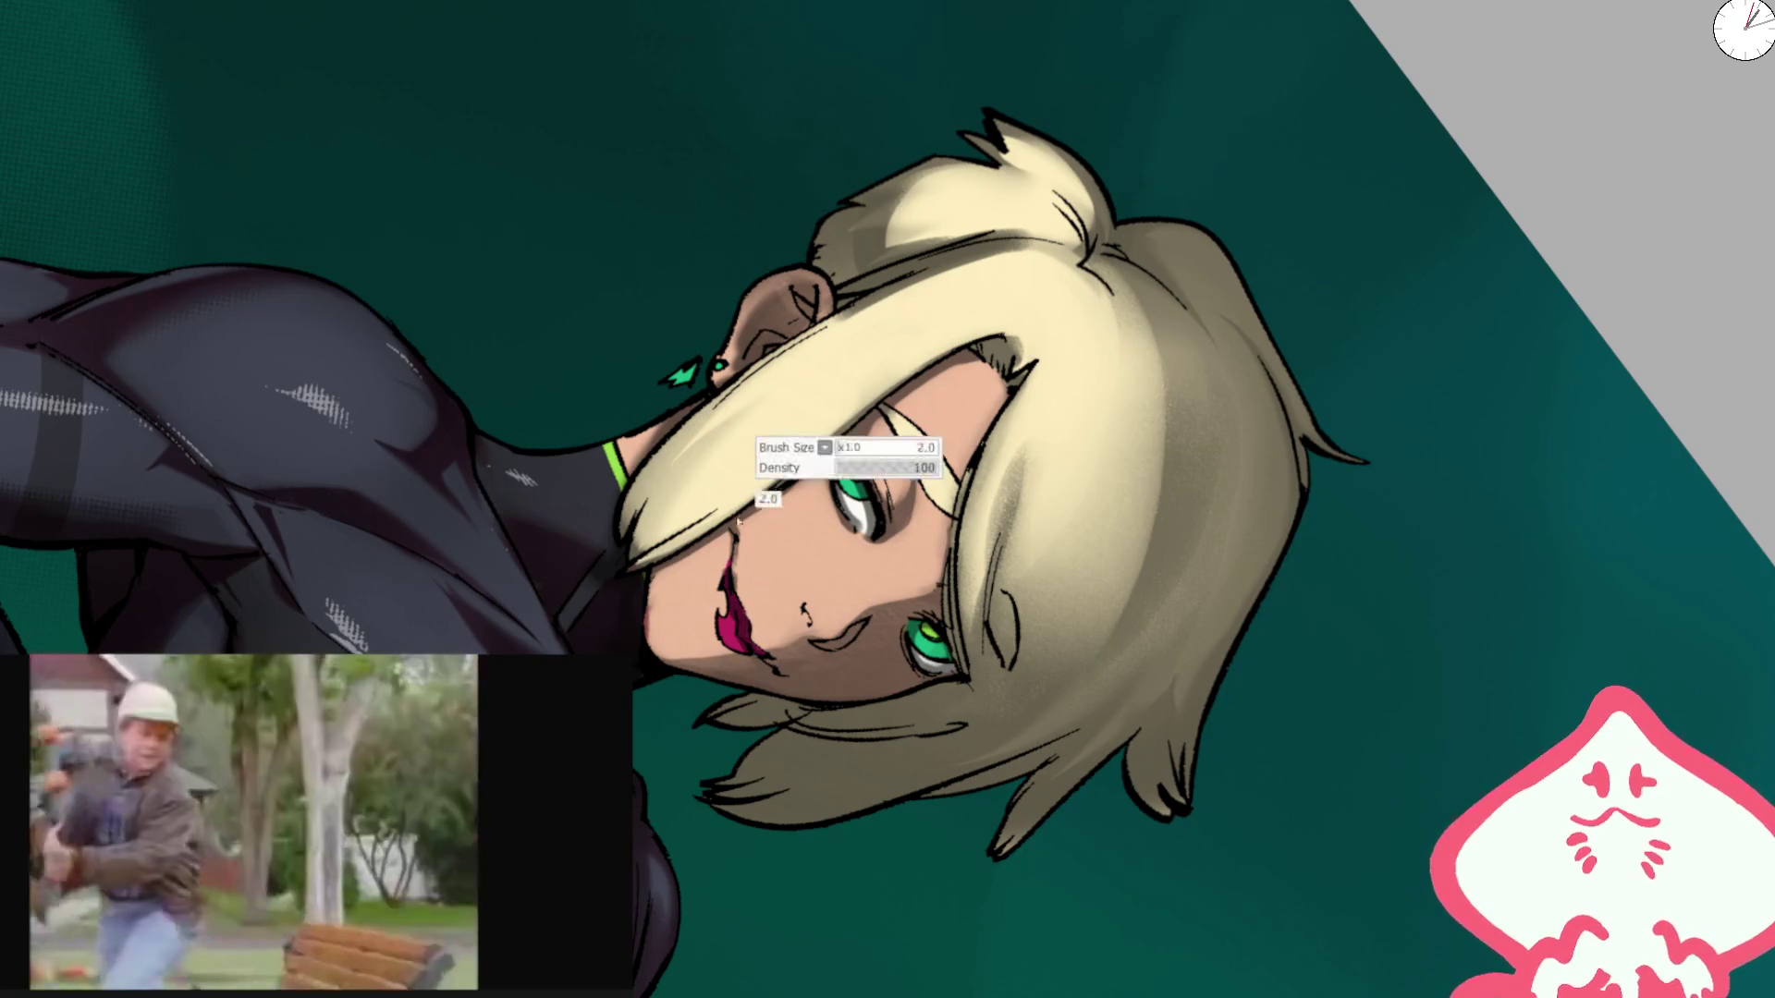
key(Escape)
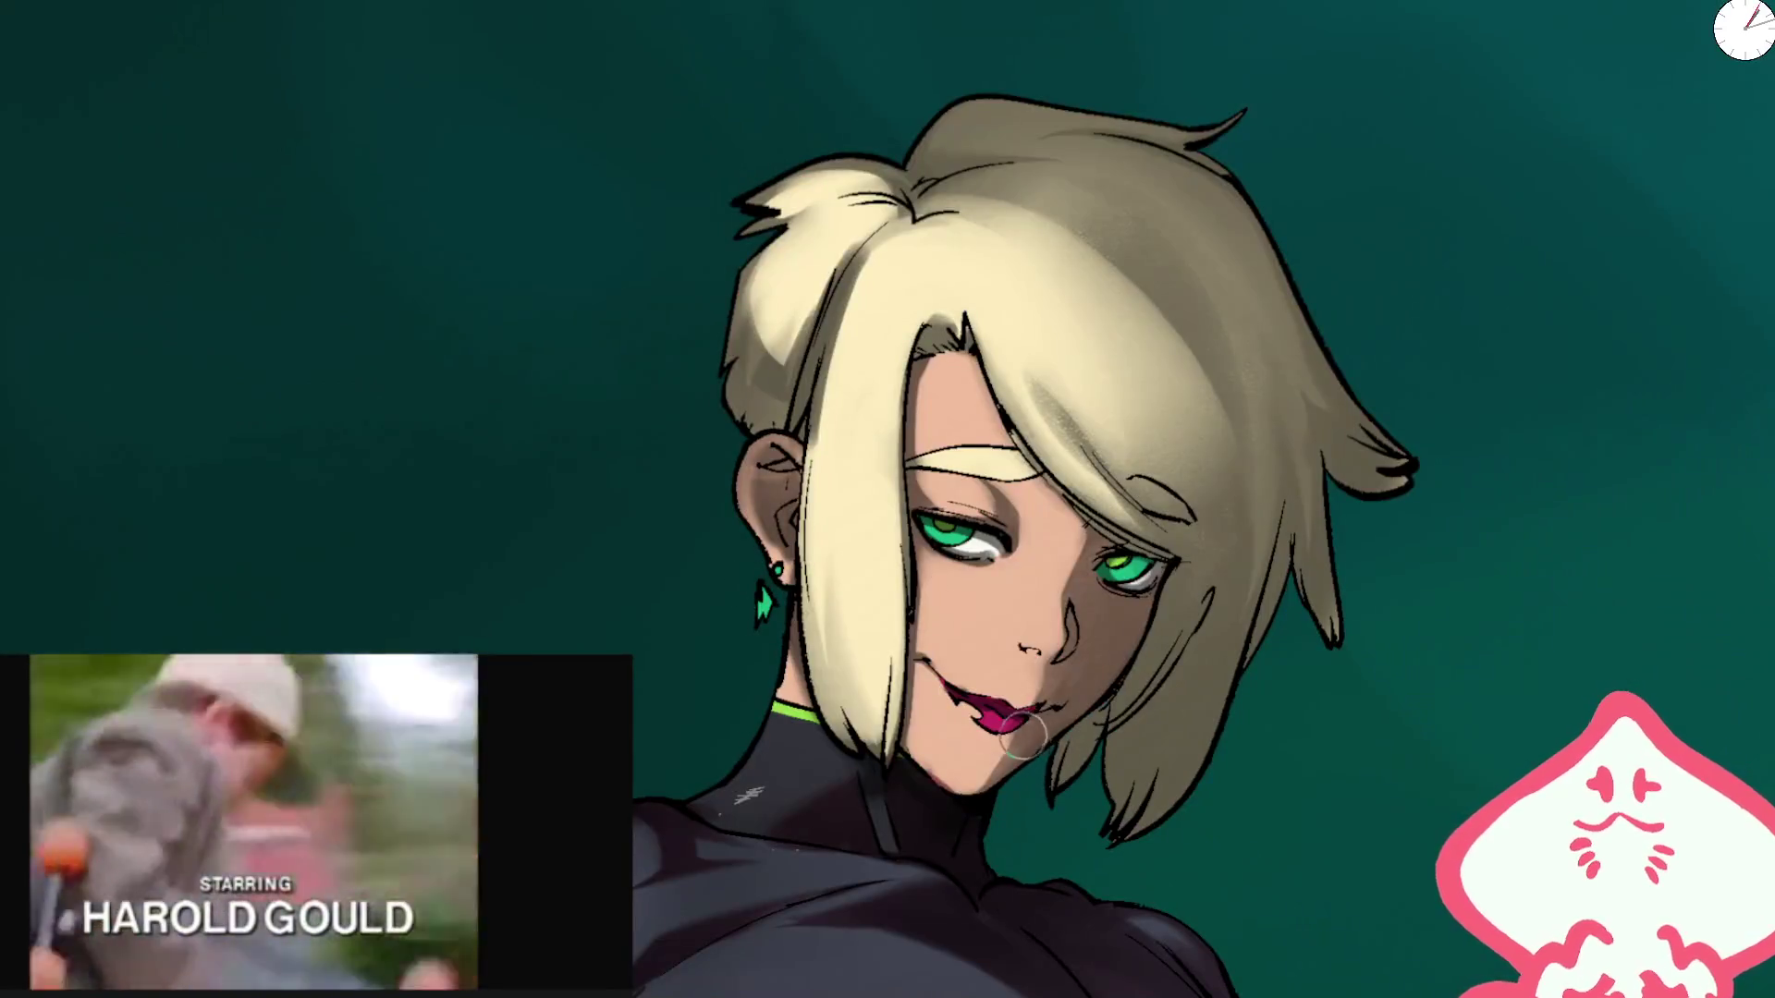
scroll(1227, 656, up, 3)
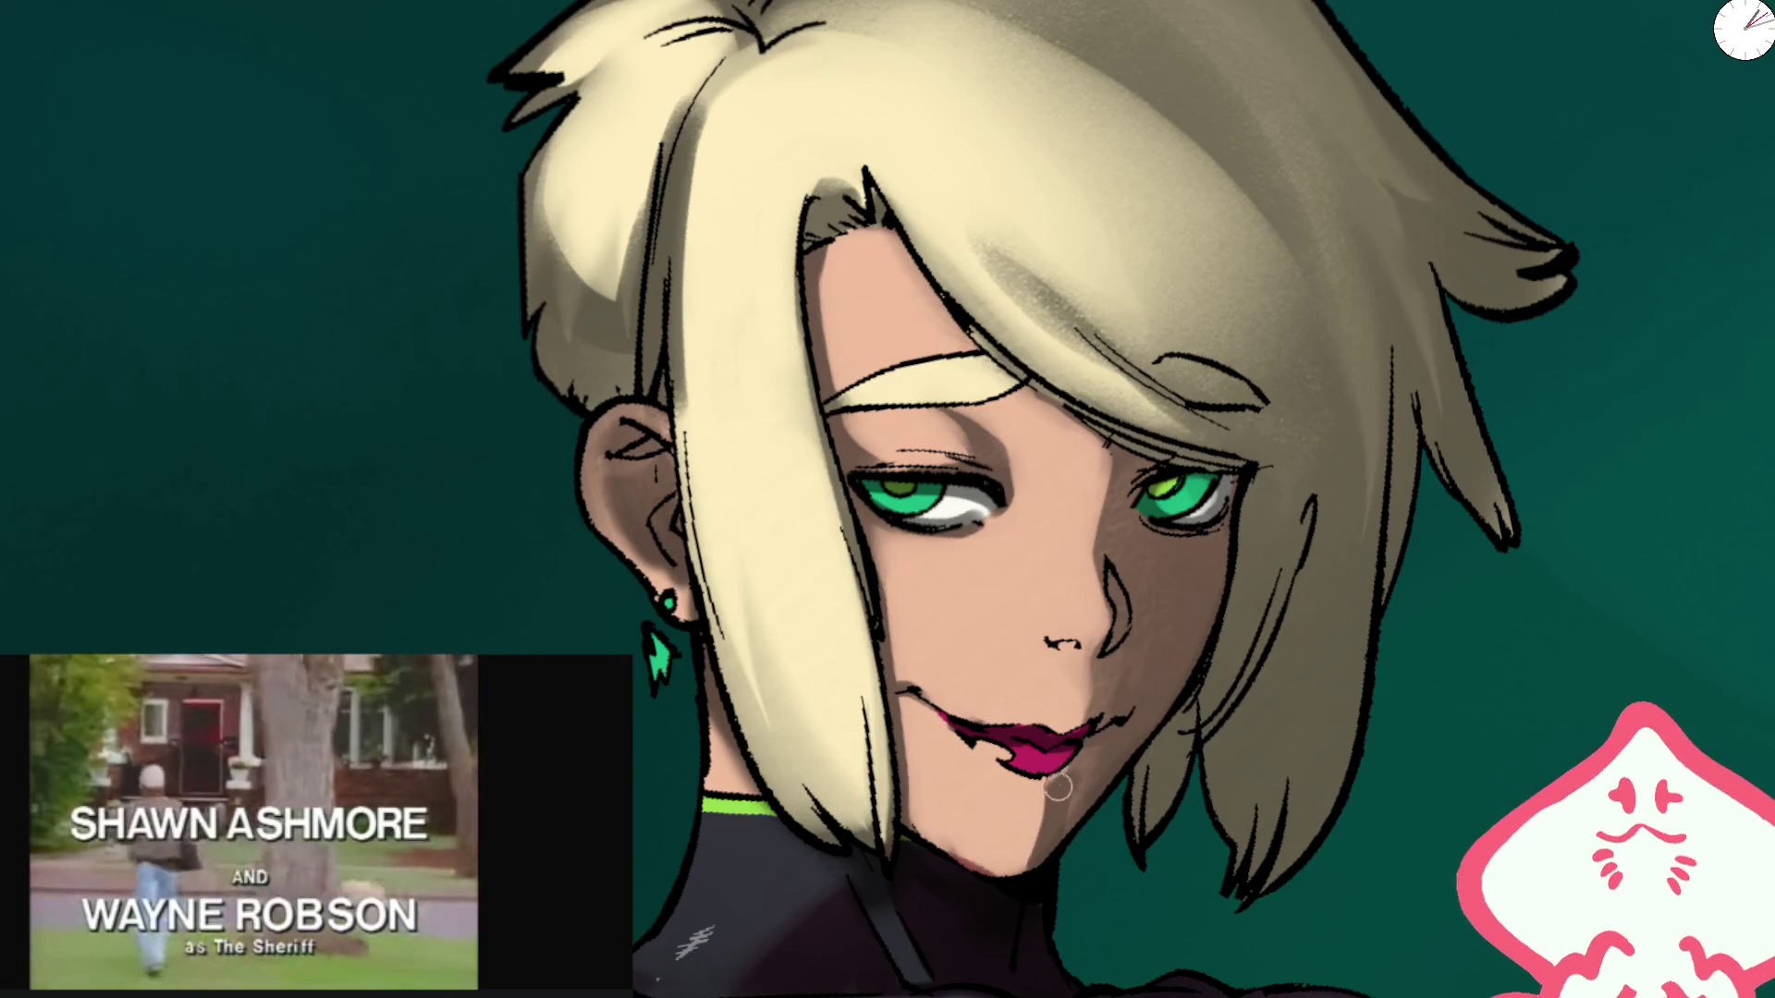
key(bracketright)
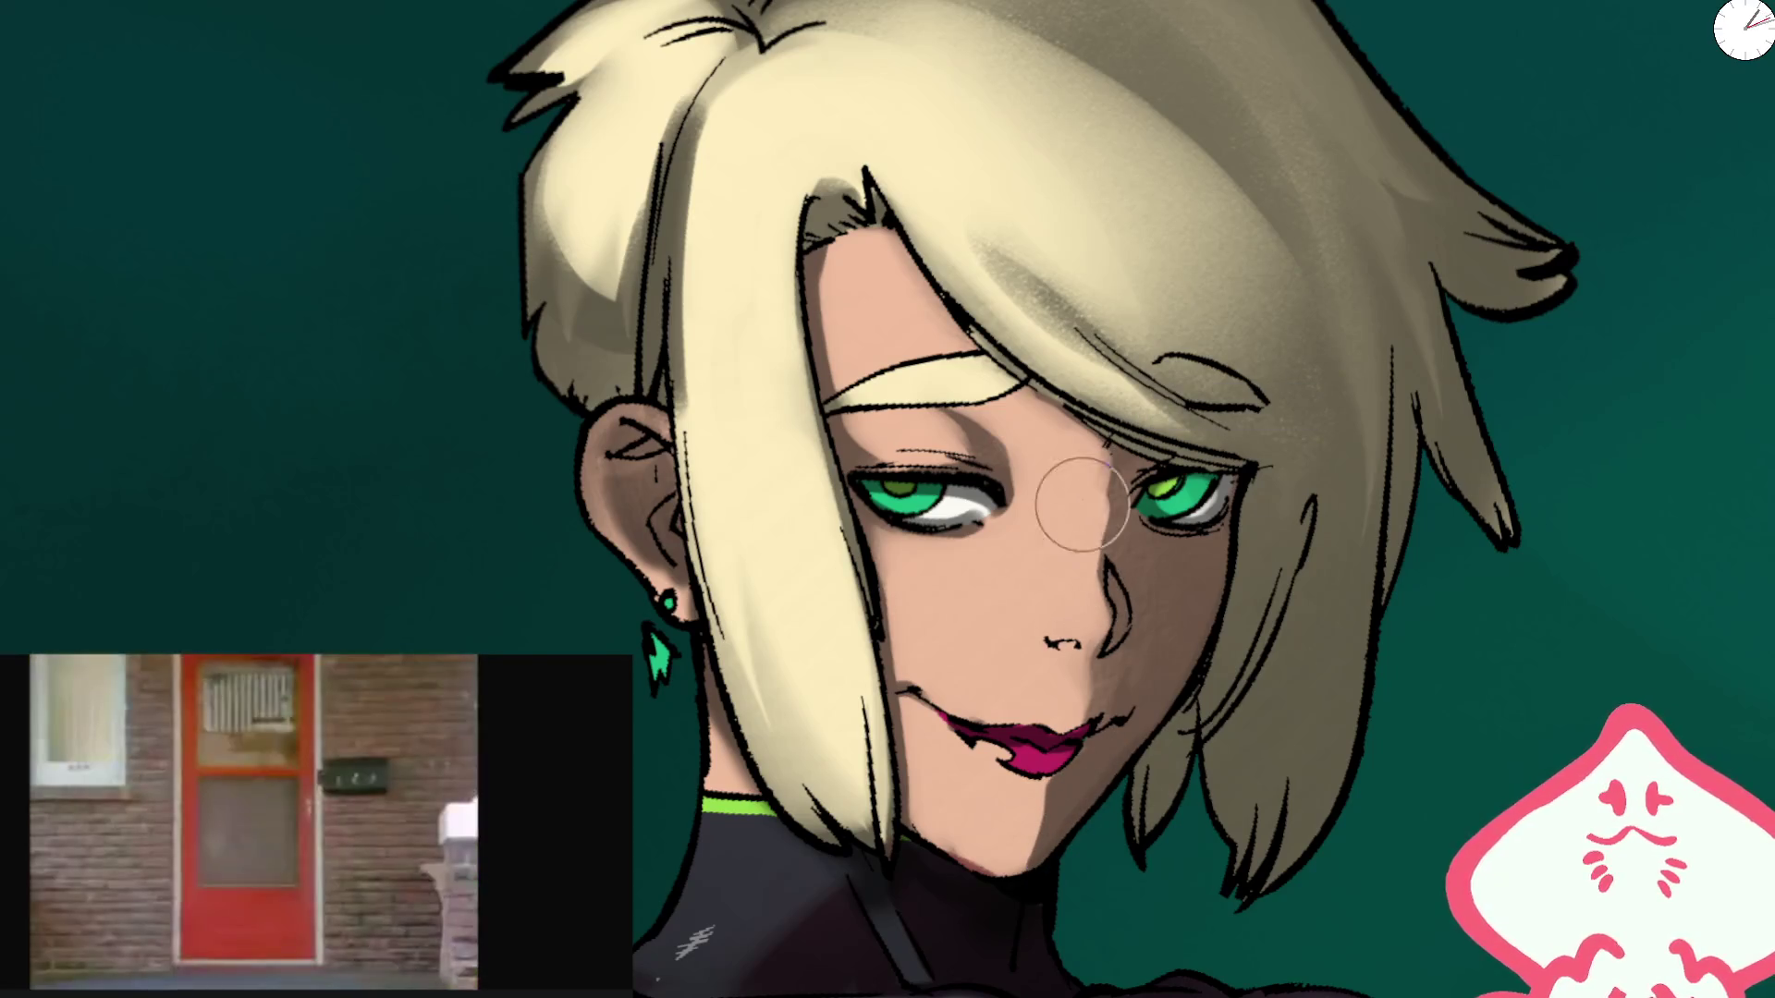
key(bracketright)
key(bracketright)
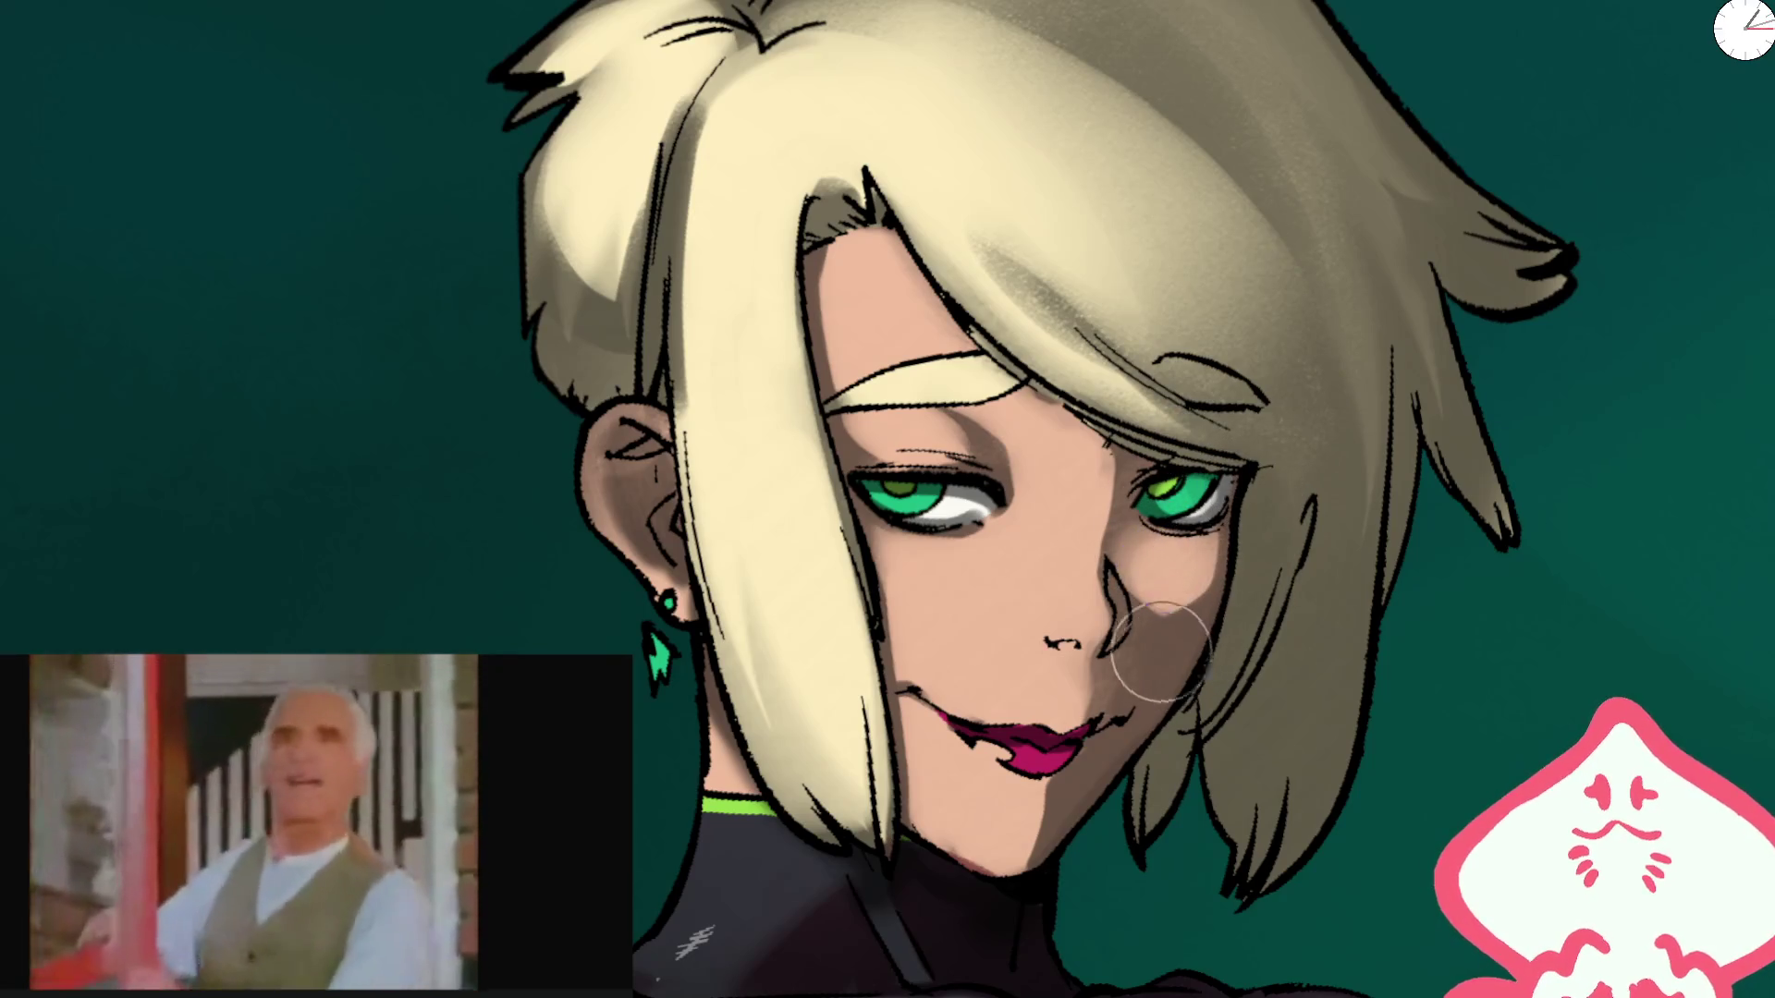
key(bracketleft)
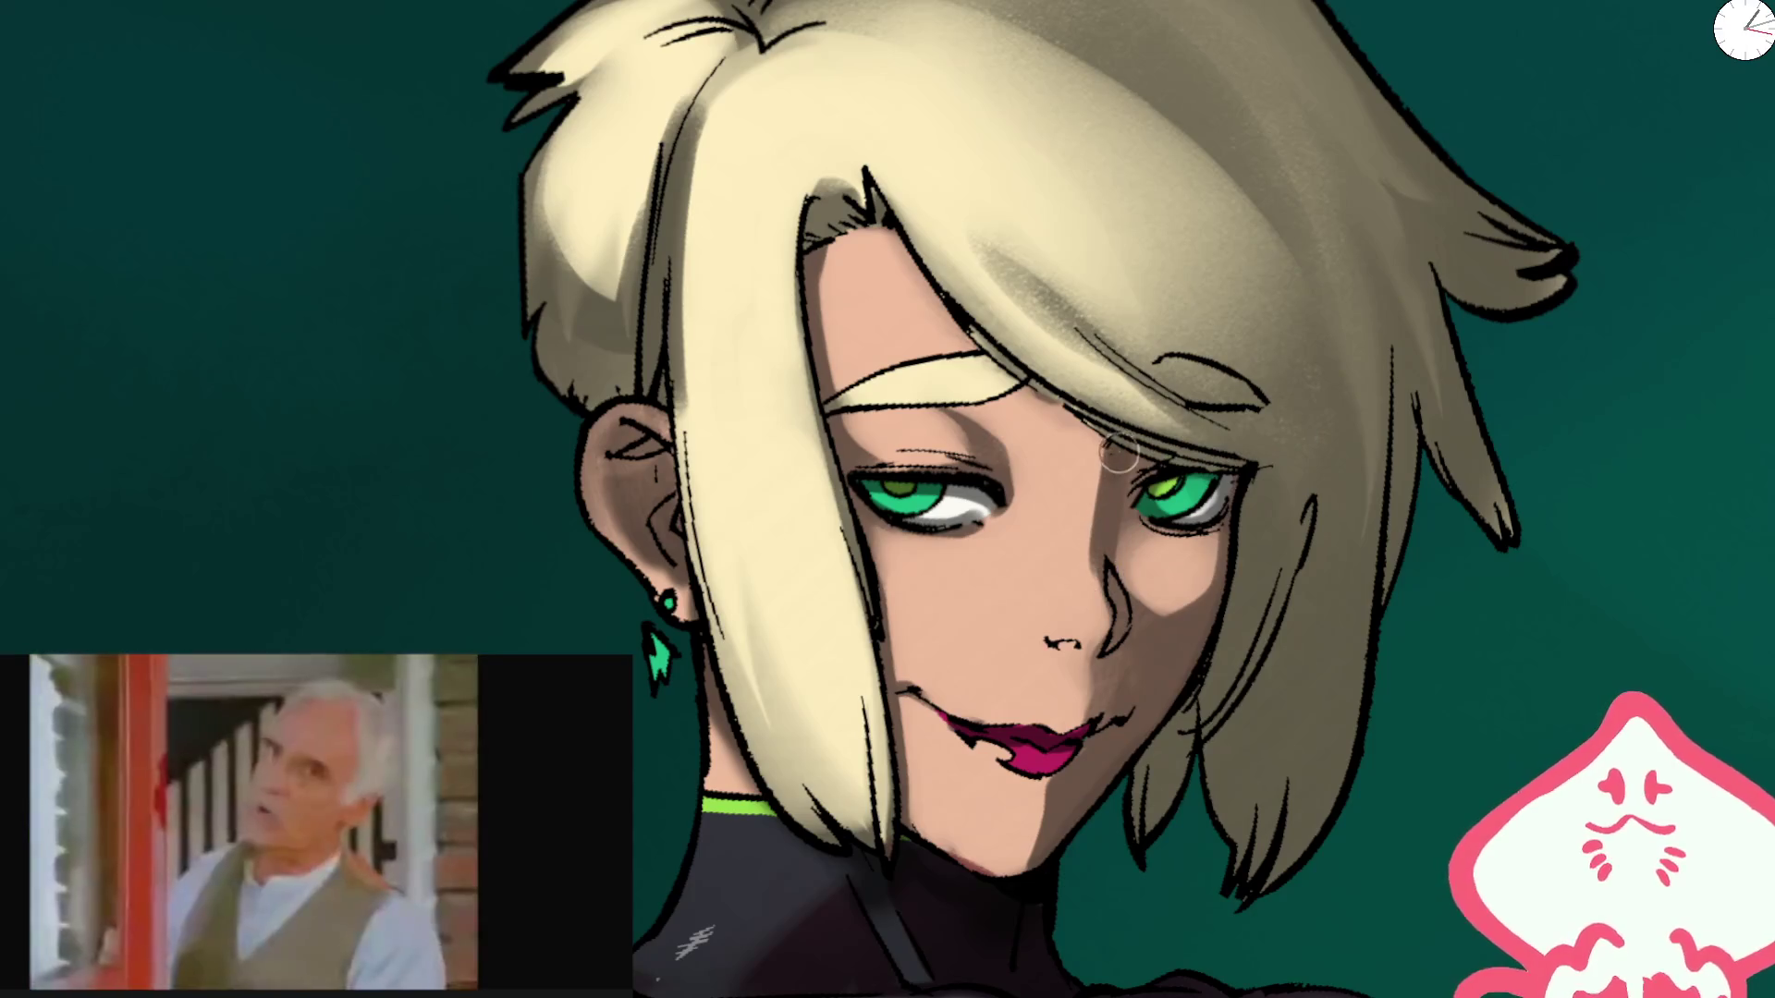
key(bracketleft)
key(bracketleft)
key(bracketleft)
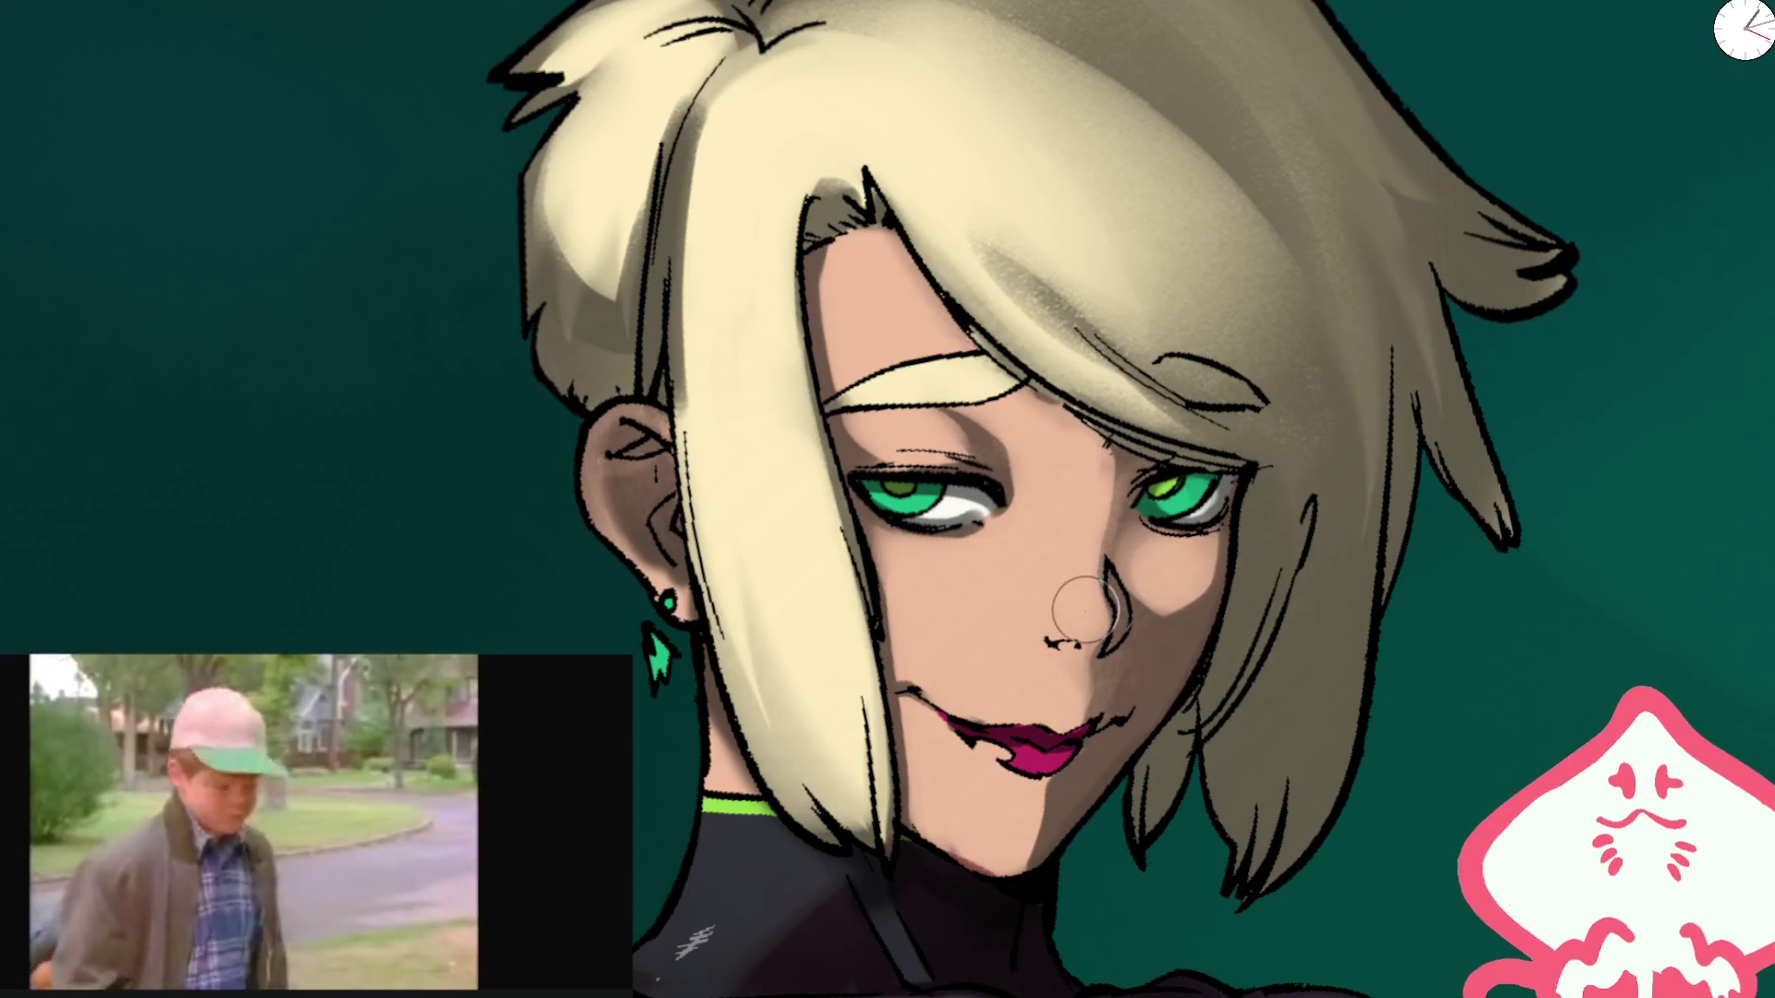
key(bracketright)
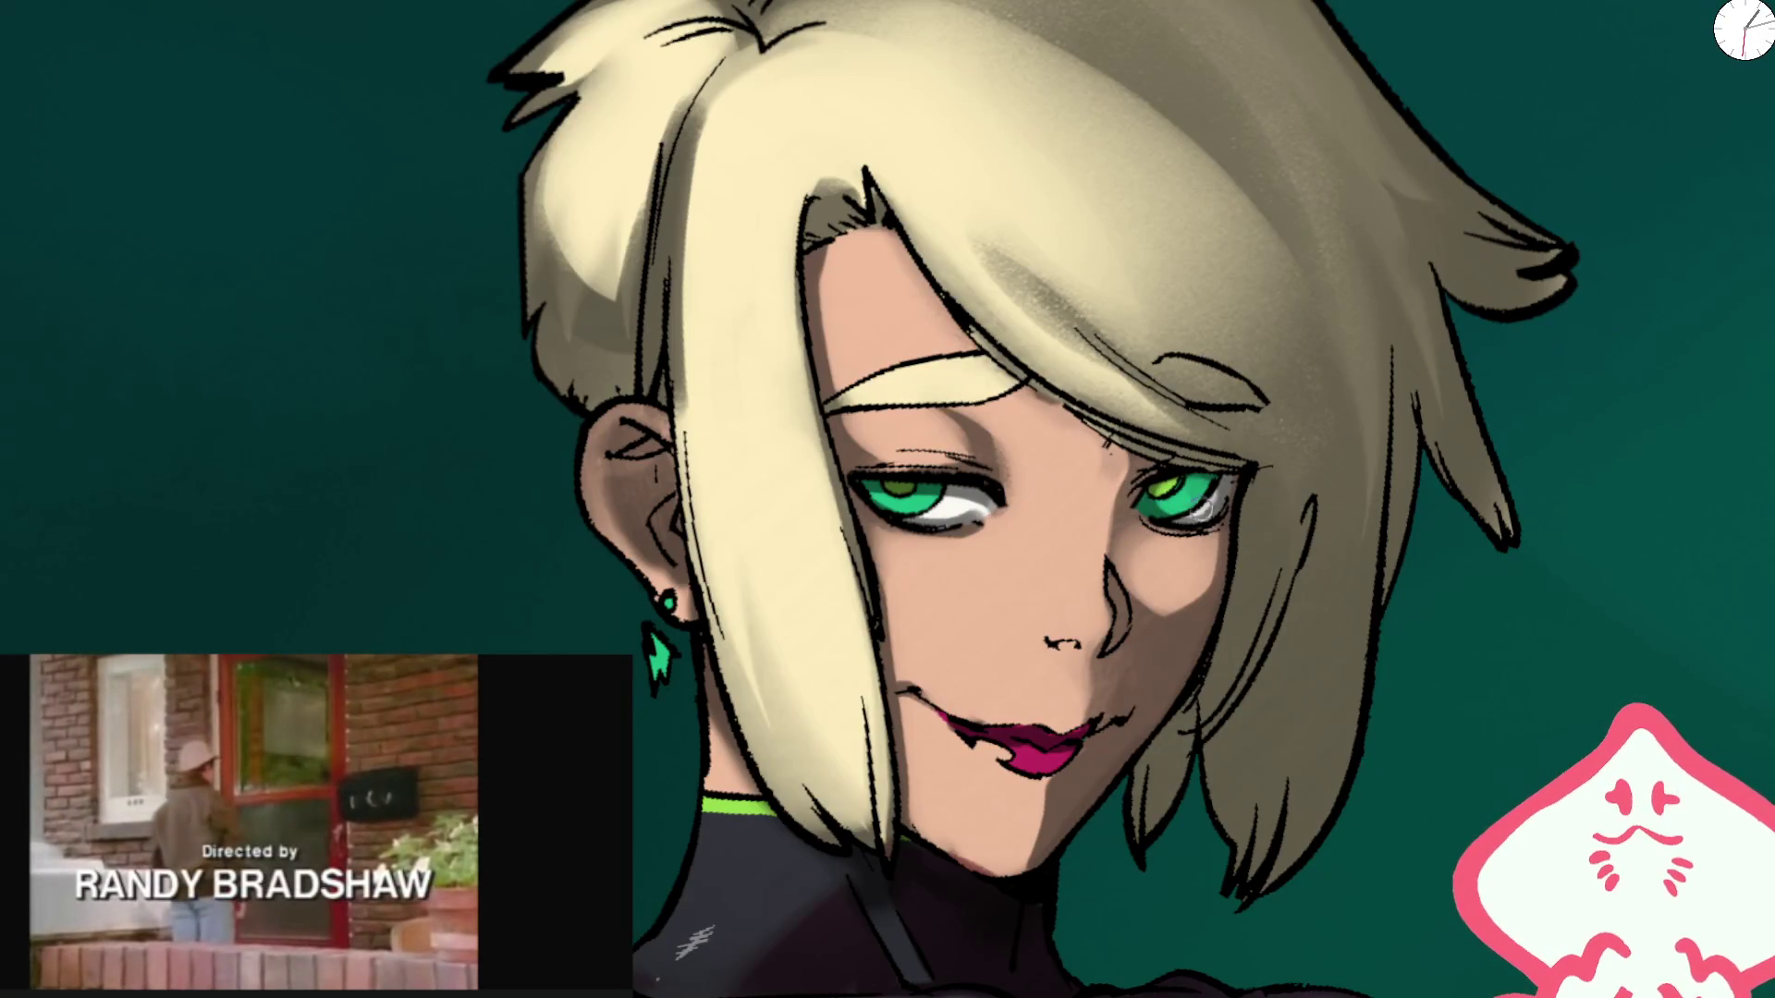
key(h)
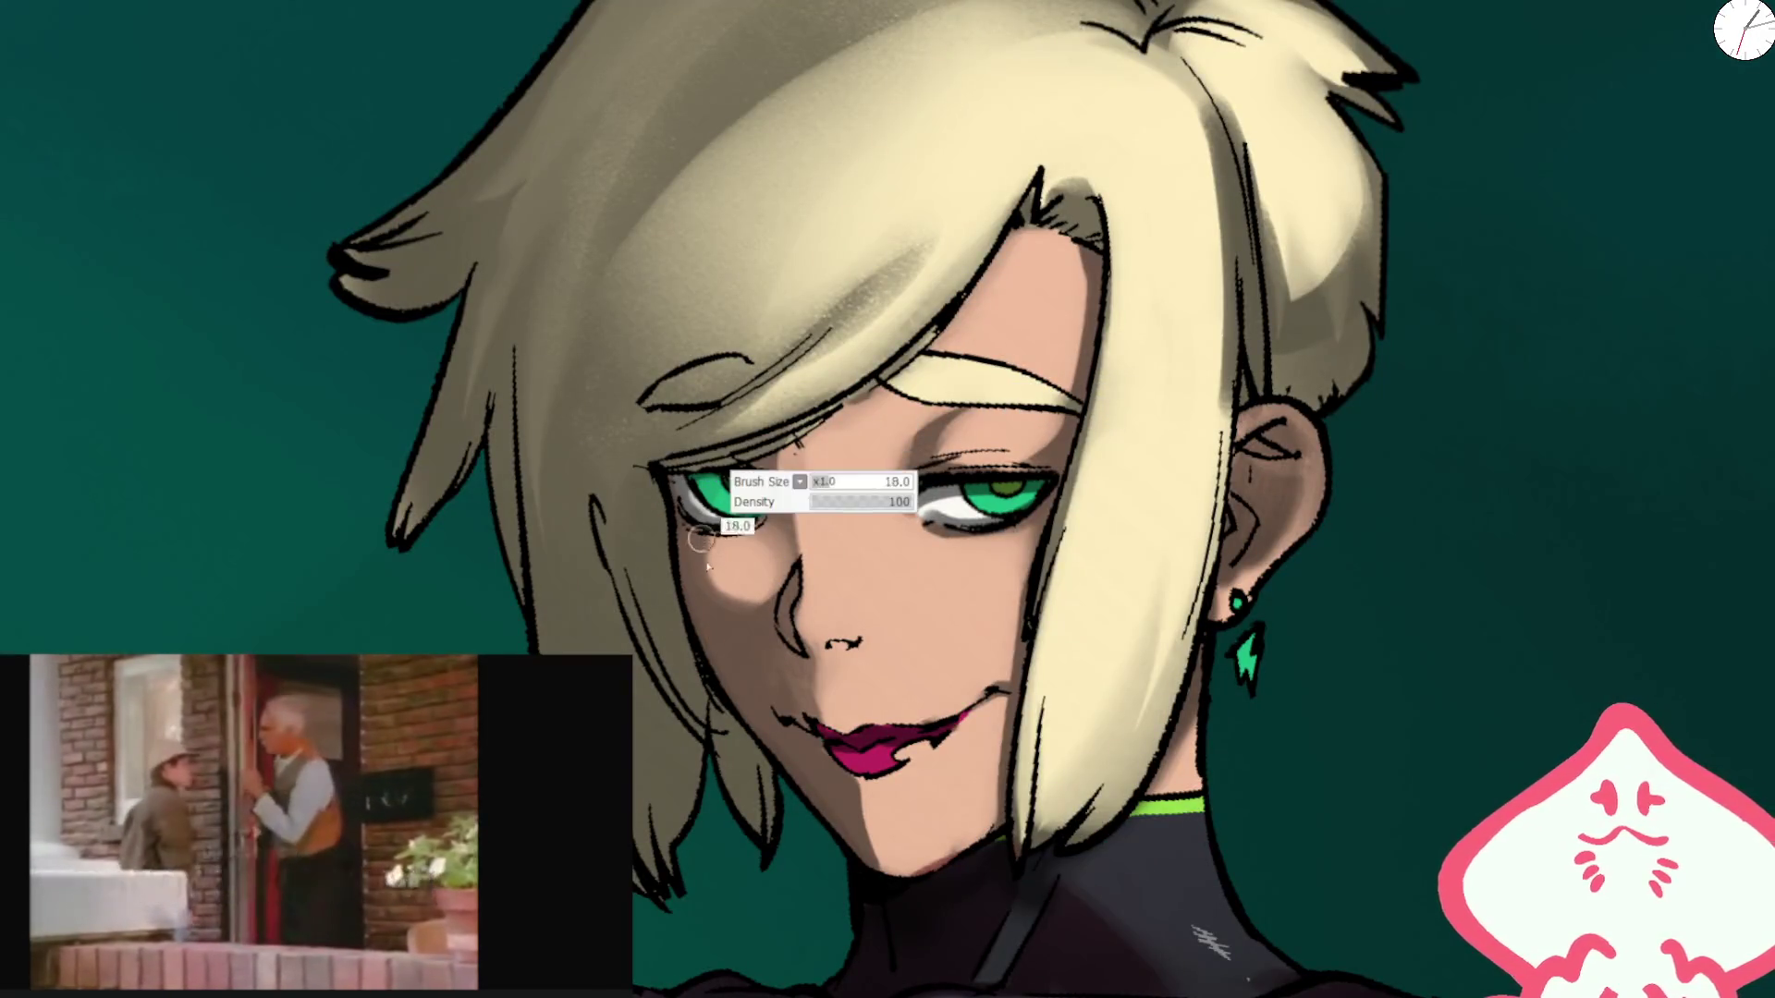
Step: Check the whole figure, then draw a small ring on the nose
key(bracketright)
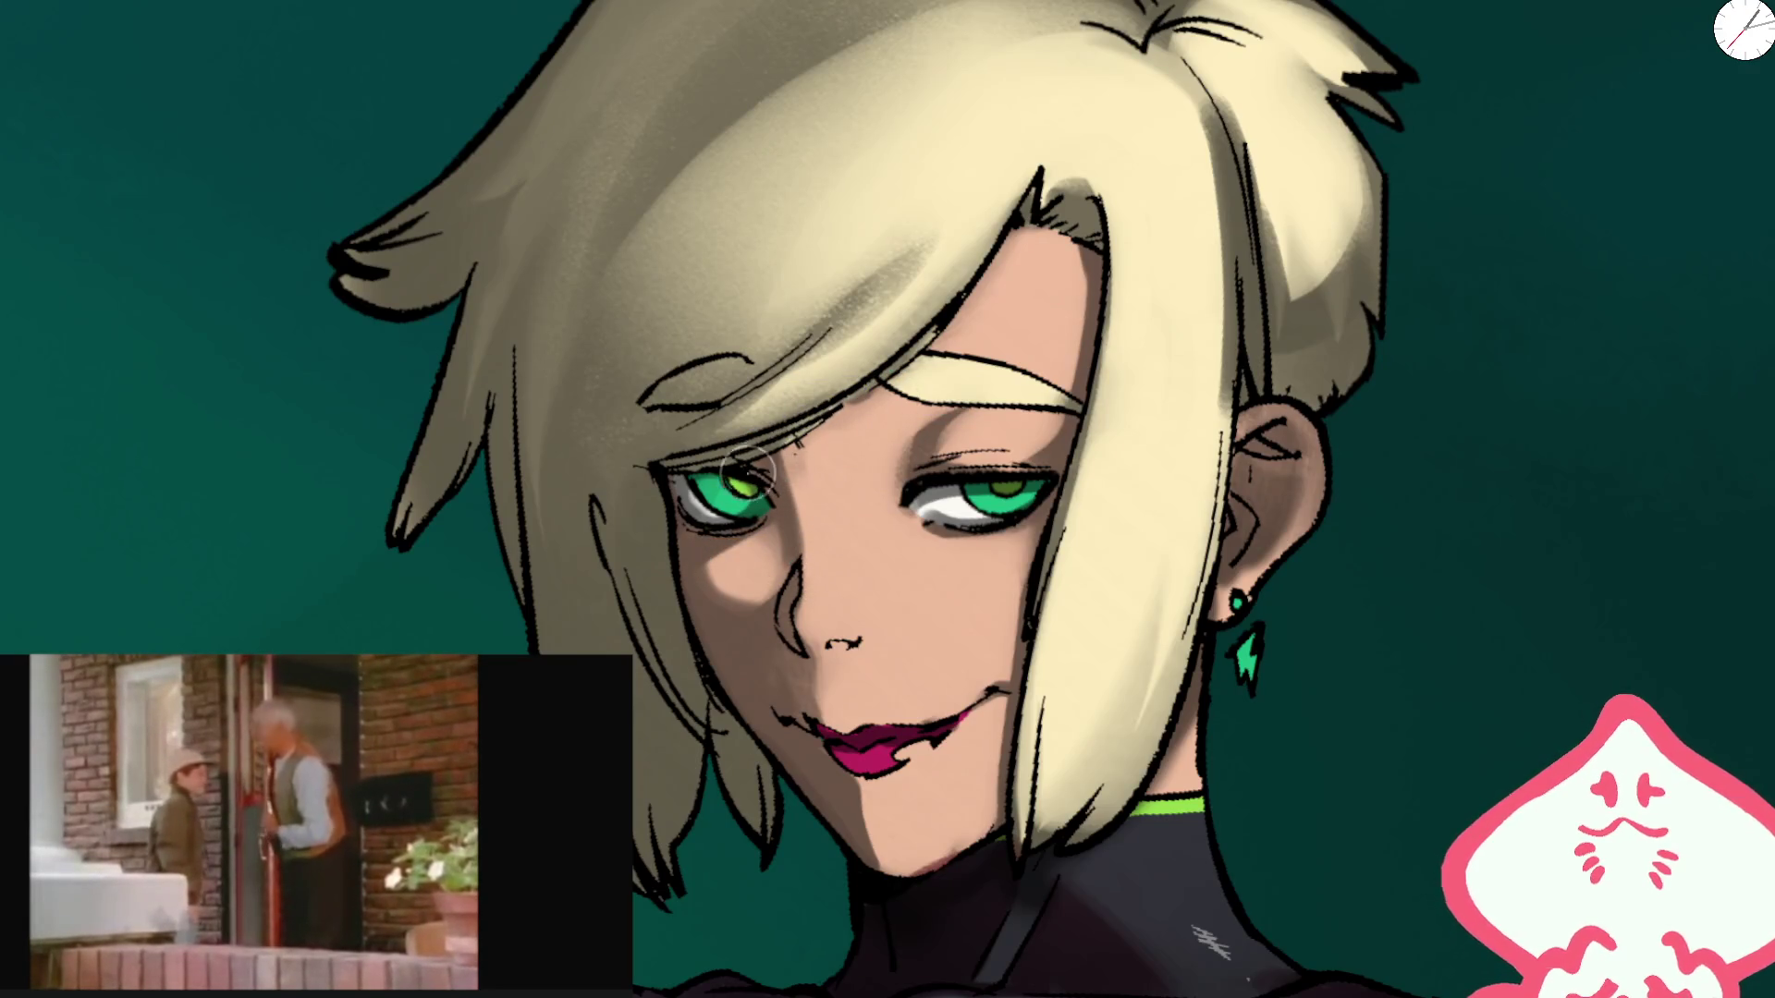
scroll(747, 474, down, 5)
key(End)
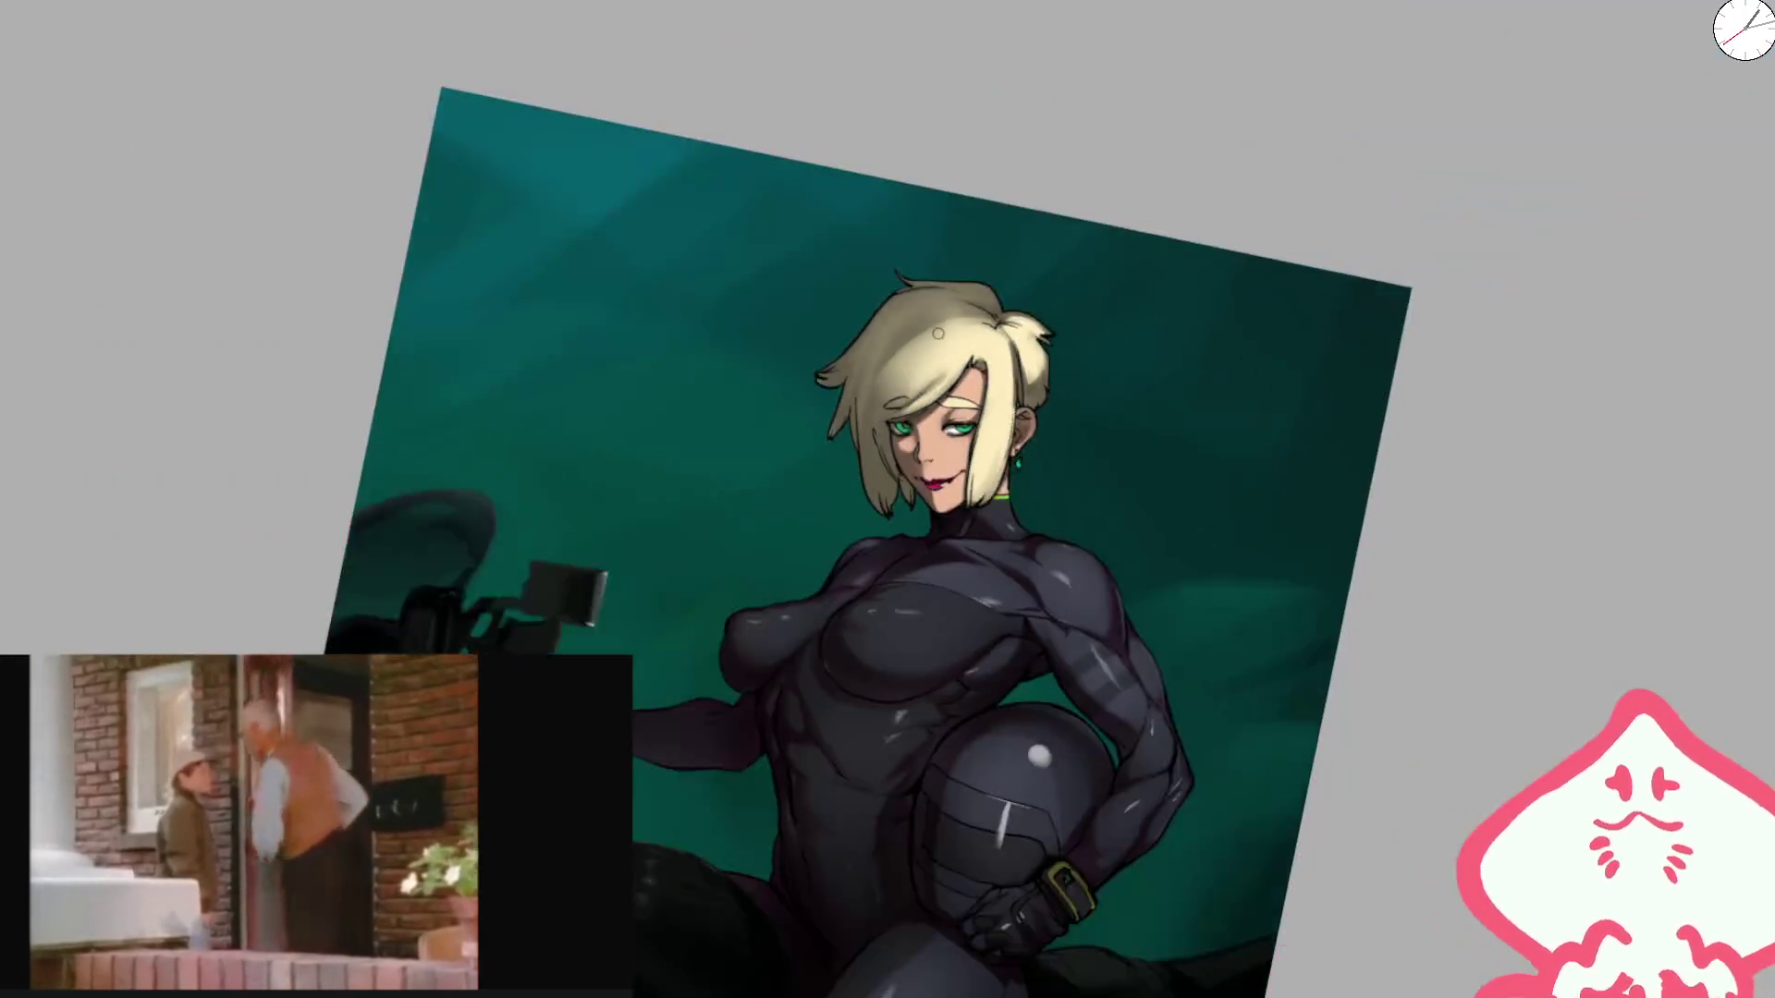
key(Home)
scroll(937, 333, up, 5)
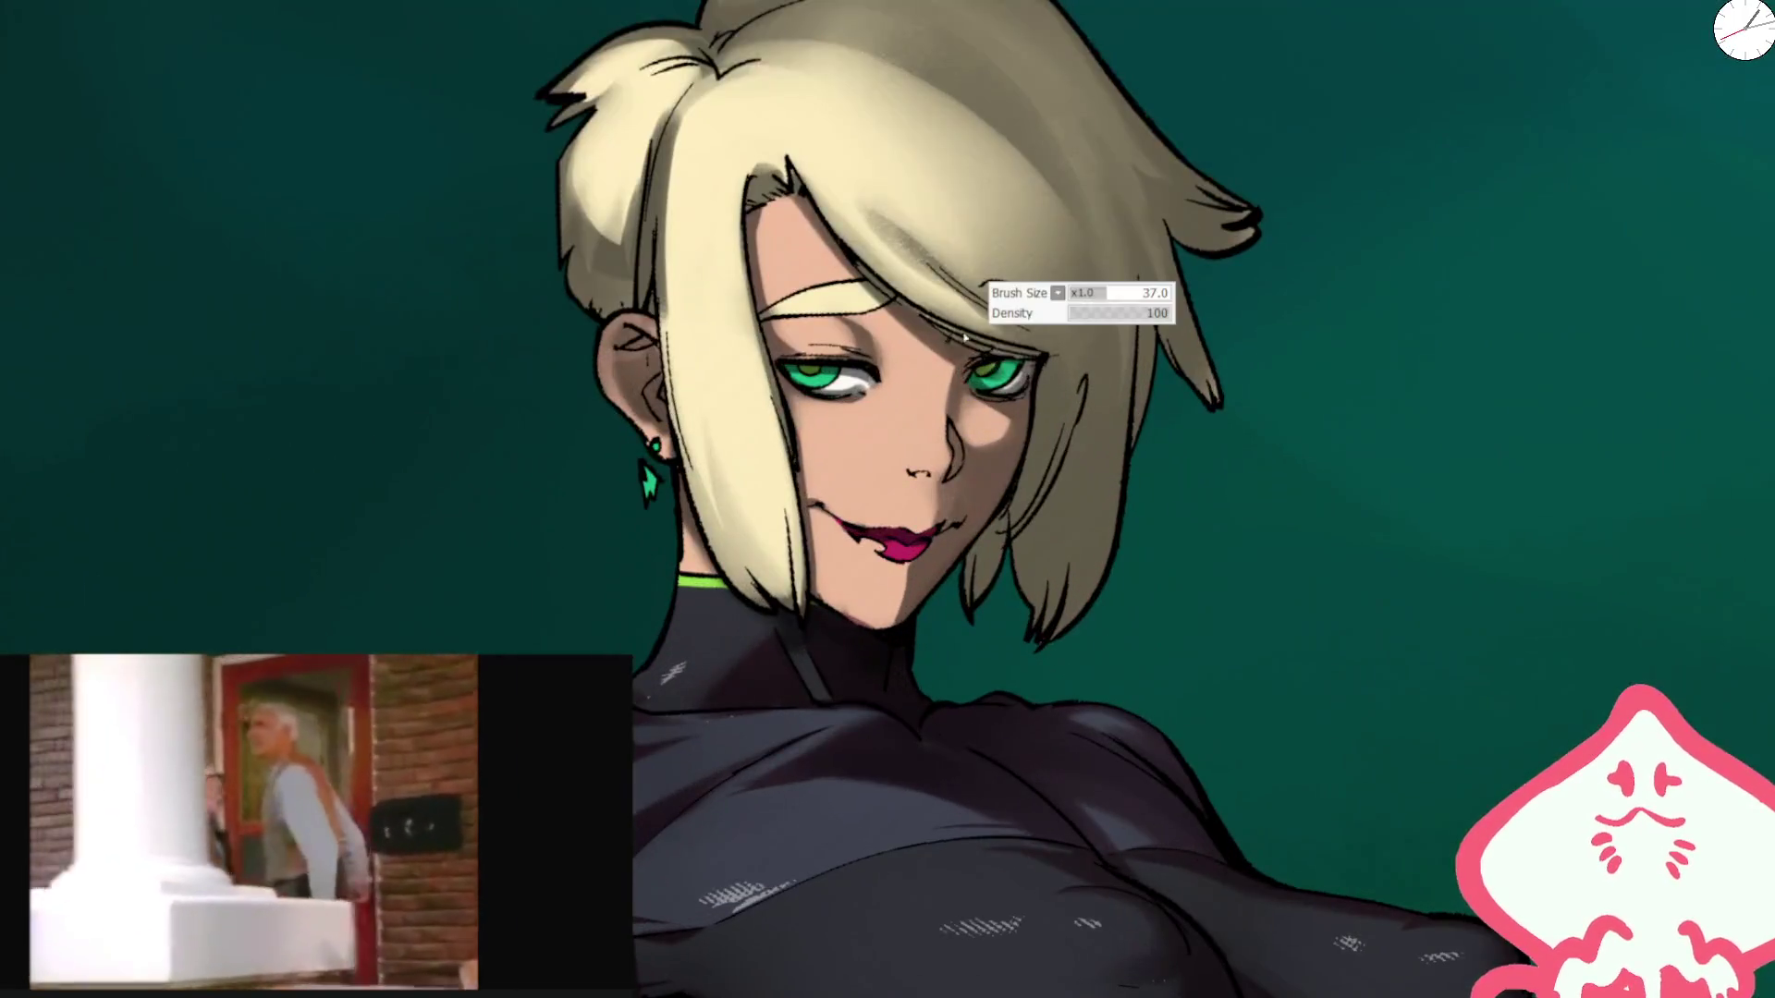
drag(946, 472, 958, 473)
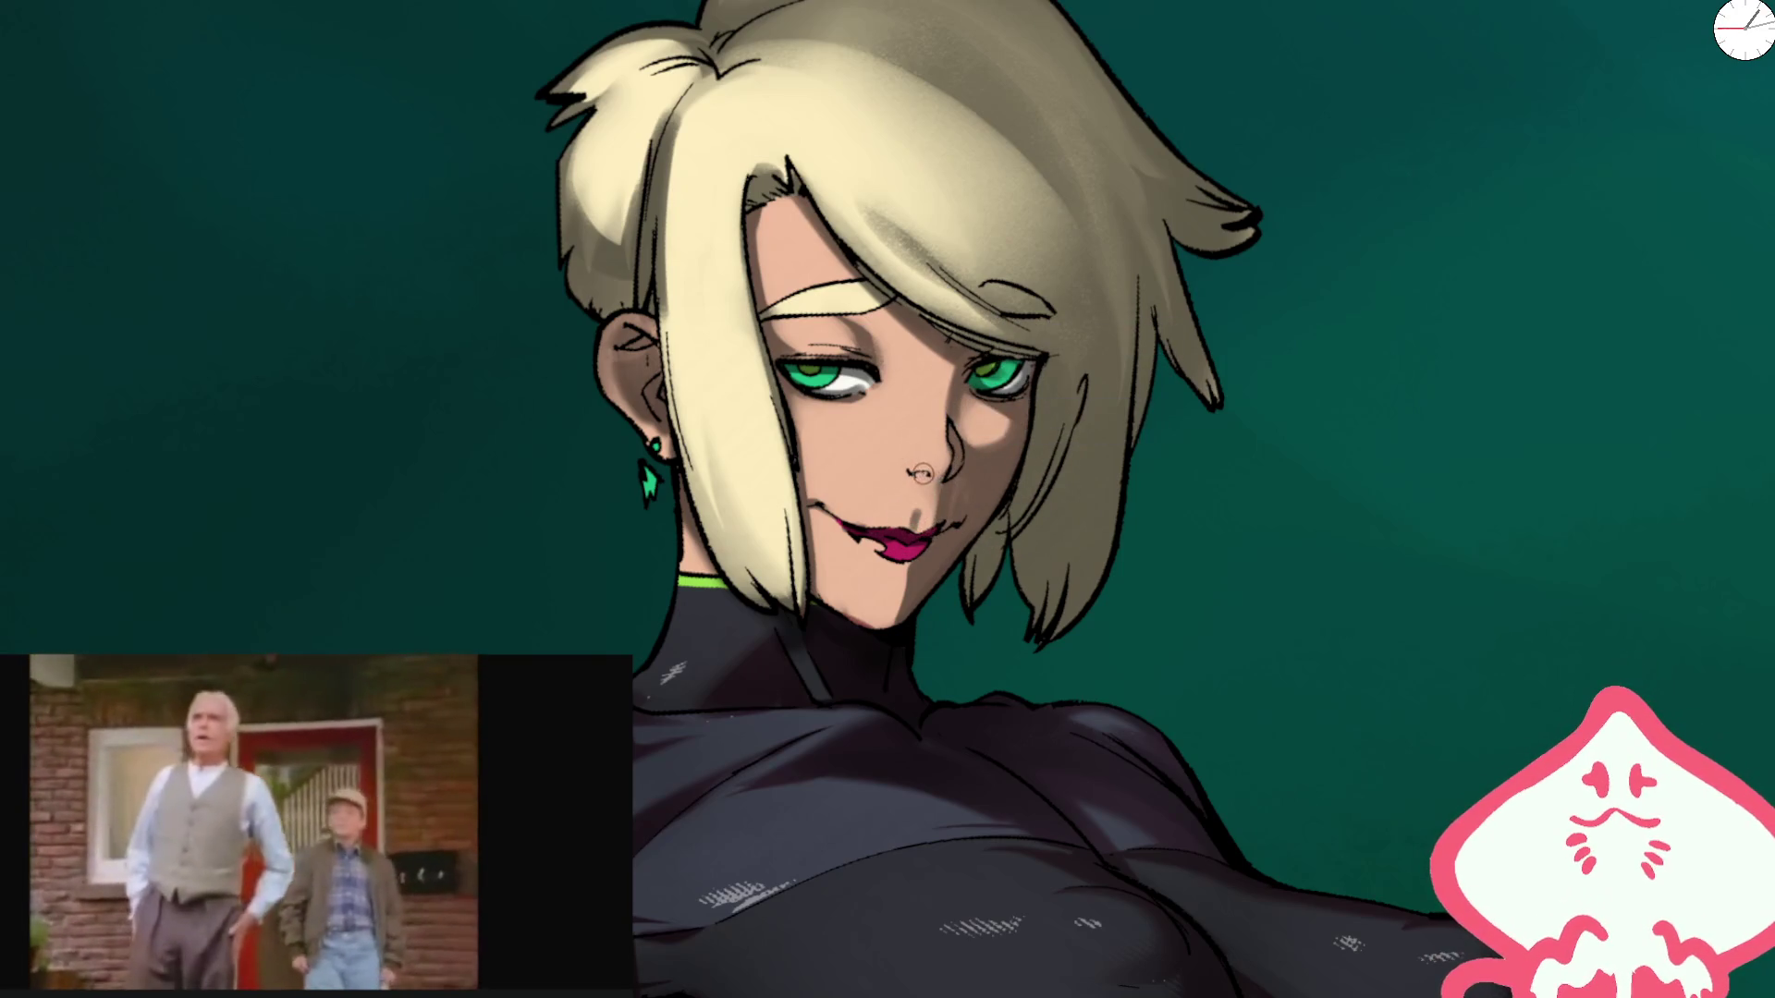
Step: Resize the brush larger and rotate the canvas view for the hair work
key(bracketleft)
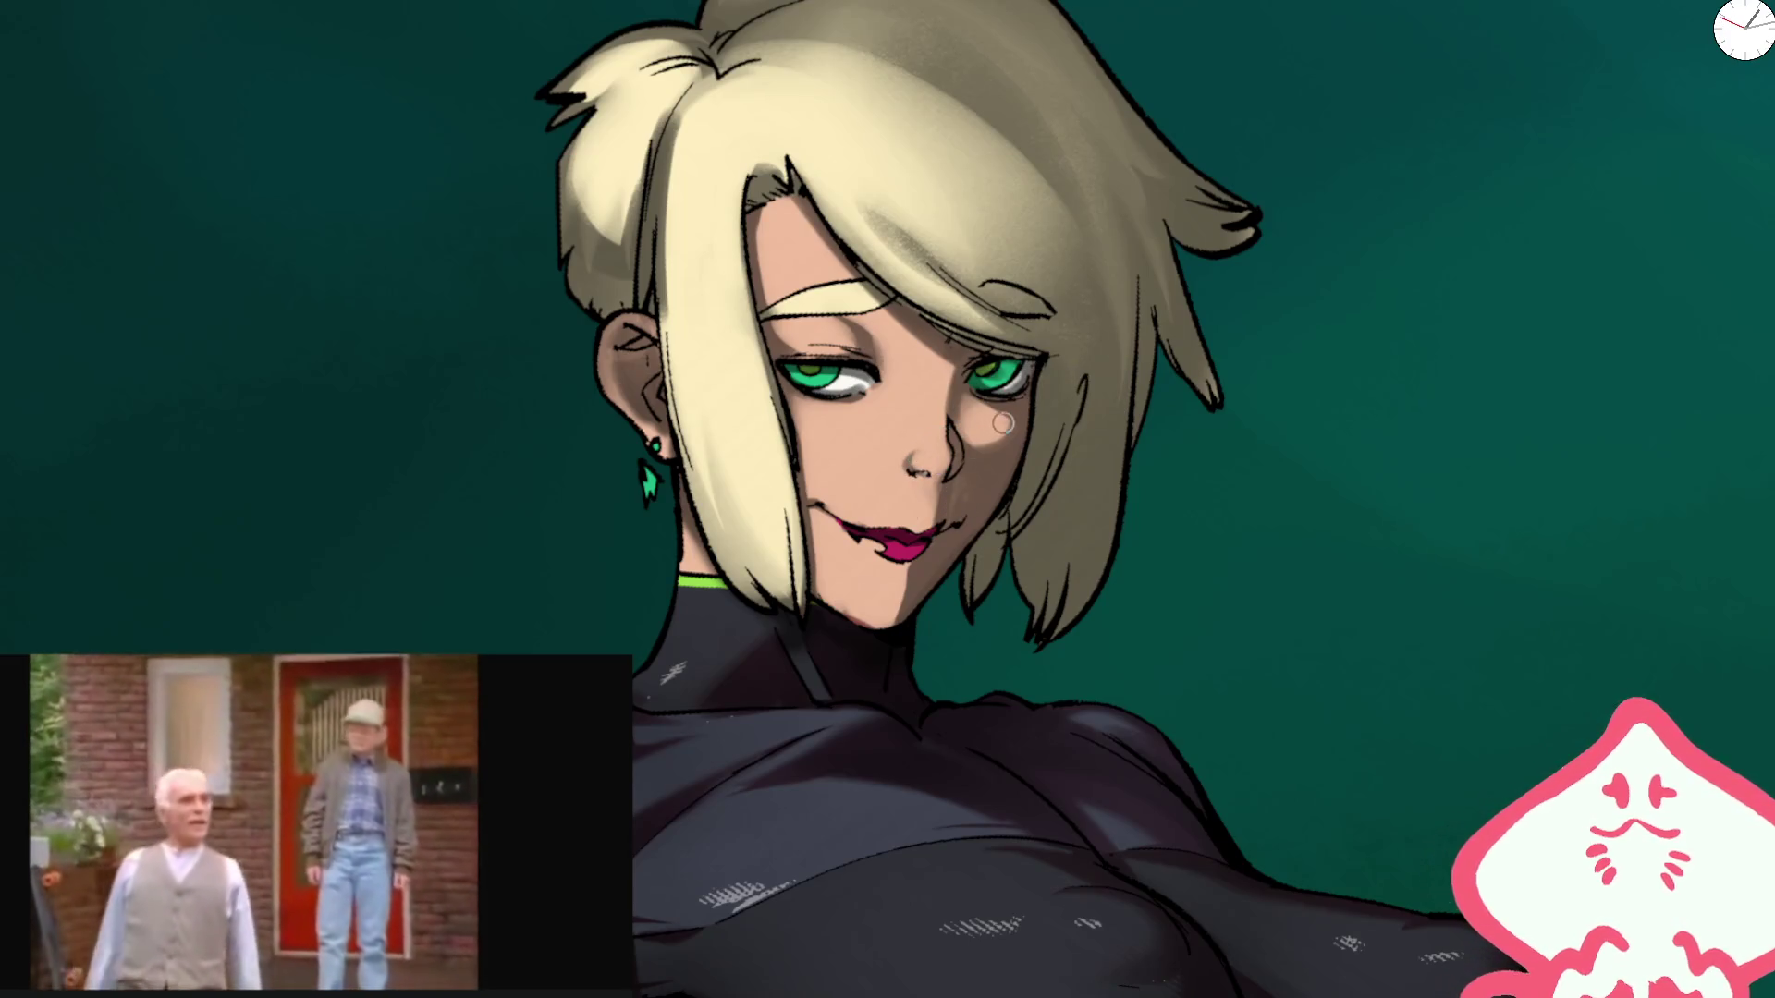
key(bracketright)
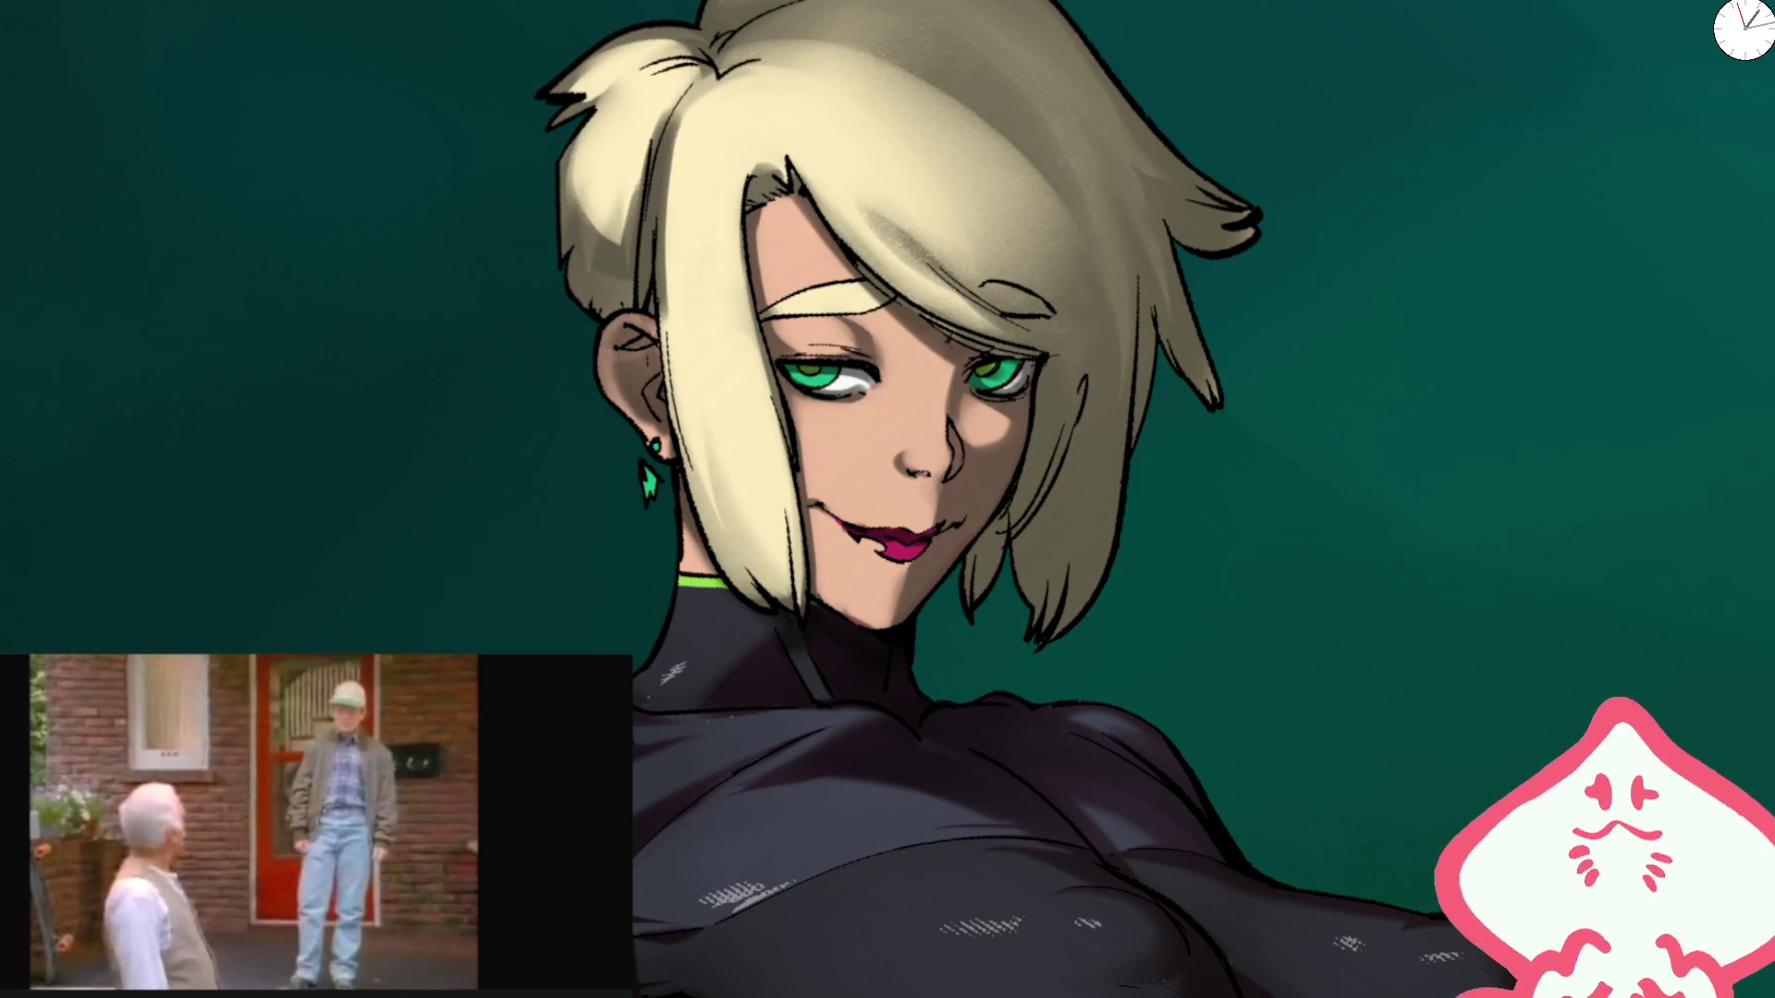
key(bracketright)
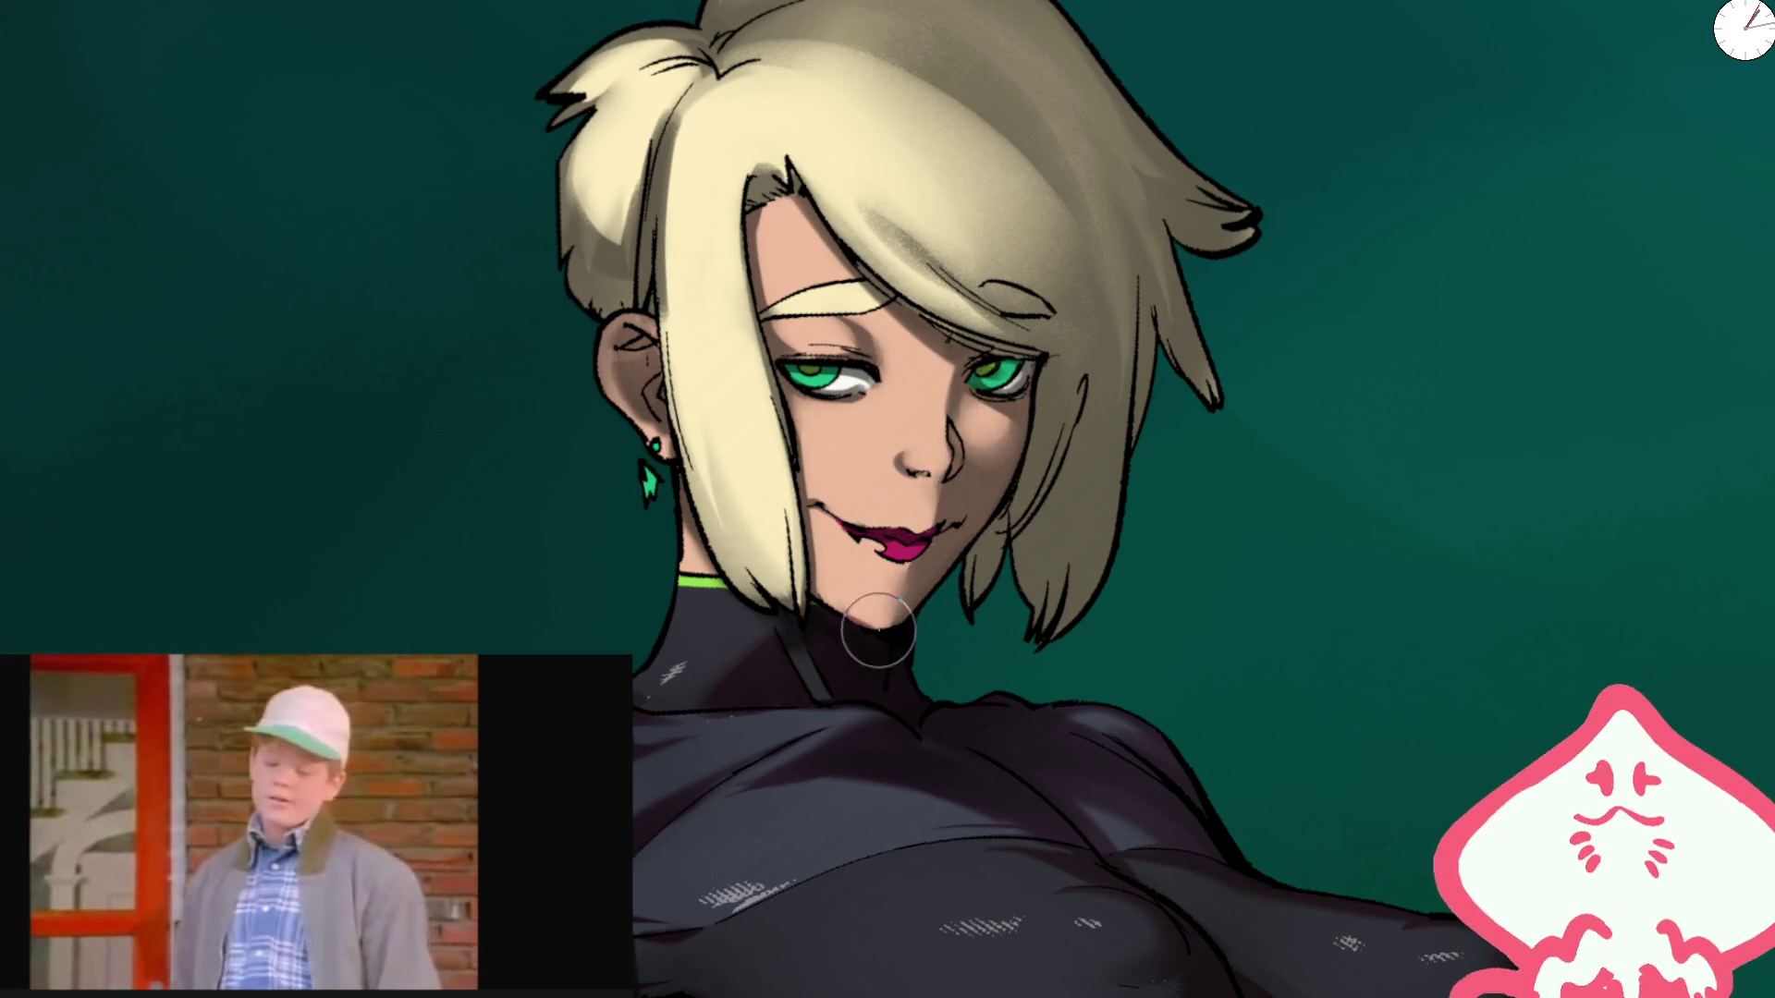
drag(800, 502, 856, 348)
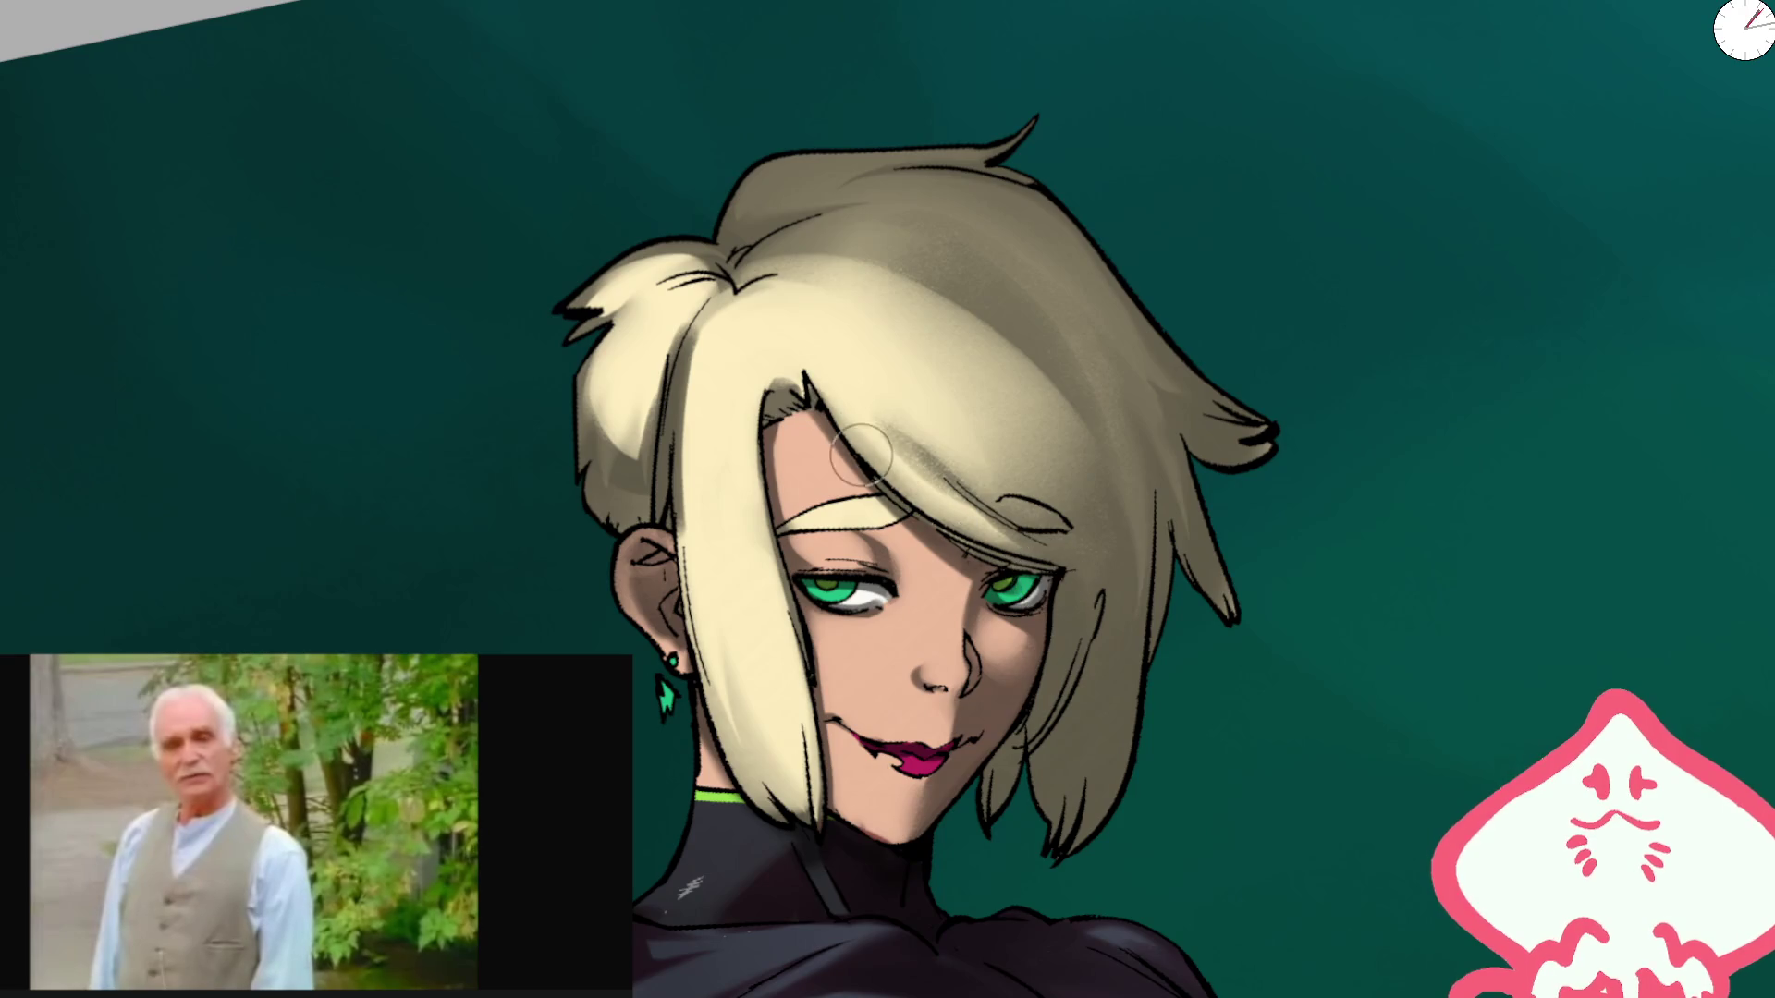
Step: Try light highlight streaks down the hair in a sideways view, undoing the rejected stroke
drag(1001, 546, 888, 351)
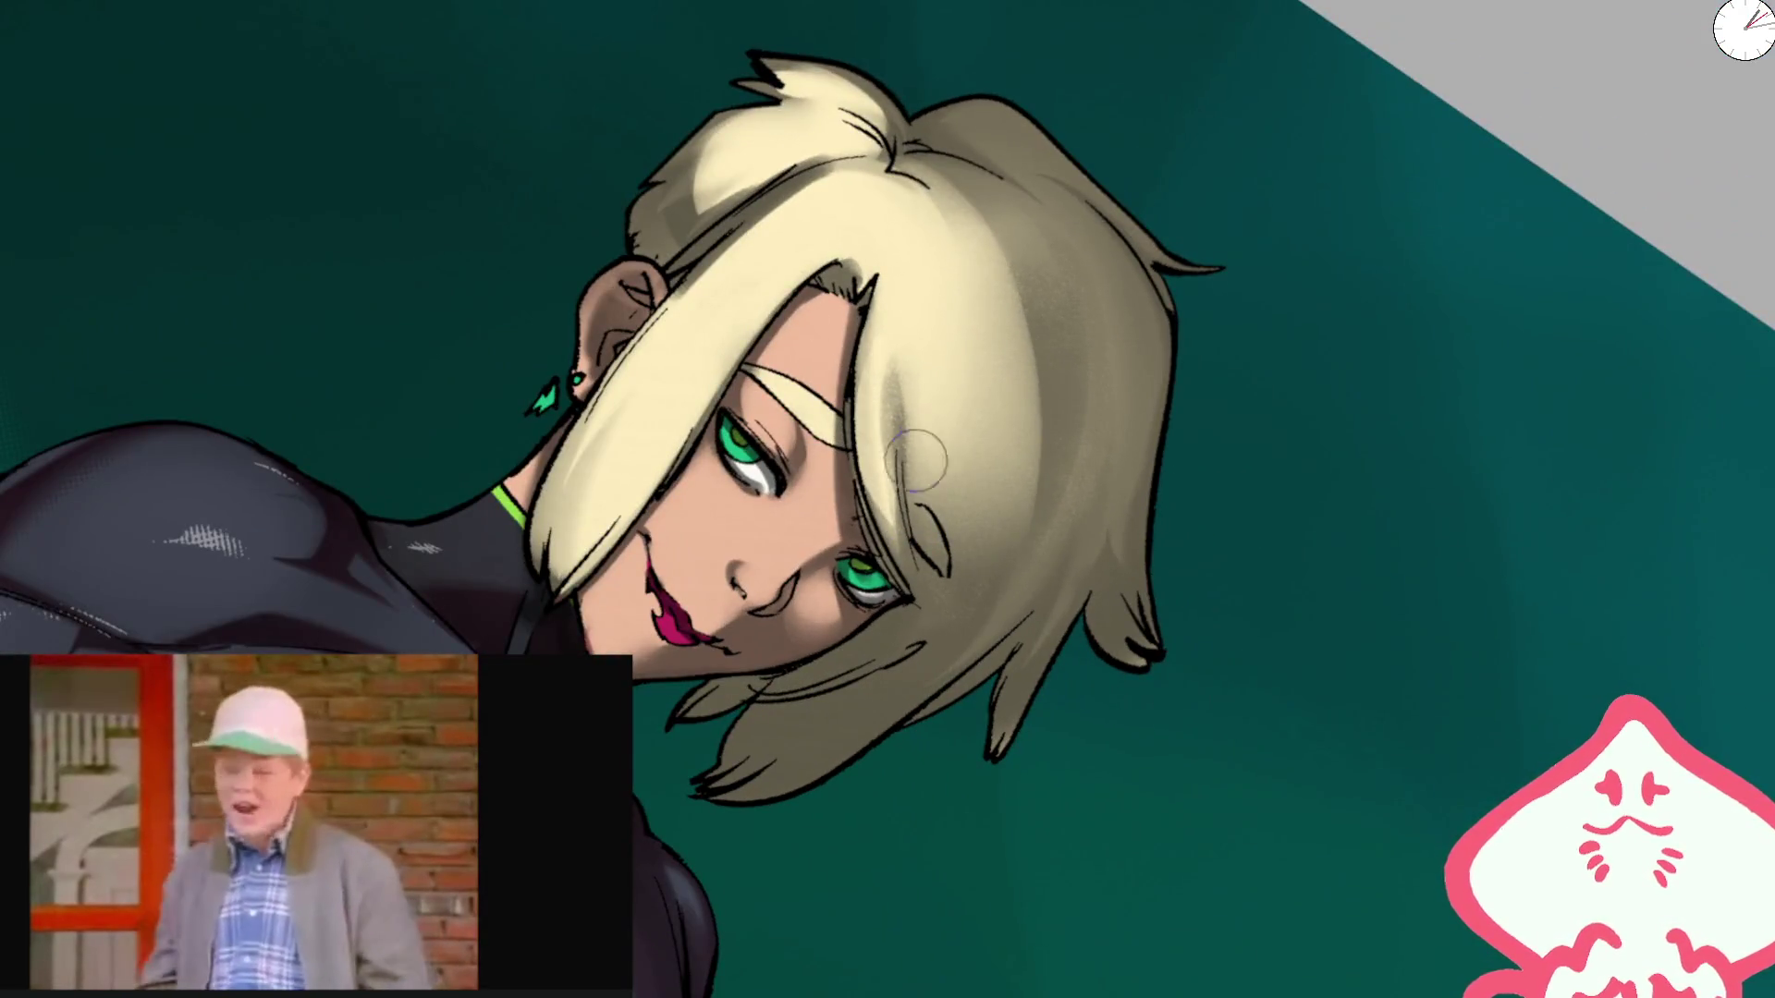
drag(968, 249, 980, 546)
drag(951, 314, 957, 480)
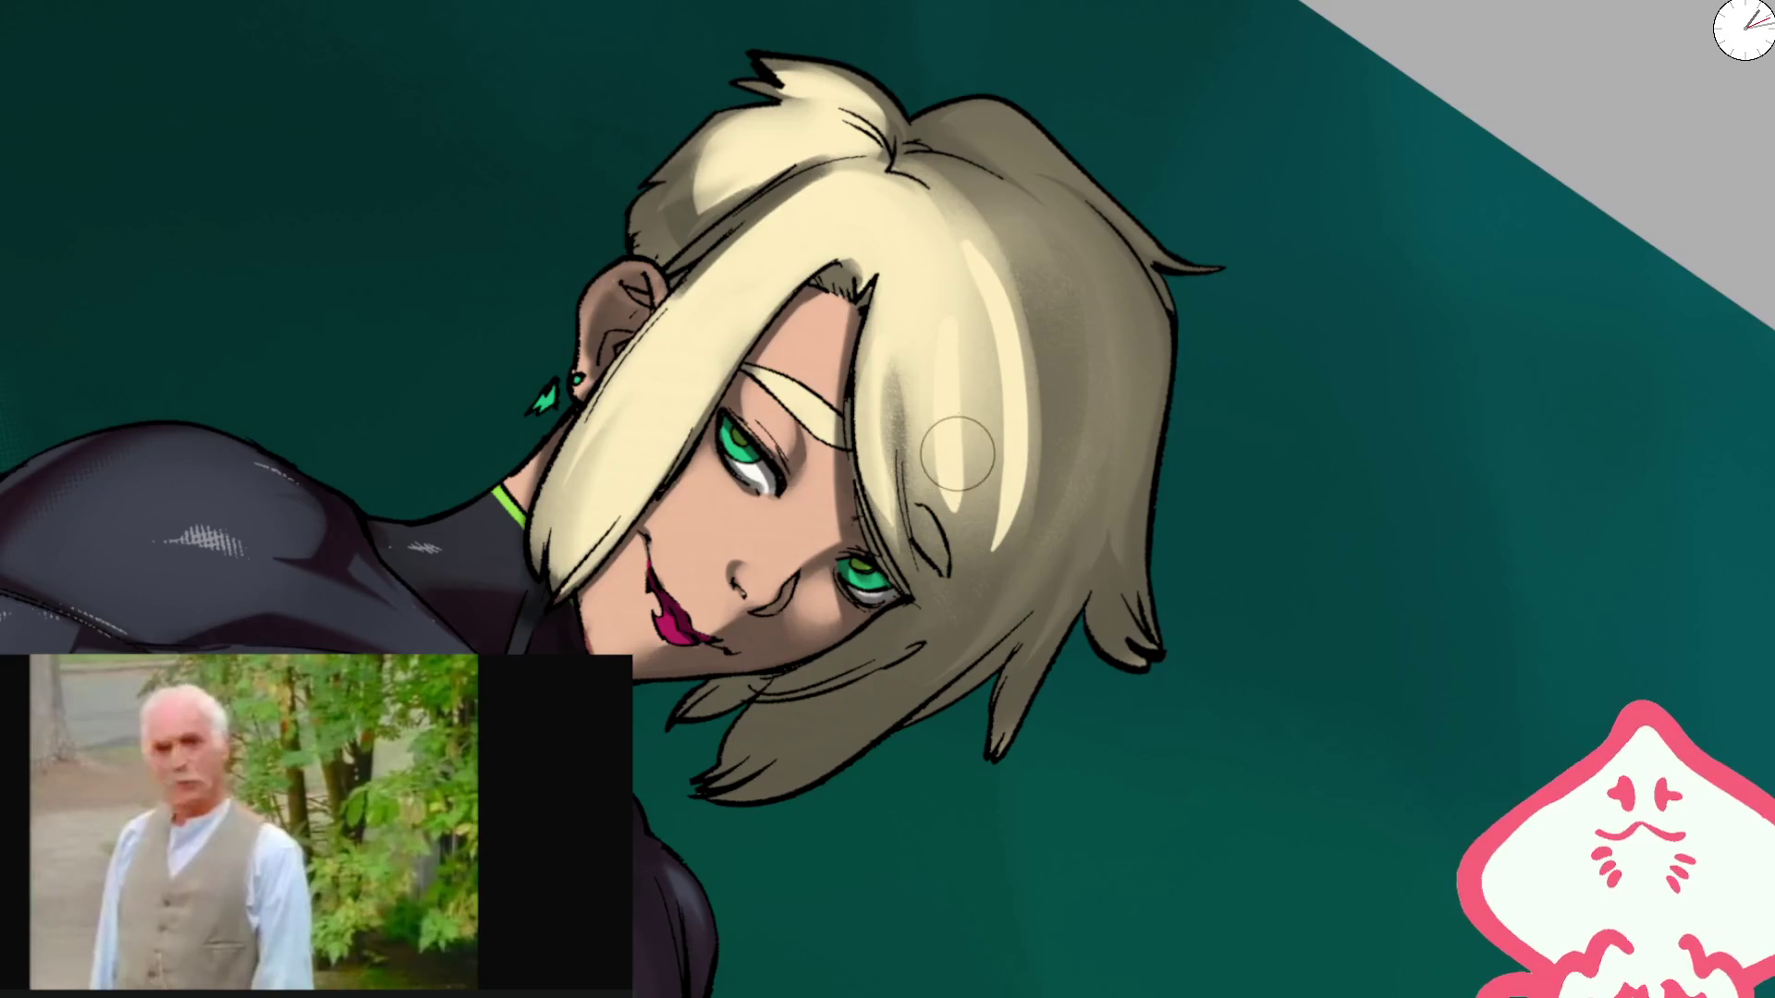
drag(952, 243, 982, 594)
key(ctrl+z)
key(ctrl+y)
key(ctrl+z)
key(5)
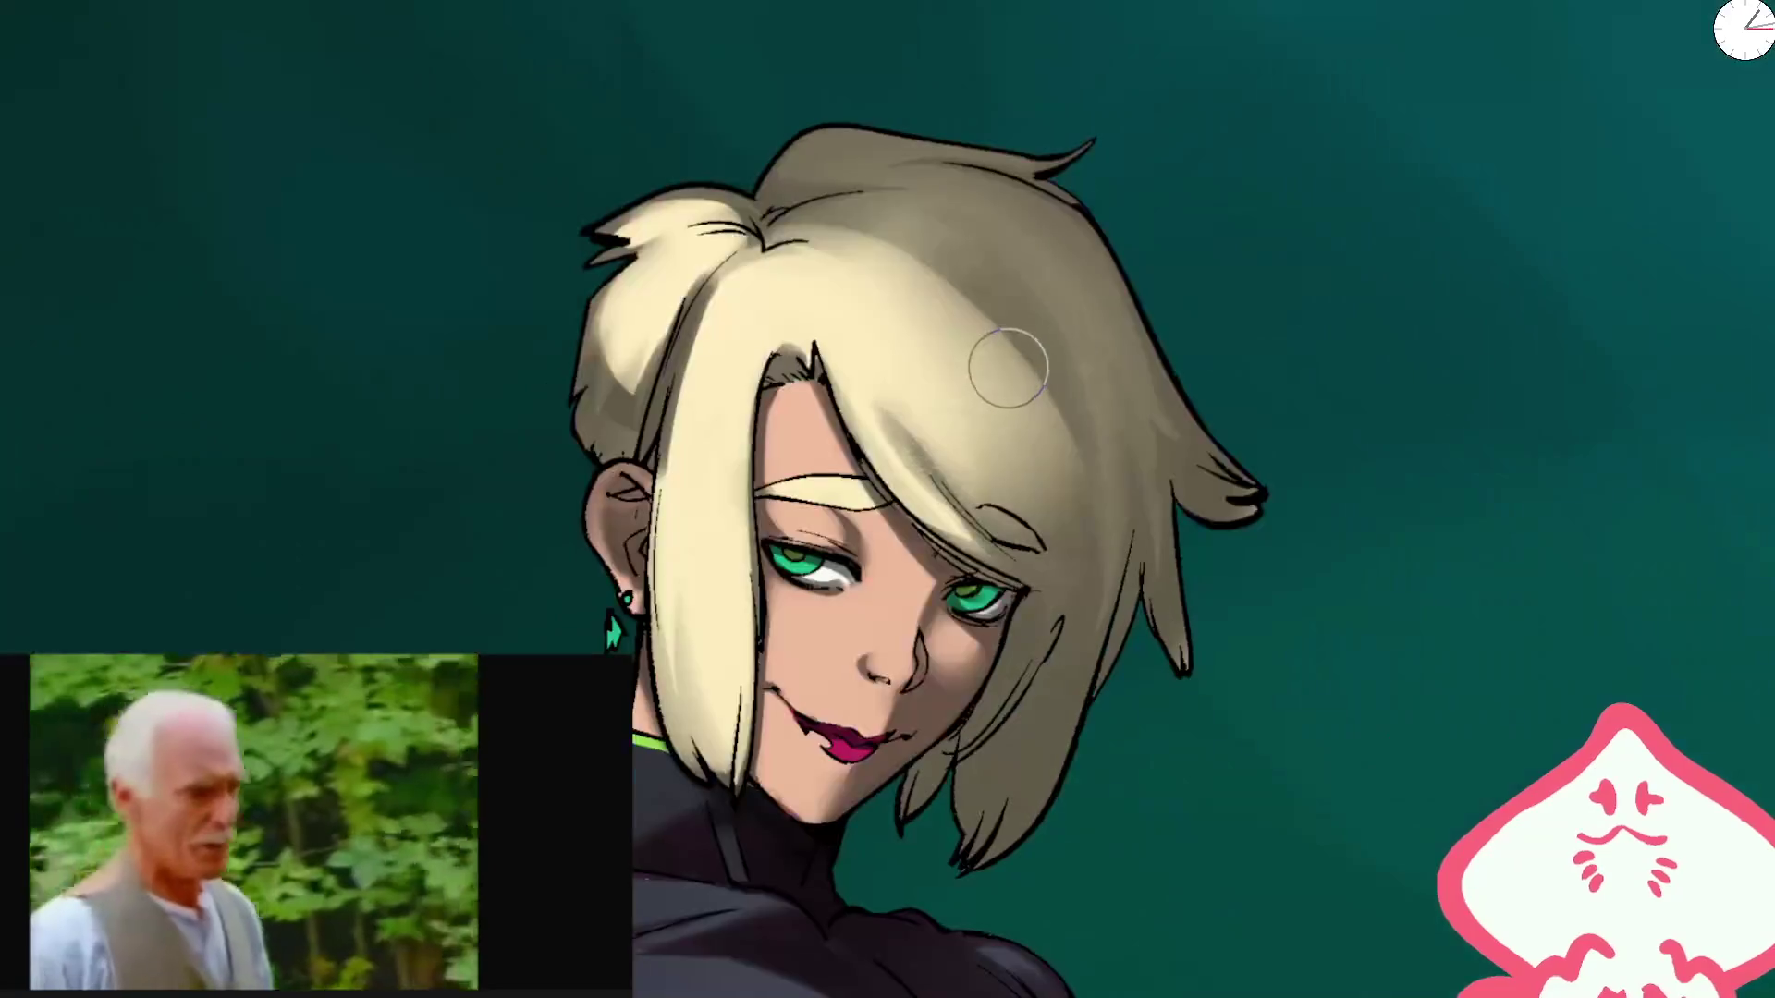
Step: Repaint cream highlight strokes on the hair from a rotated view, undoing unwanted strokes
drag(1022, 363, 887, 351)
drag(787, 494, 867, 342)
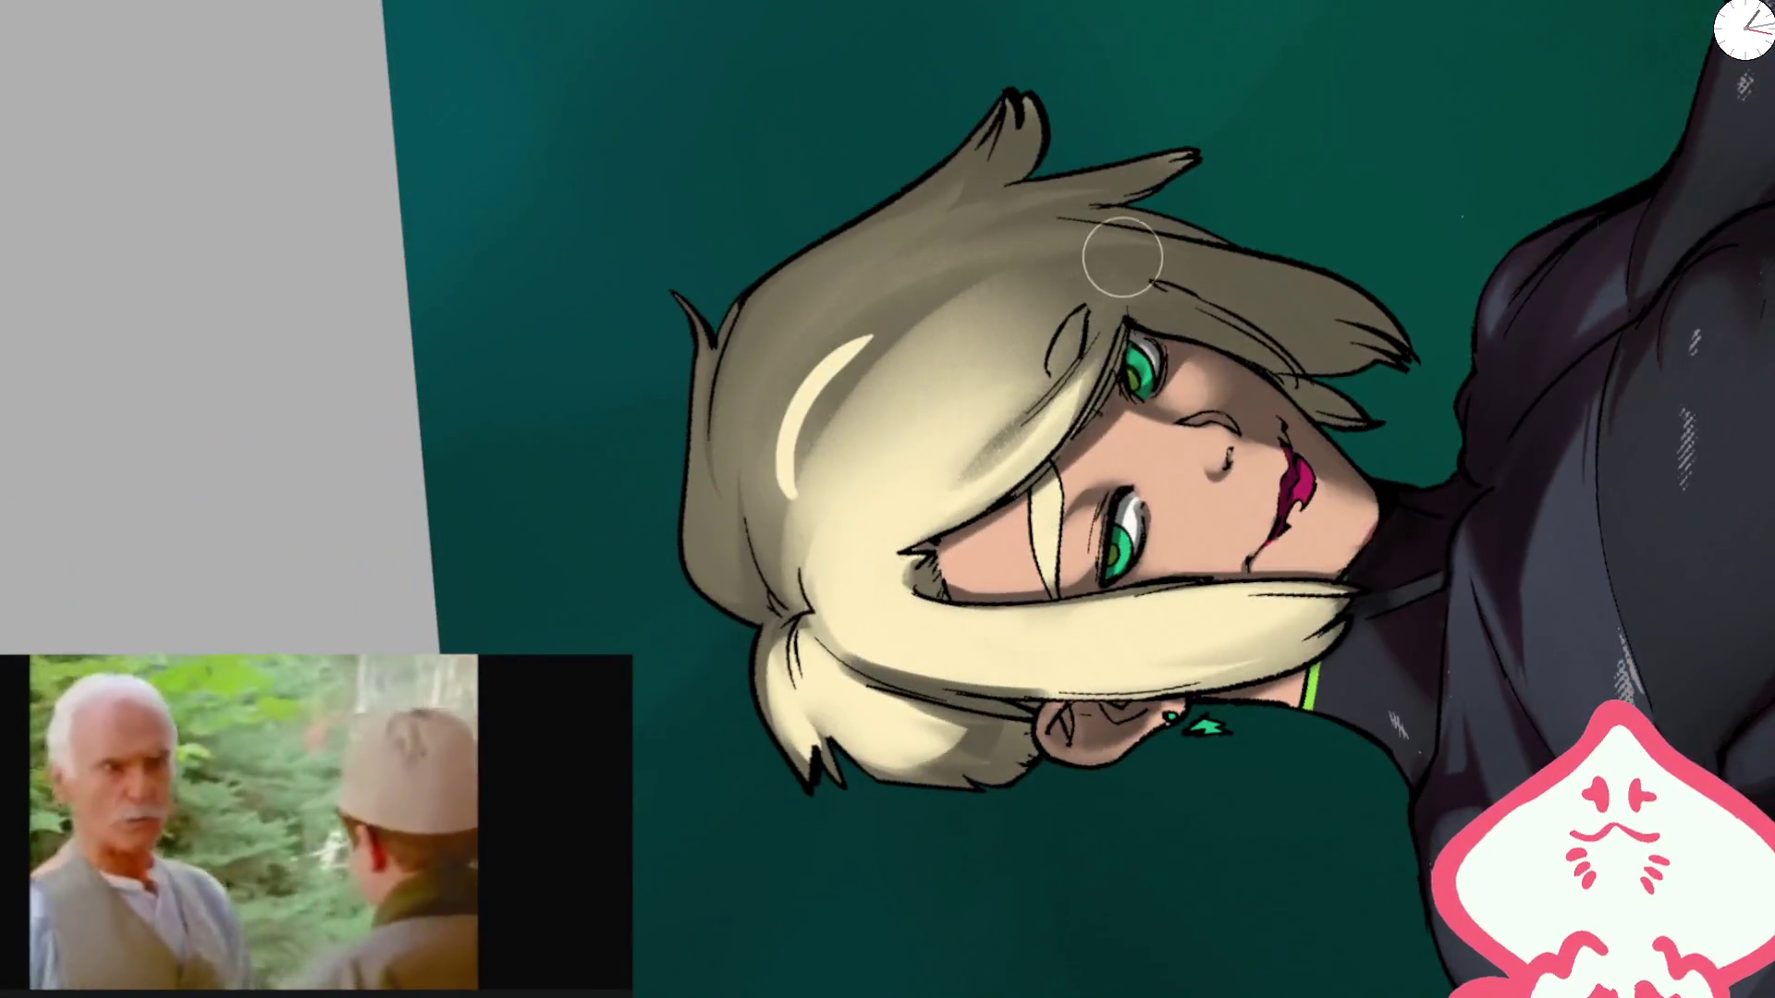
key(ctrl+z)
drag(776, 453, 888, 295)
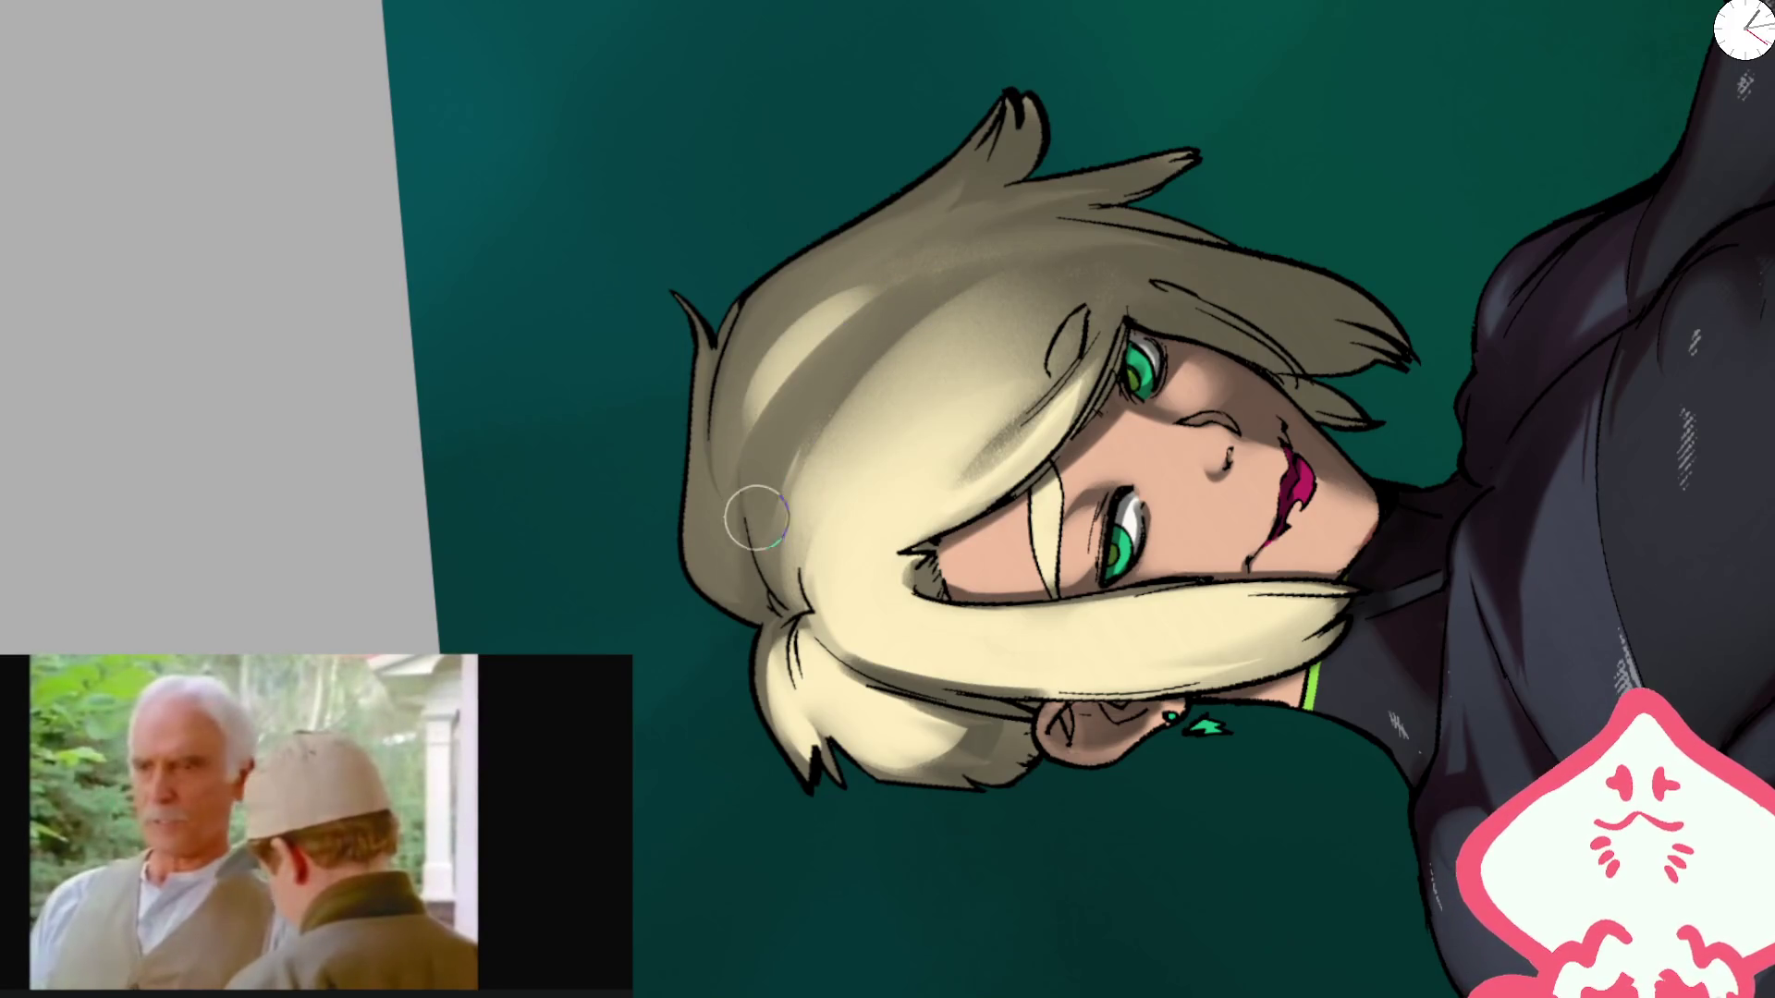
drag(753, 507, 888, 305)
key(ctrl+z)
drag(760, 508, 931, 280)
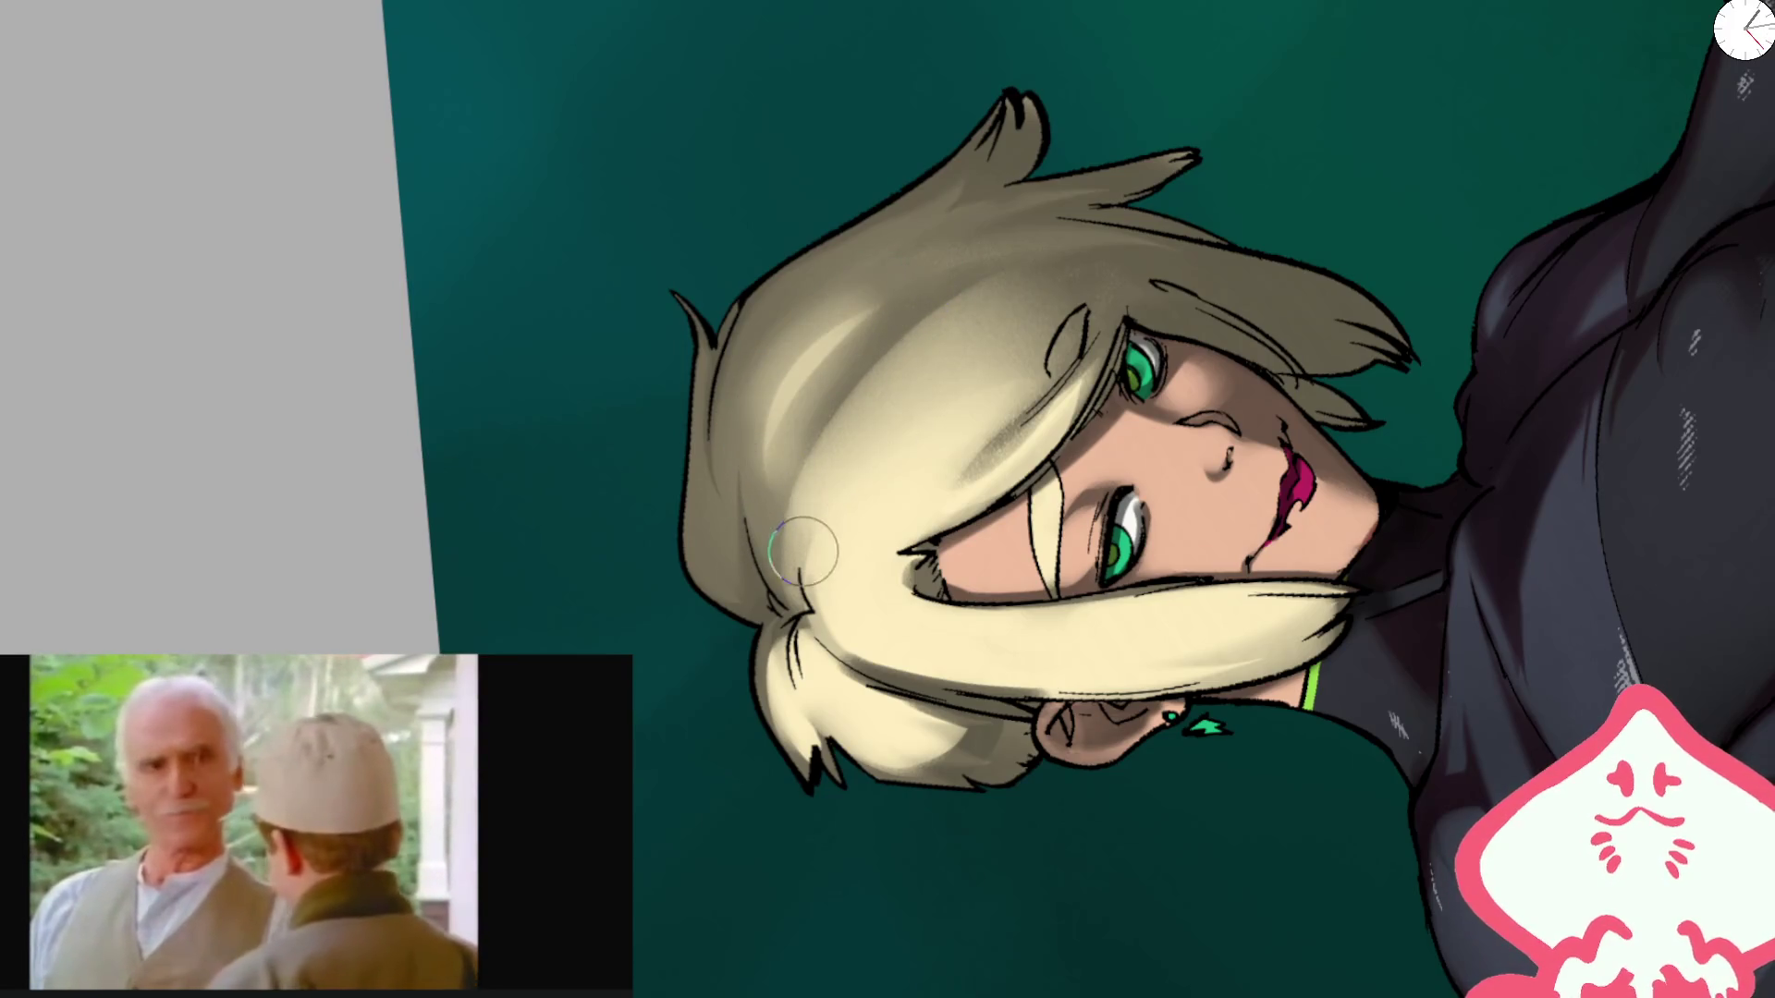
mouse_move(1009, 448)
mouse_down()
mouse_move(931, 511)
mouse_move(1091, 314)
mouse_move(879, 467)
mouse_up()
key(ctrl+z)
key(ctrl+z)
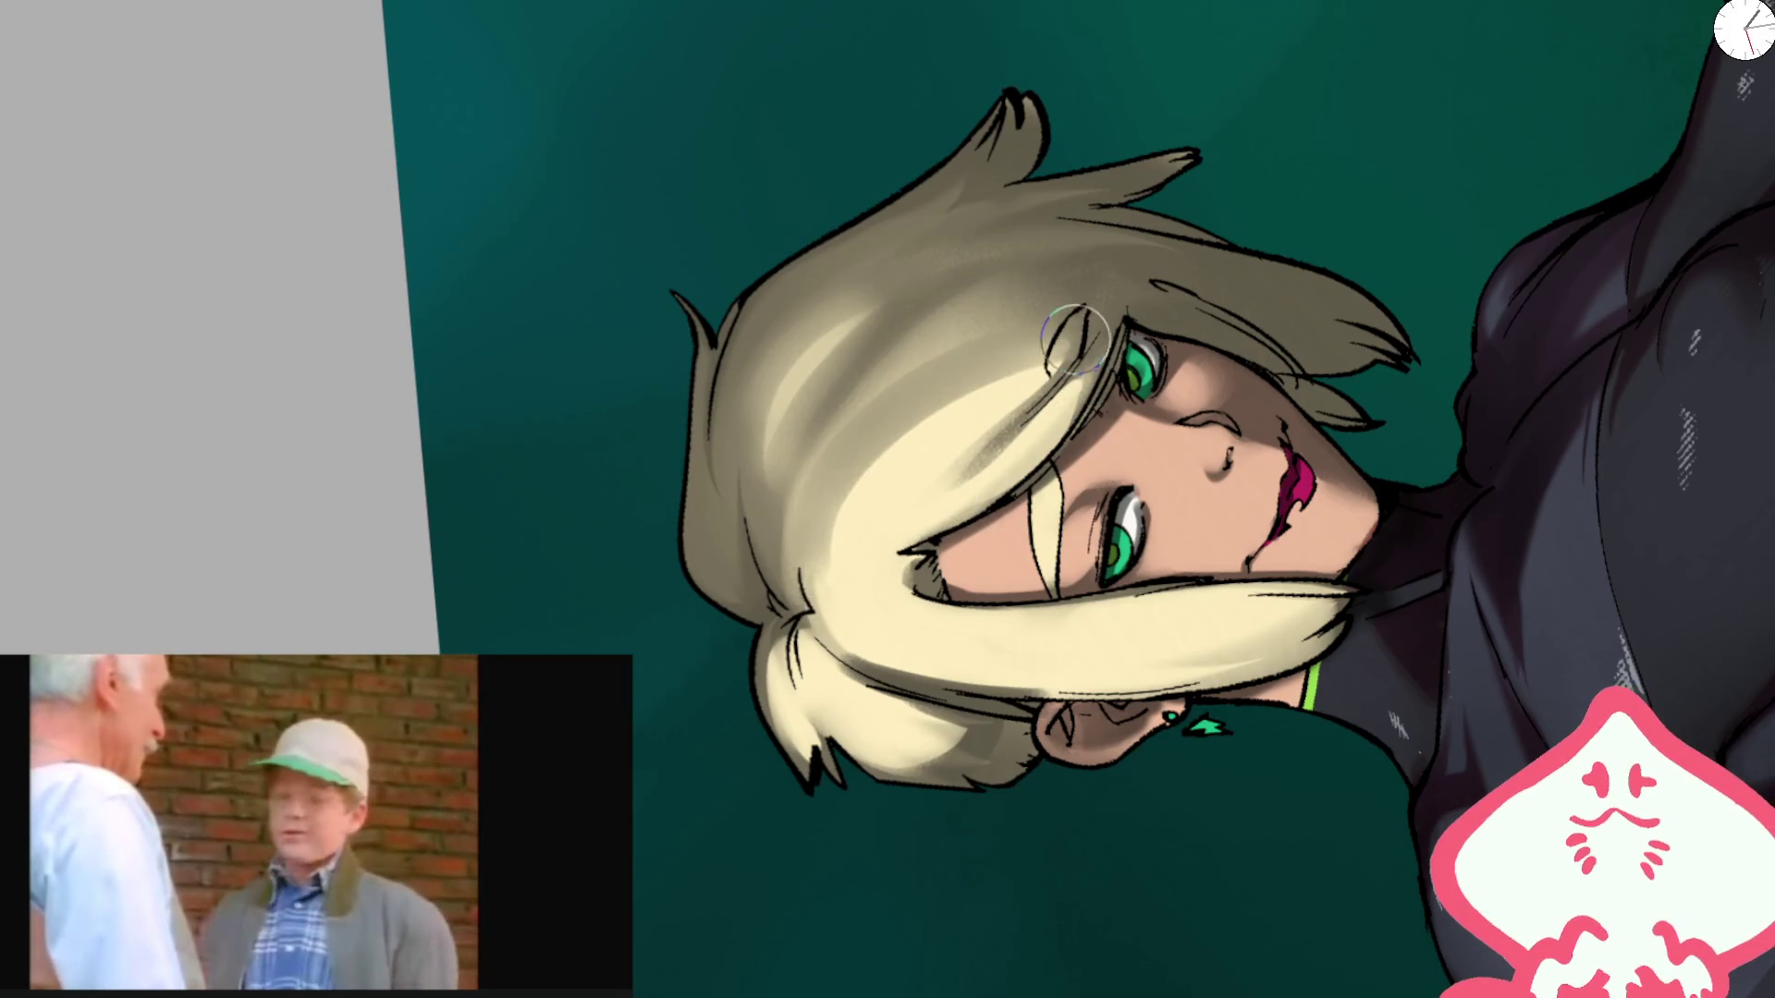
key(5)
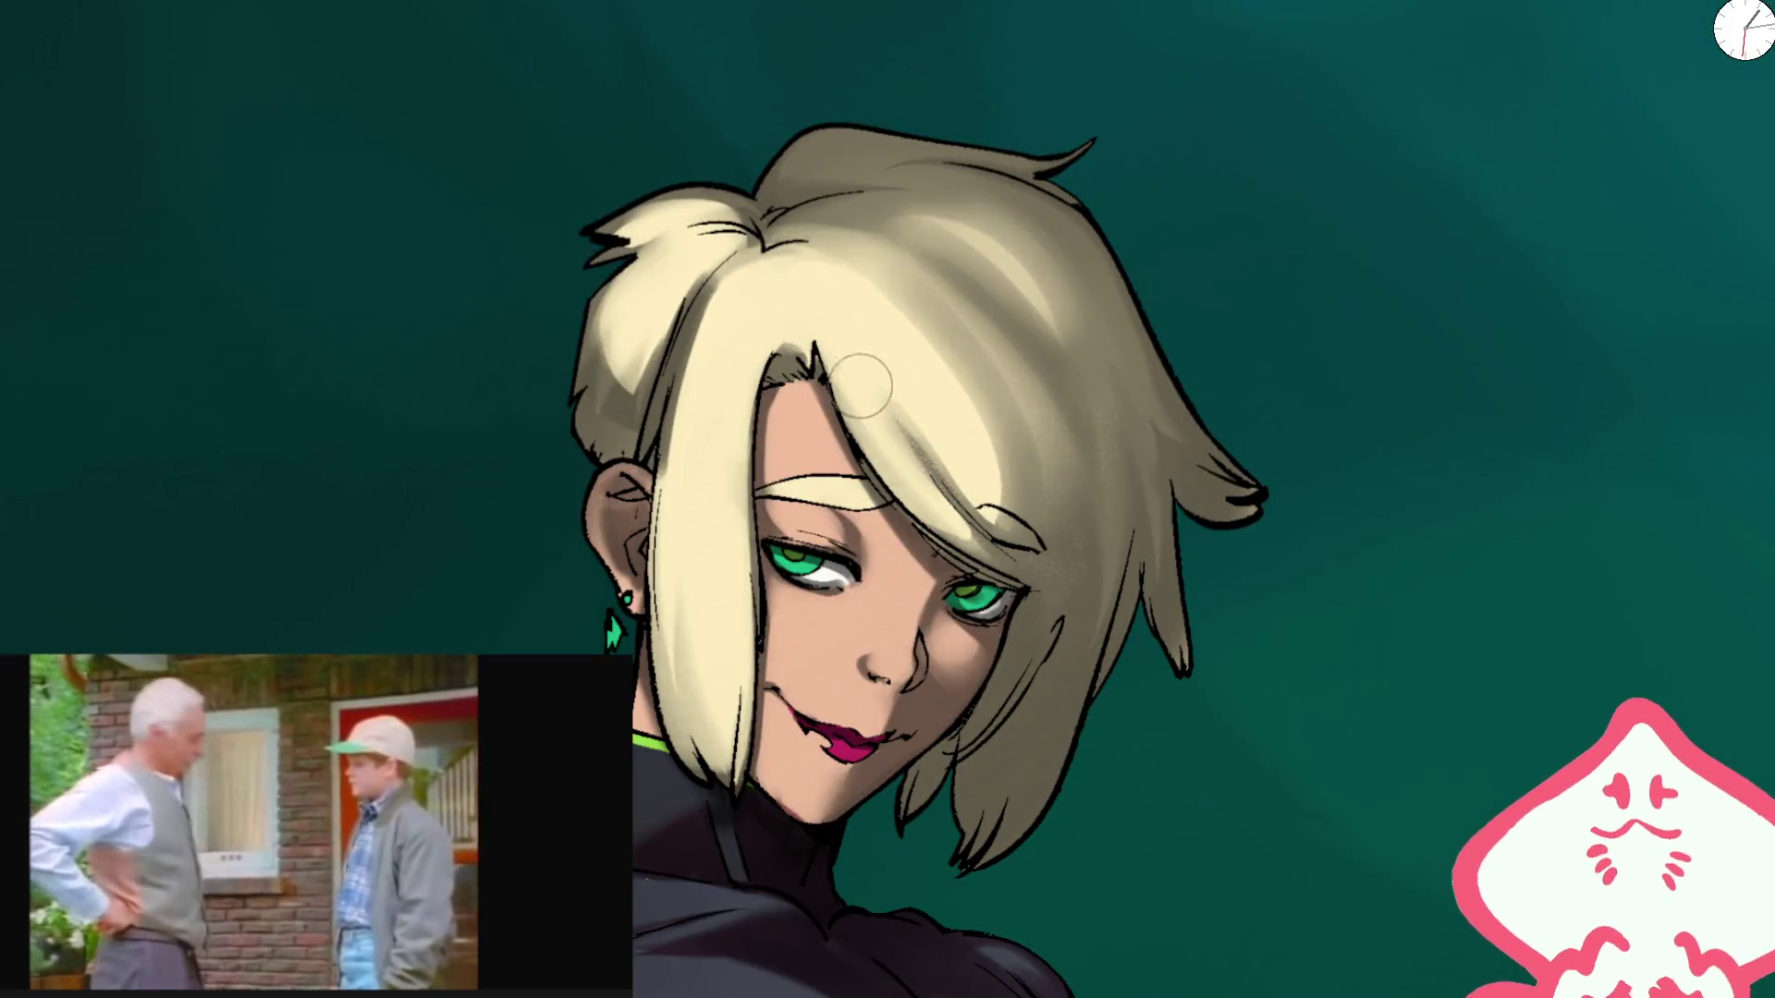
Step: Paint light cream strokes over the shadowed forehead hair with the view upside-down, then reset the view
scroll(1097, 592, down, 5)
scroll(1026, 546, up, 5)
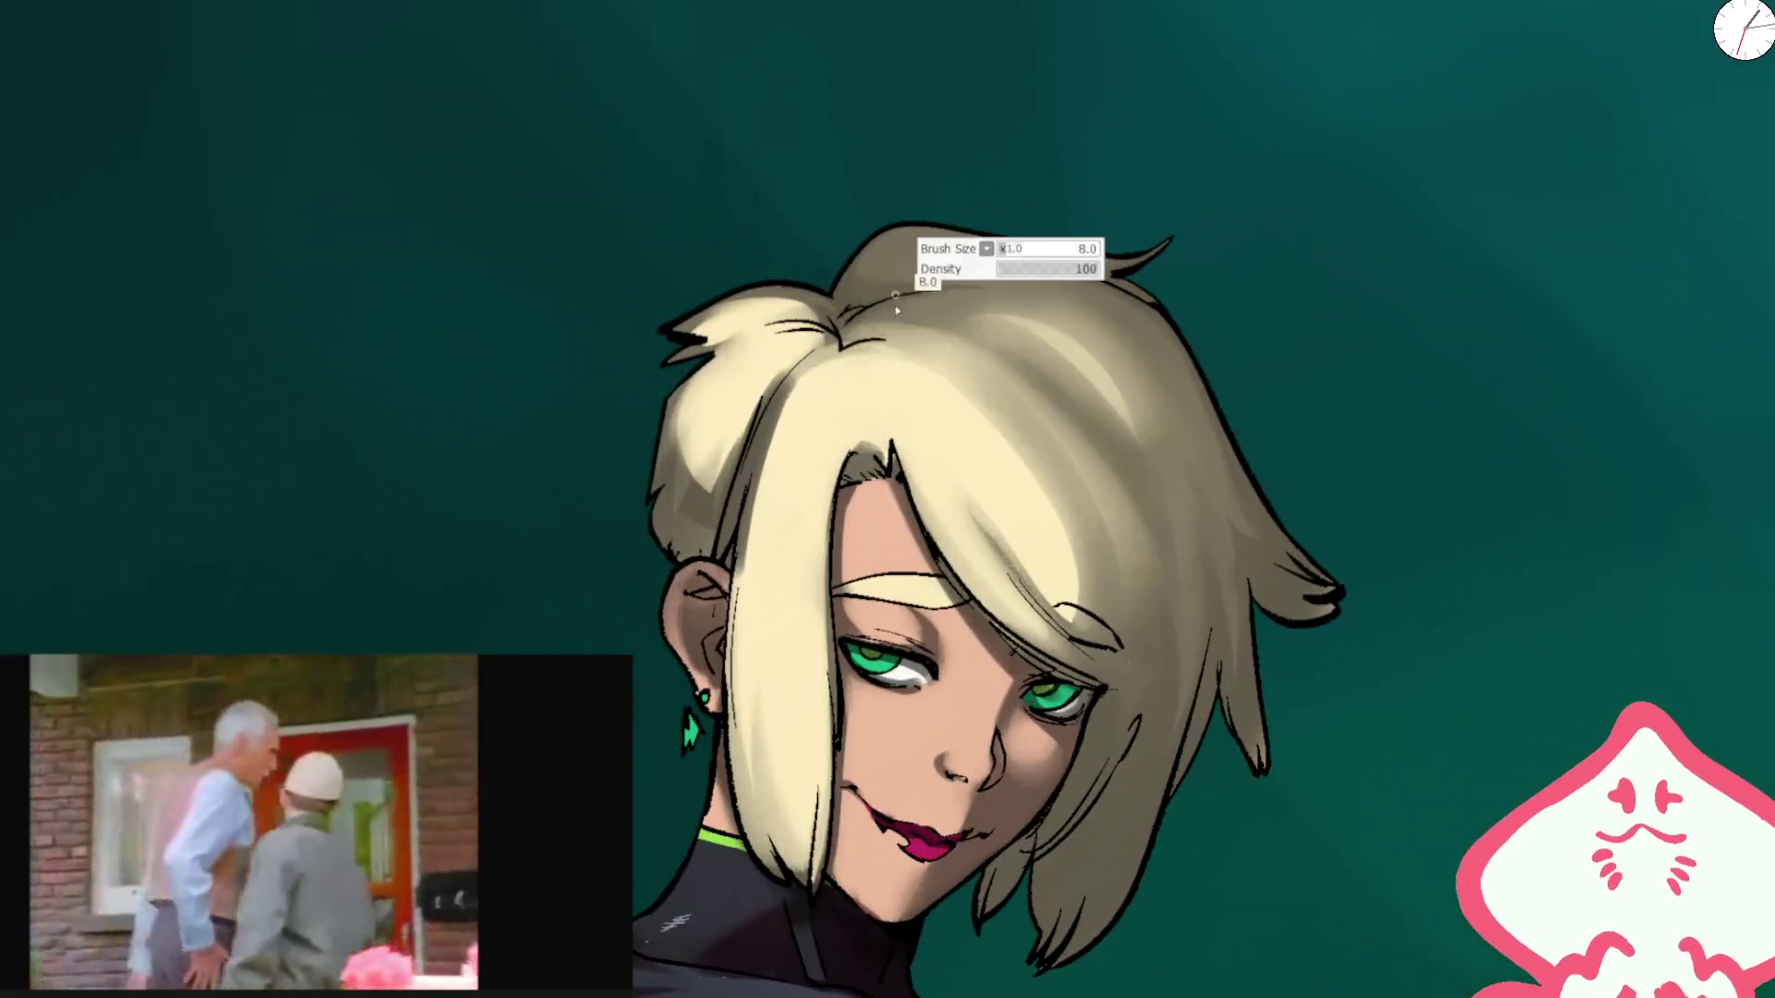
drag(1026, 545, 851, 349)
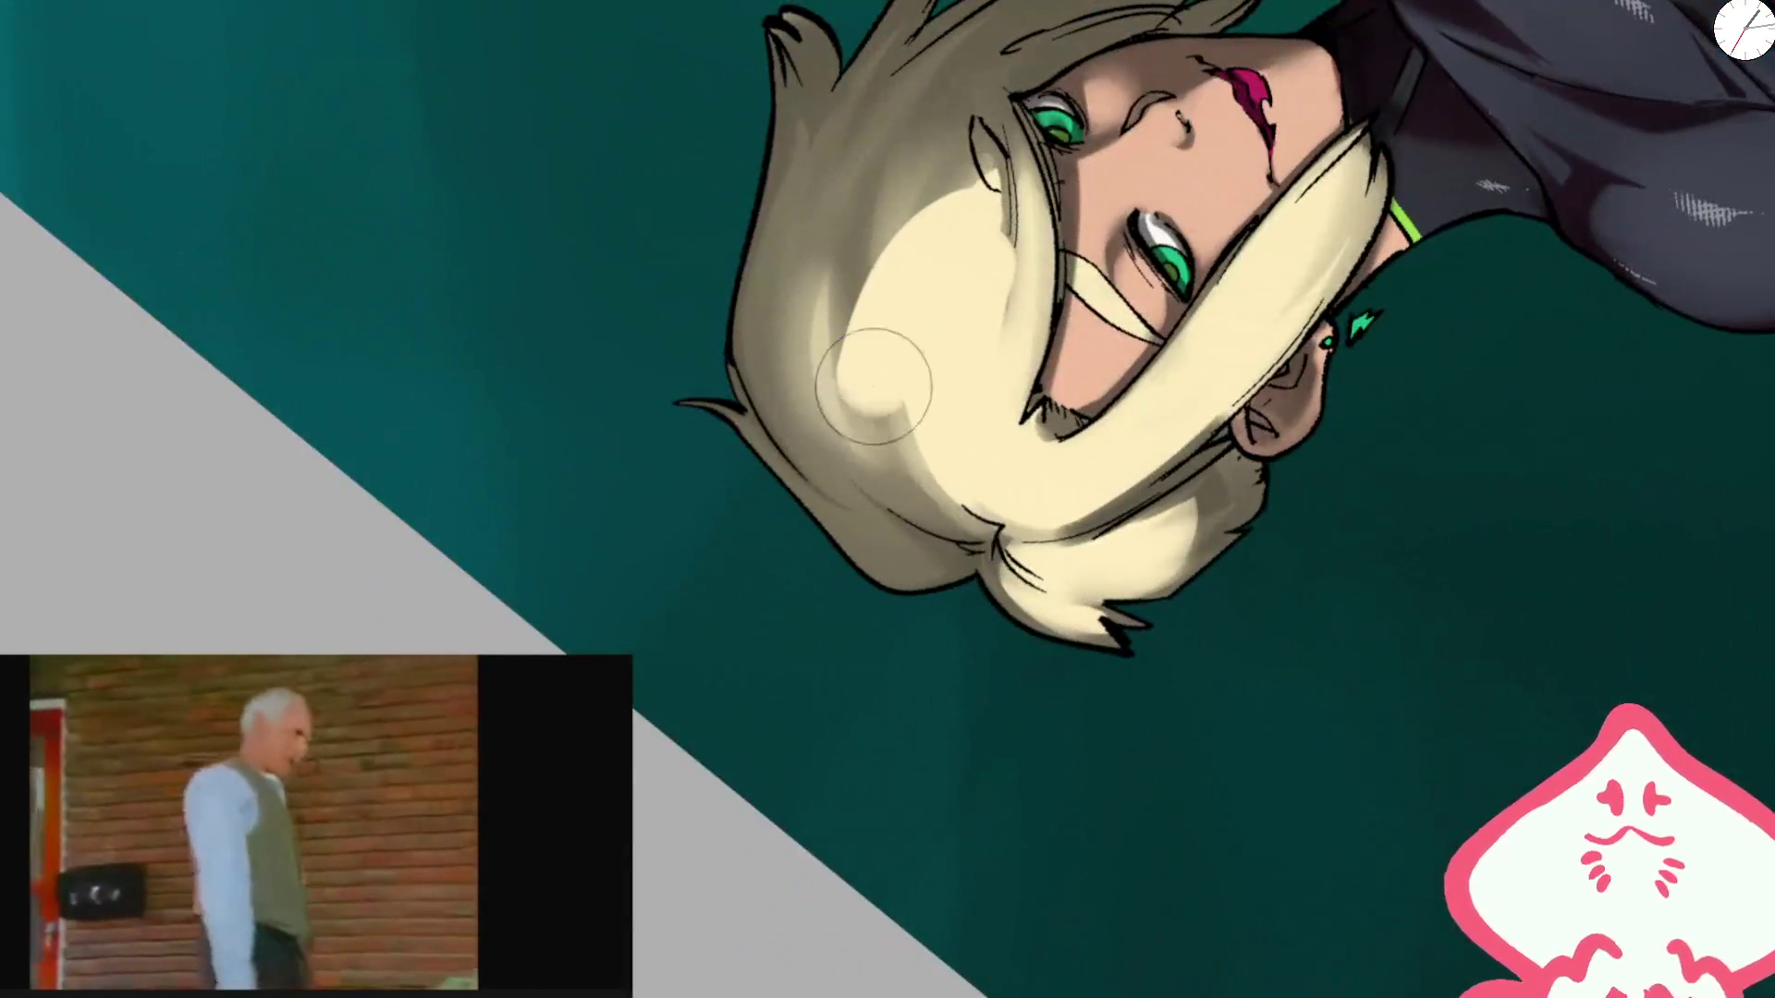
drag(952, 421, 924, 184)
drag(888, 277, 983, 453)
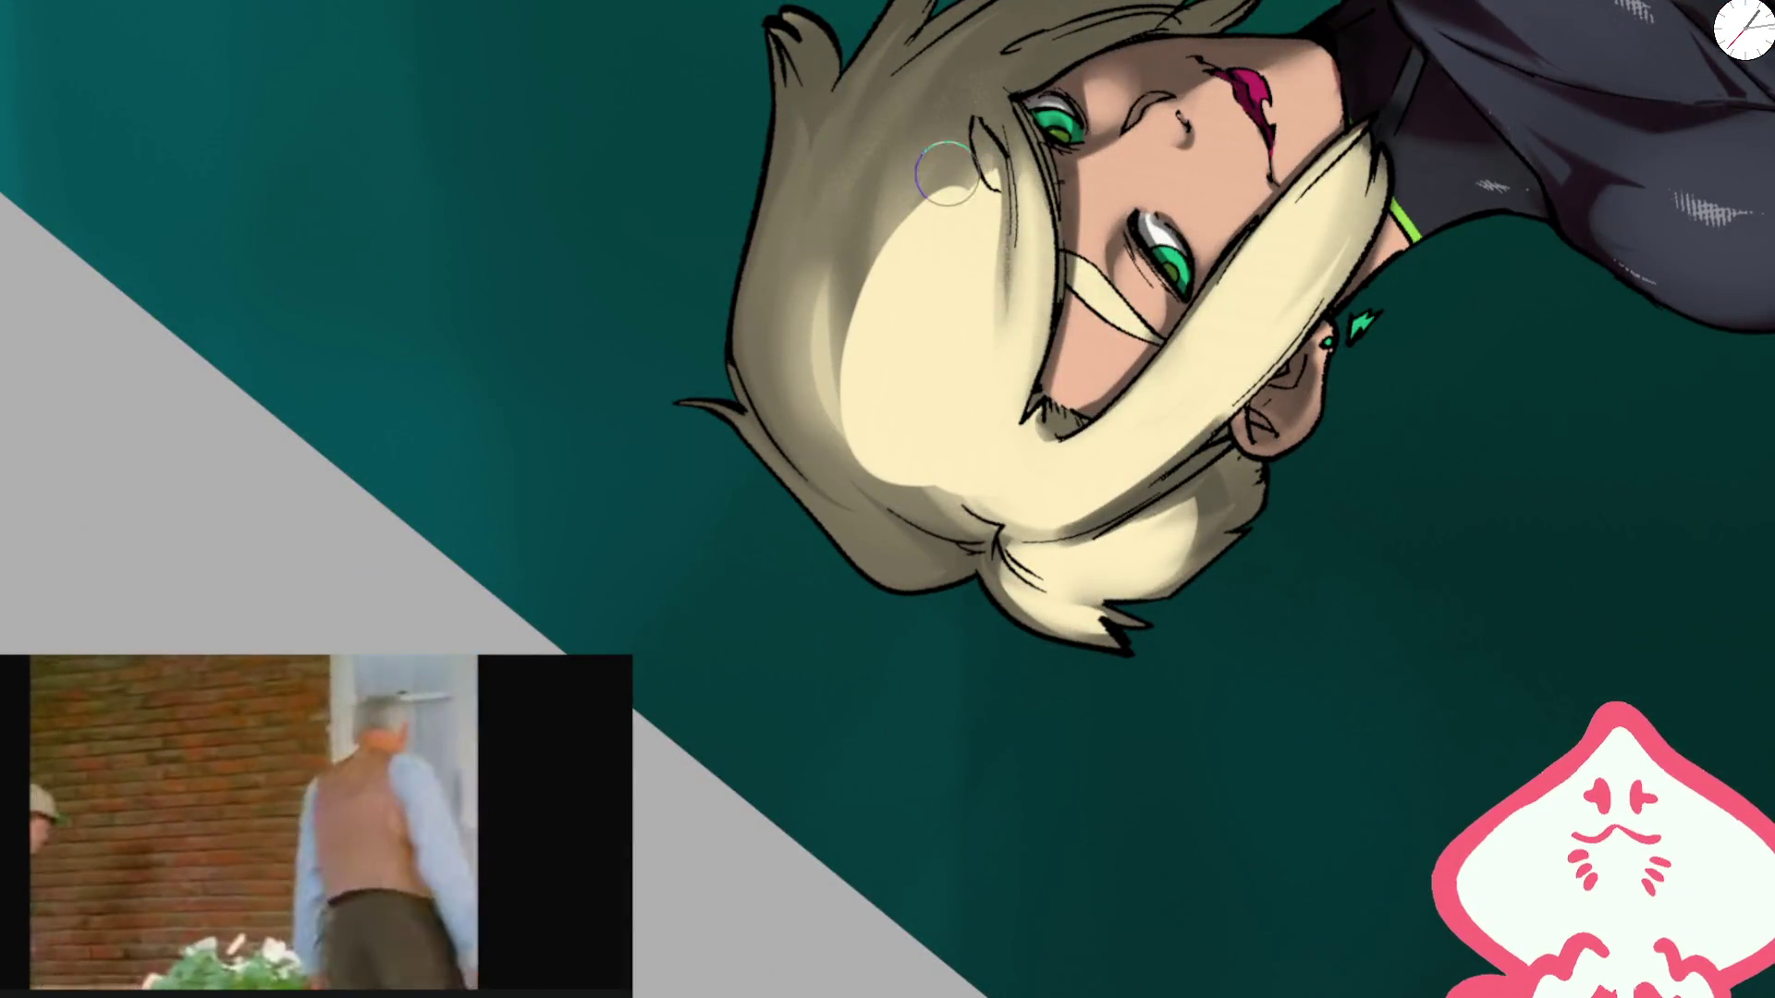
drag(947, 174, 901, 400)
drag(953, 190, 904, 508)
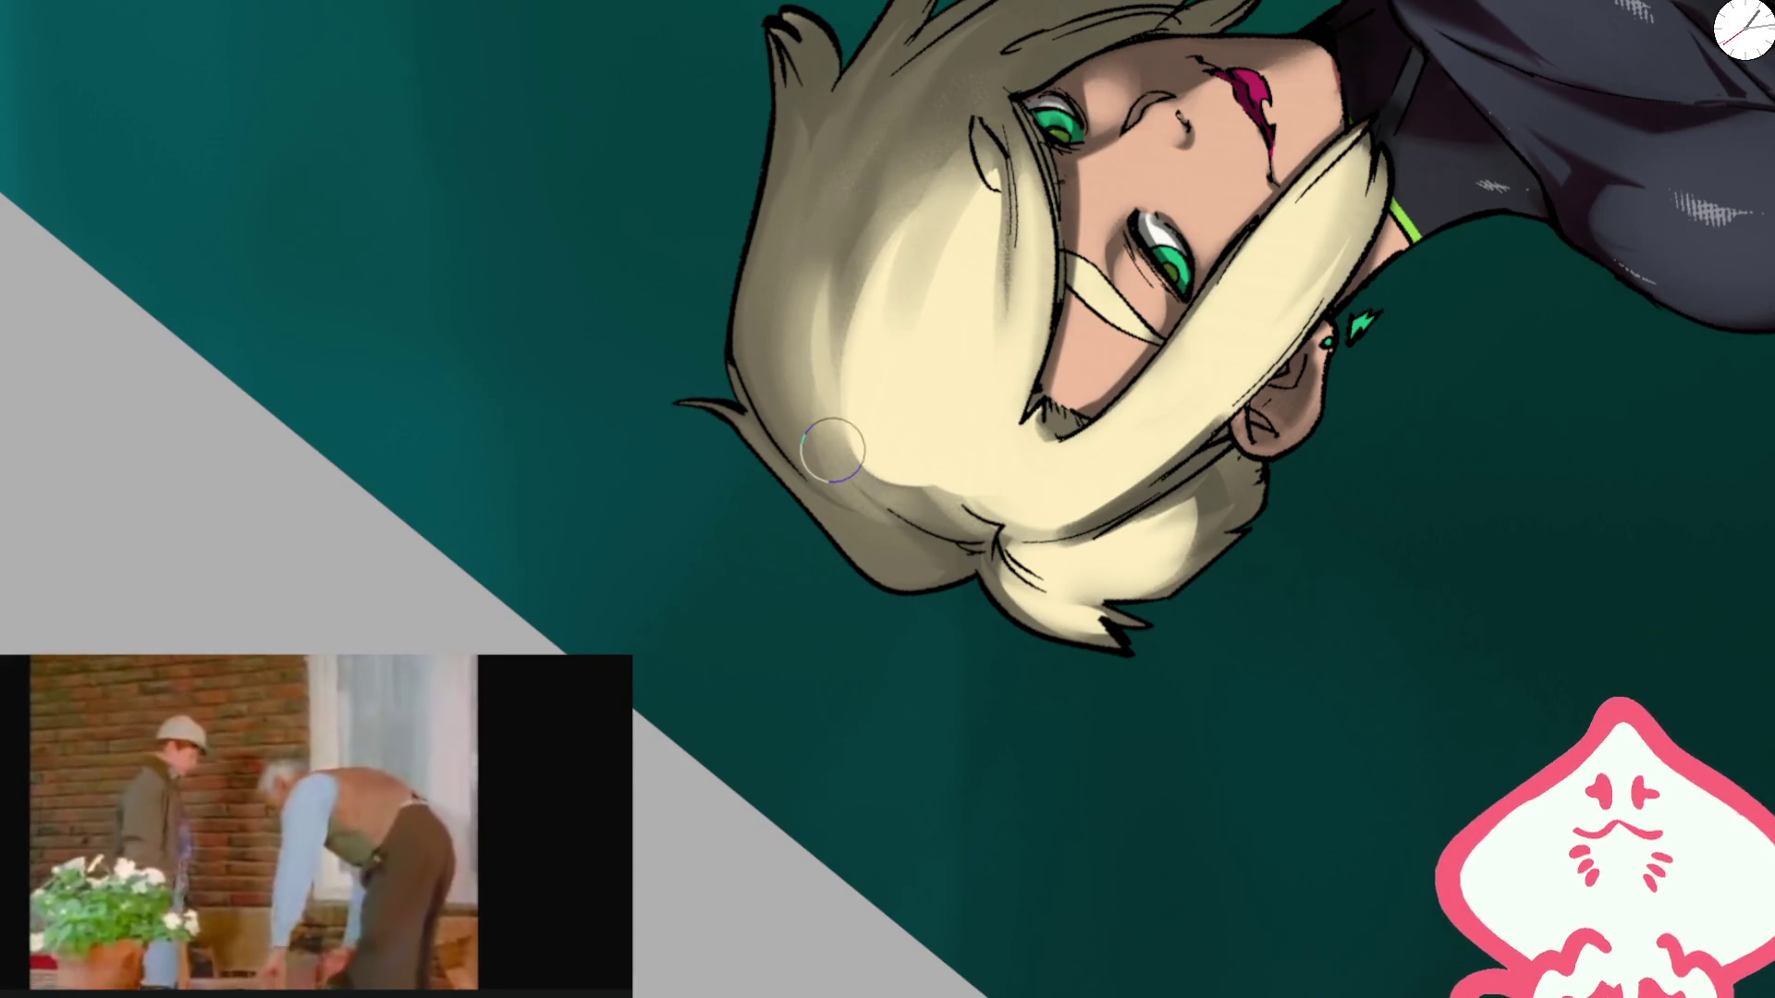
drag(832, 450, 939, 404)
drag(971, 518, 1257, 552)
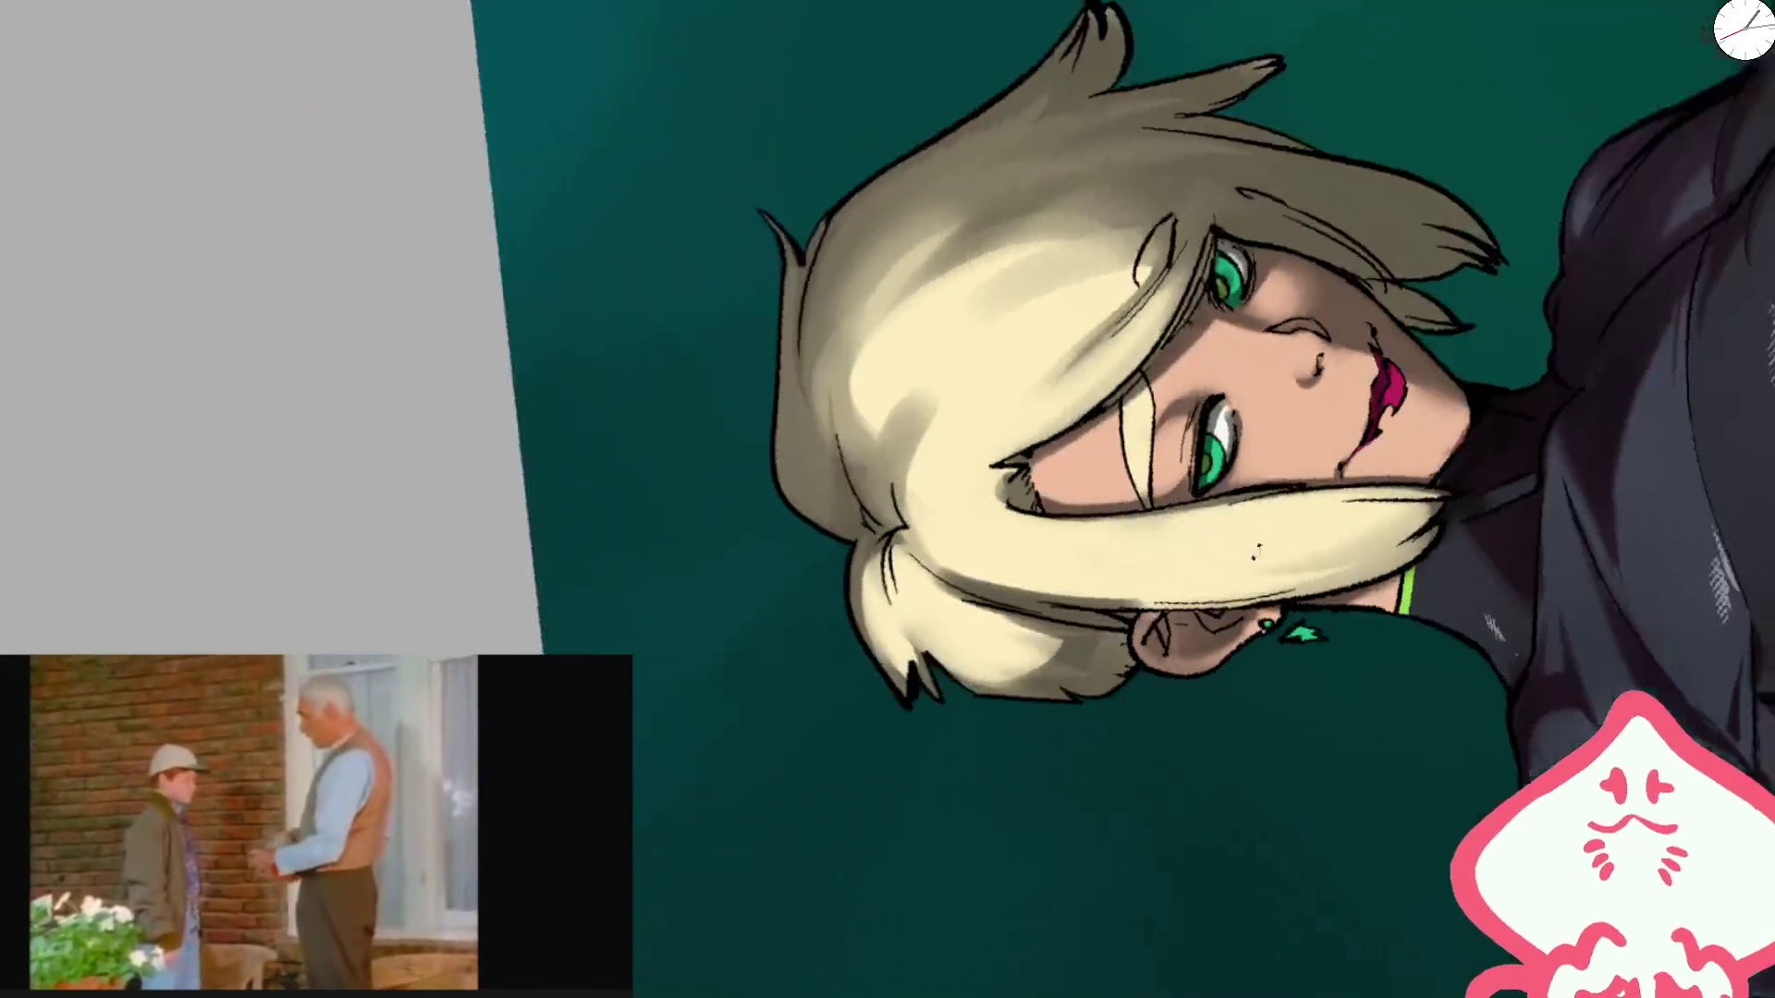
key(ctrl+0)
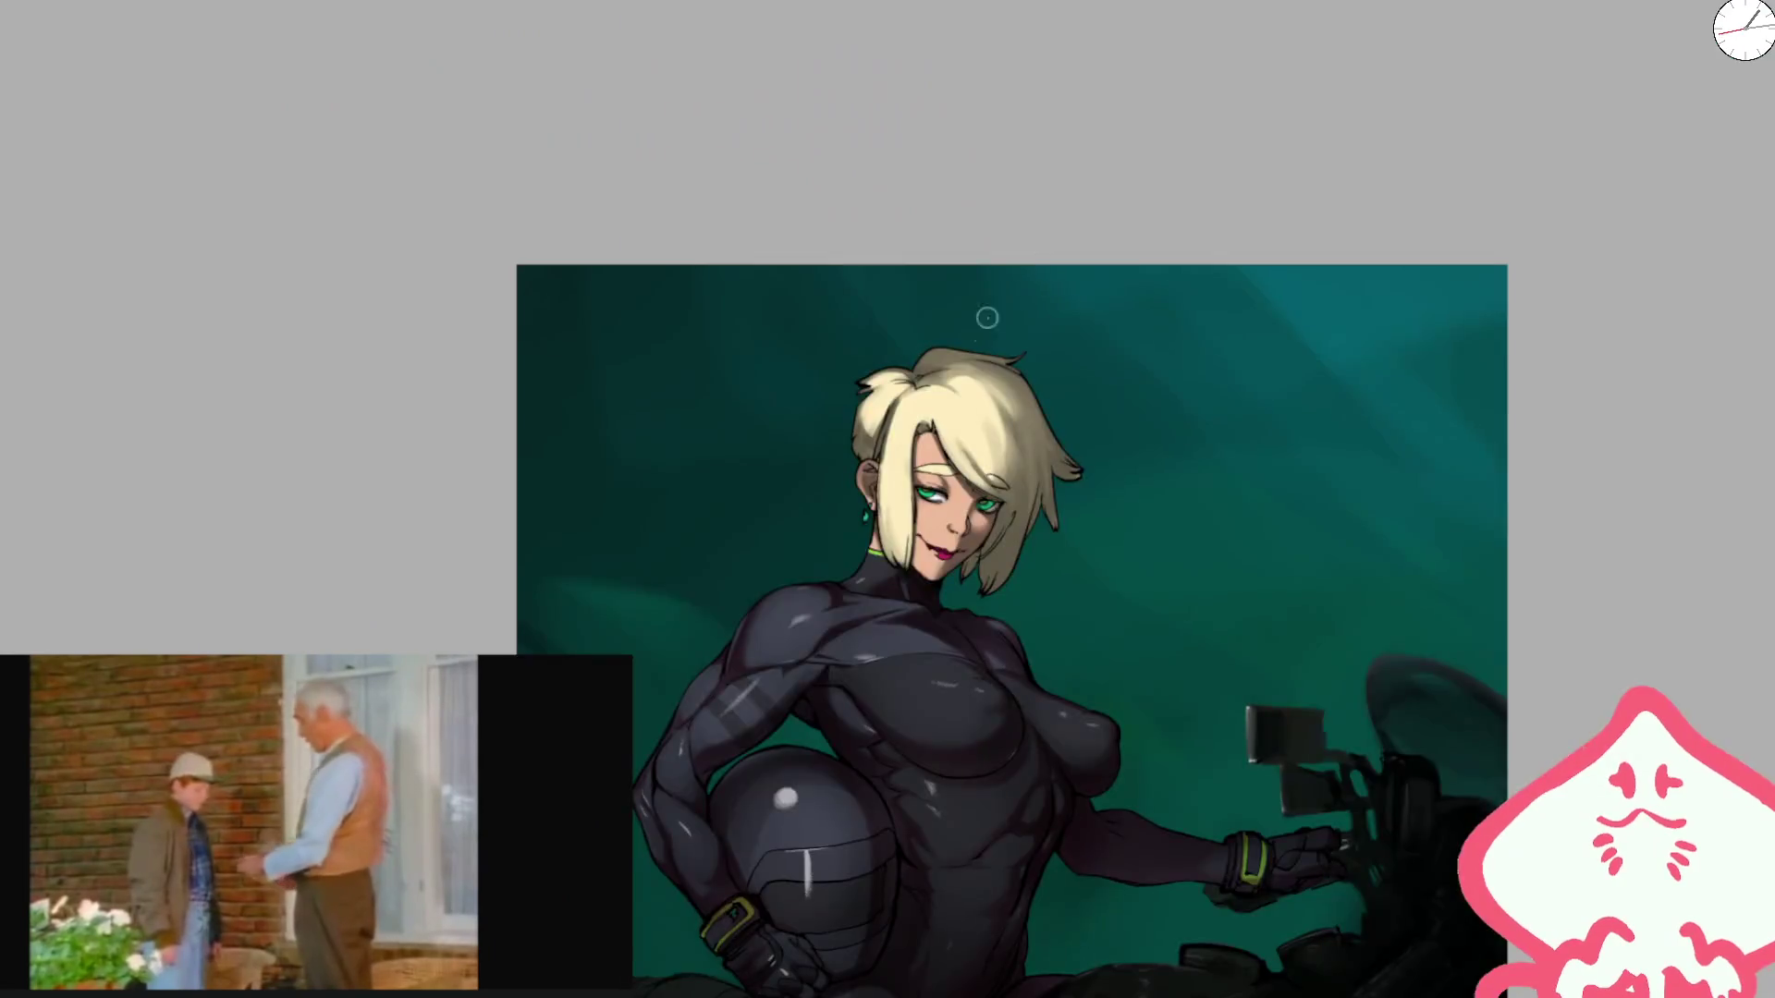
Step: Repaint the shading along the hair's left edge and across the crown
scroll(987, 317, up, 5)
mouse_move(758, 509)
mouse_down()
mouse_move(767, 435)
mouse_move(805, 458)
mouse_move(777, 499)
mouse_move(804, 398)
mouse_move(887, 332)
mouse_move(770, 520)
mouse_move(919, 397)
mouse_move(852, 357)
mouse_move(922, 381)
mouse_move(795, 361)
mouse_move(891, 348)
mouse_move(874, 296)
mouse_move(703, 278)
mouse_up()
mouse_move(594, 411)
mouse_down()
mouse_move(638, 462)
mouse_move(653, 297)
mouse_move(992, 182)
mouse_move(971, 166)
mouse_move(998, 150)
mouse_move(739, 333)
mouse_up()
Step: Zoom out to check the figure, lighten a patch of hair, then mirror the view
key(ctrl+minus)
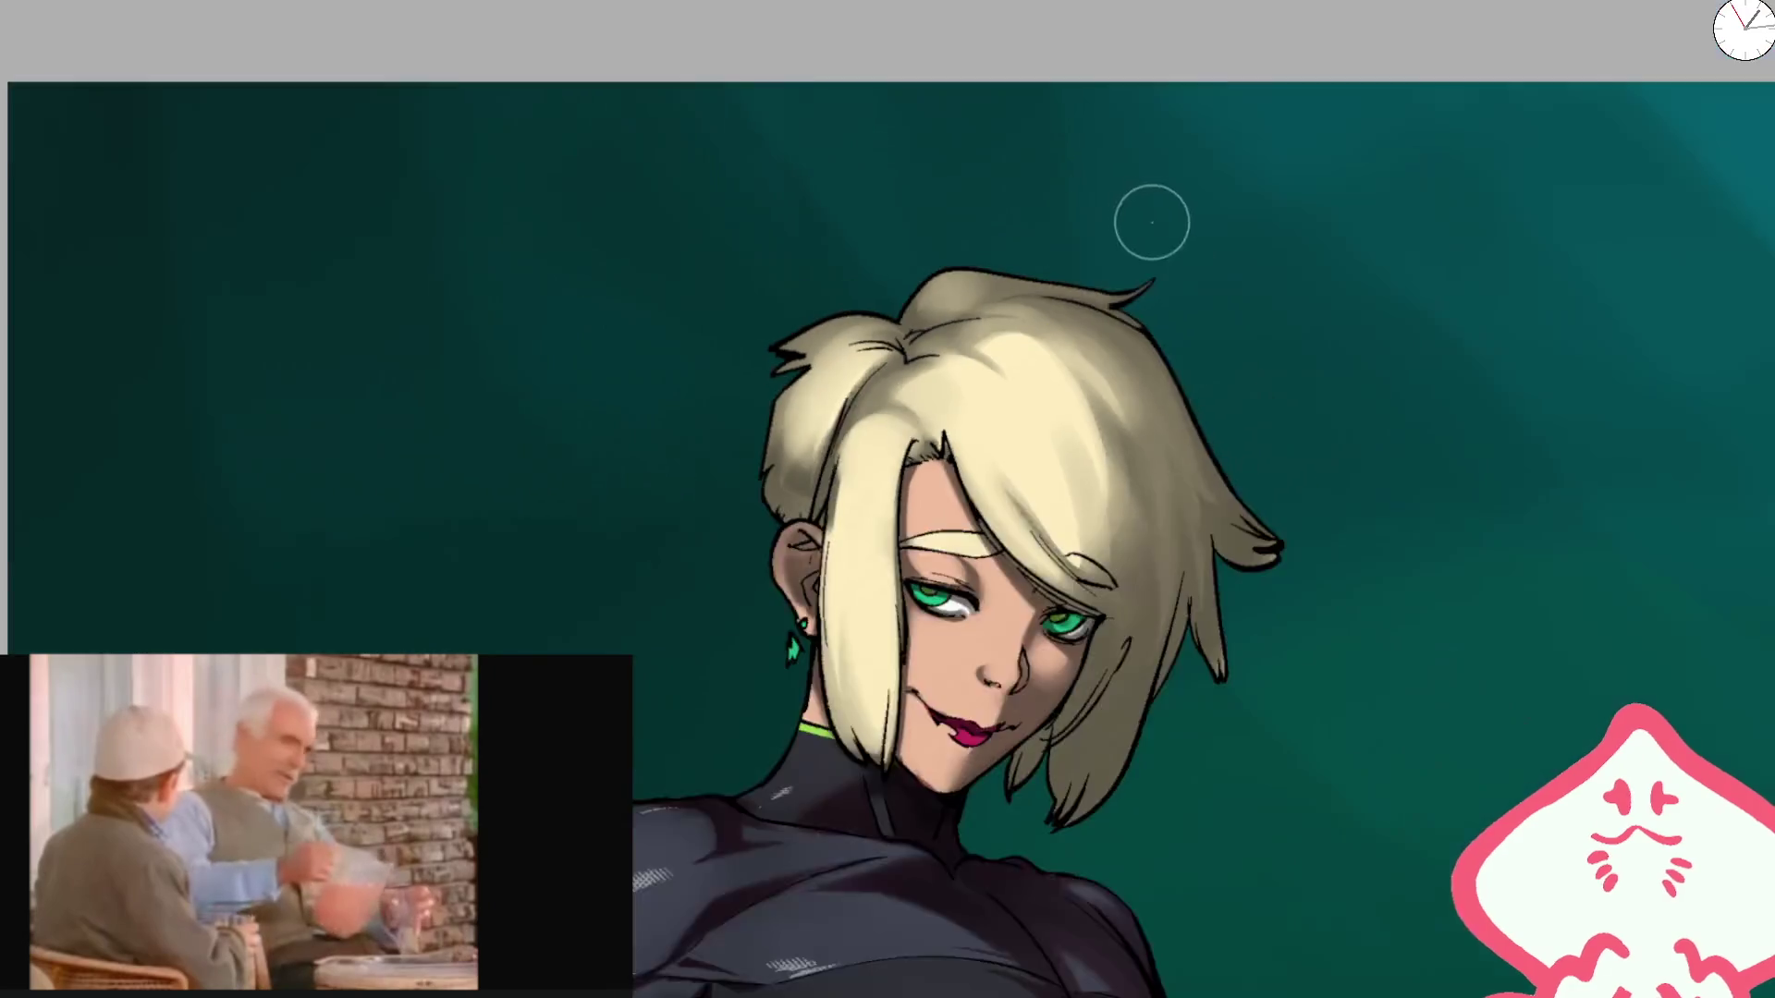
key(ctrl+minus)
scroll(981, 370, up, 5)
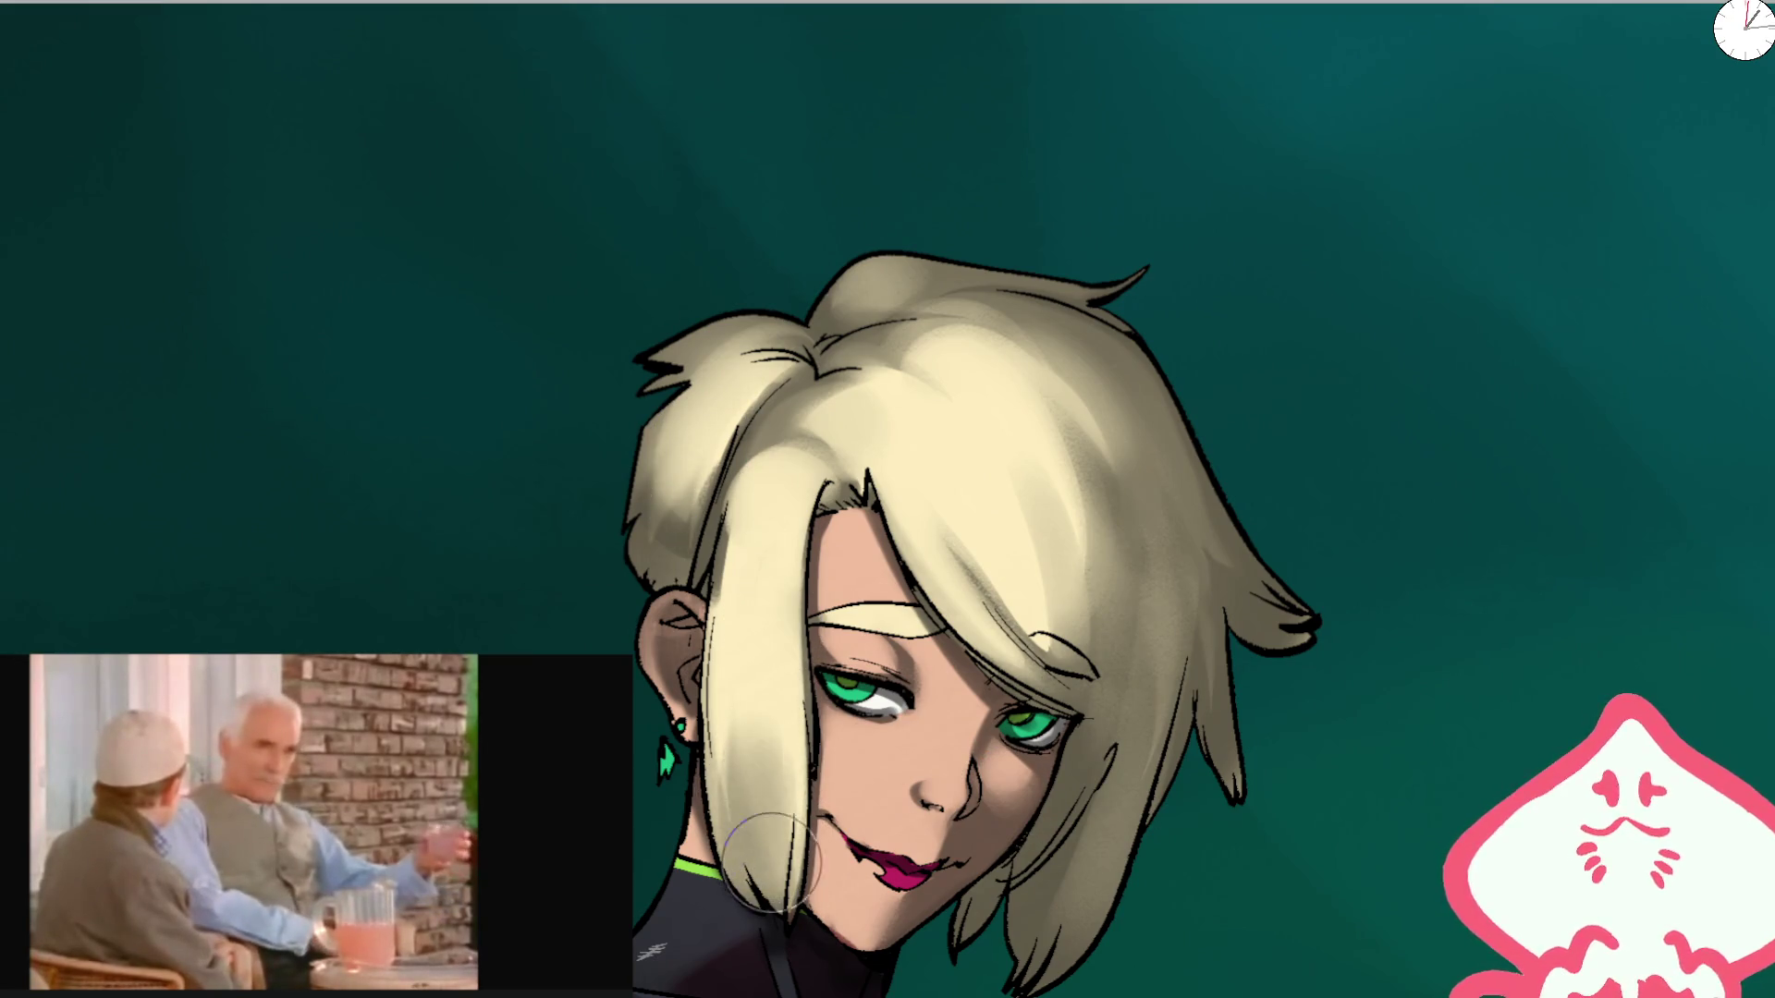
key(ctrl+minus)
key(ctrl+minus)
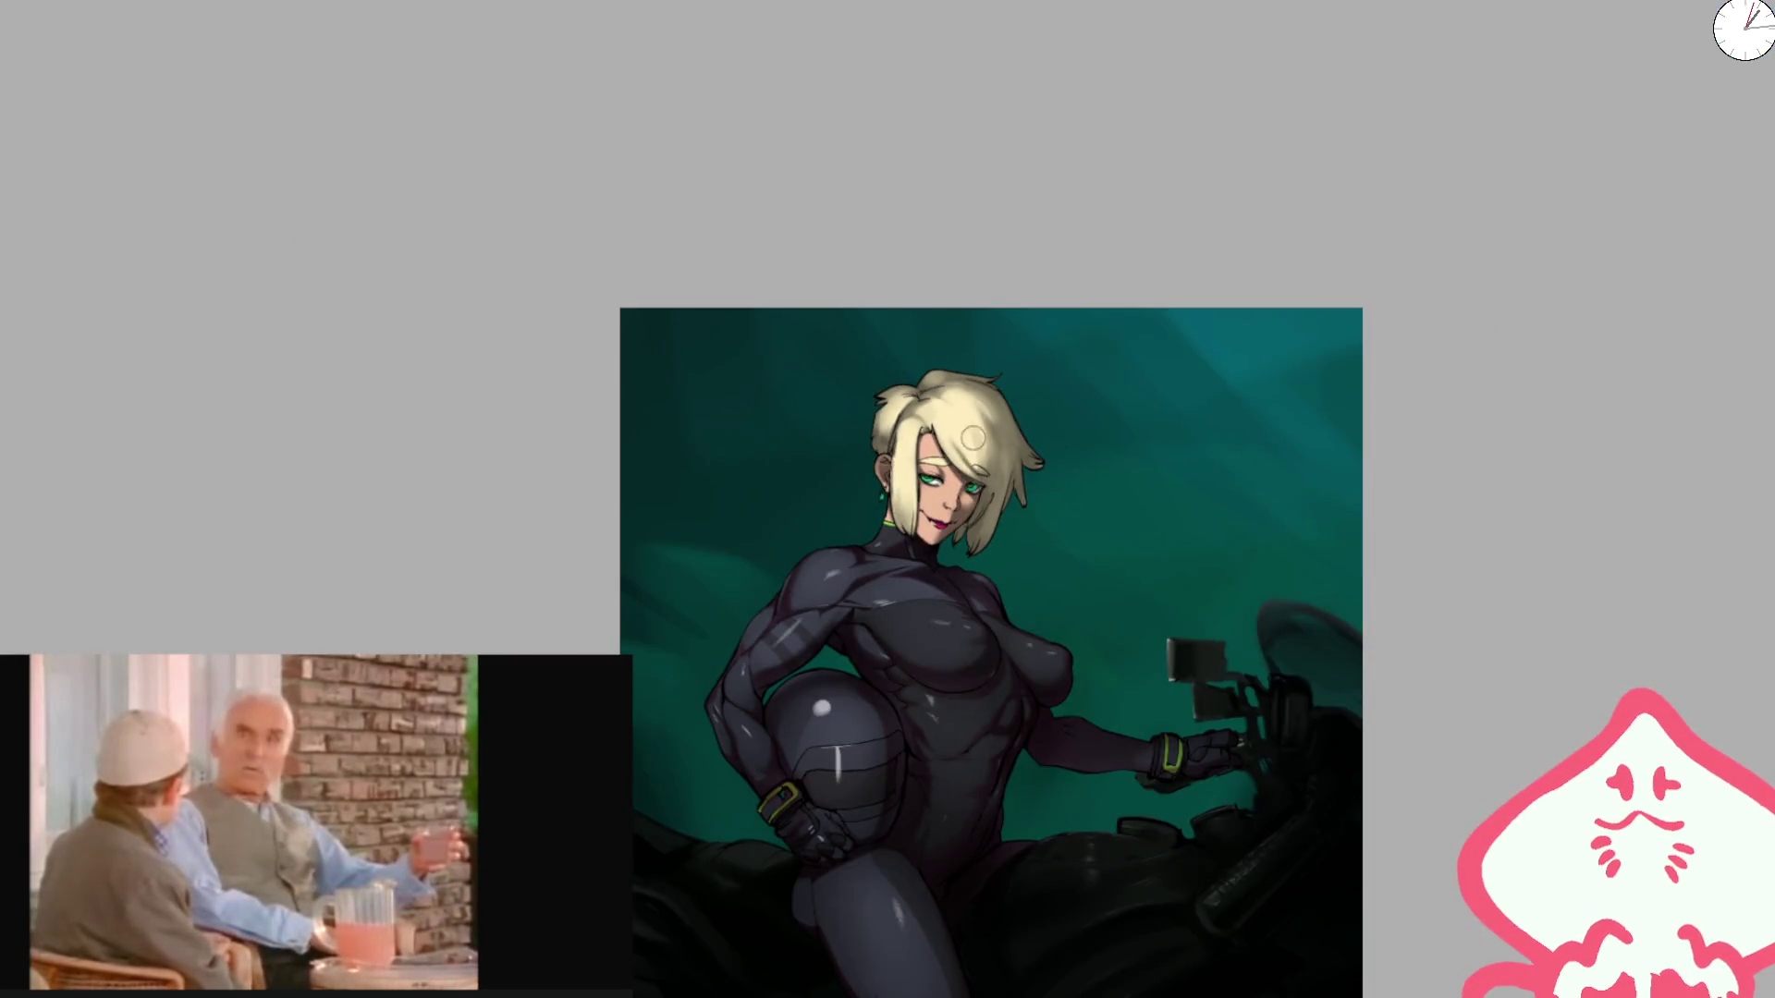
key(ctrl+plus)
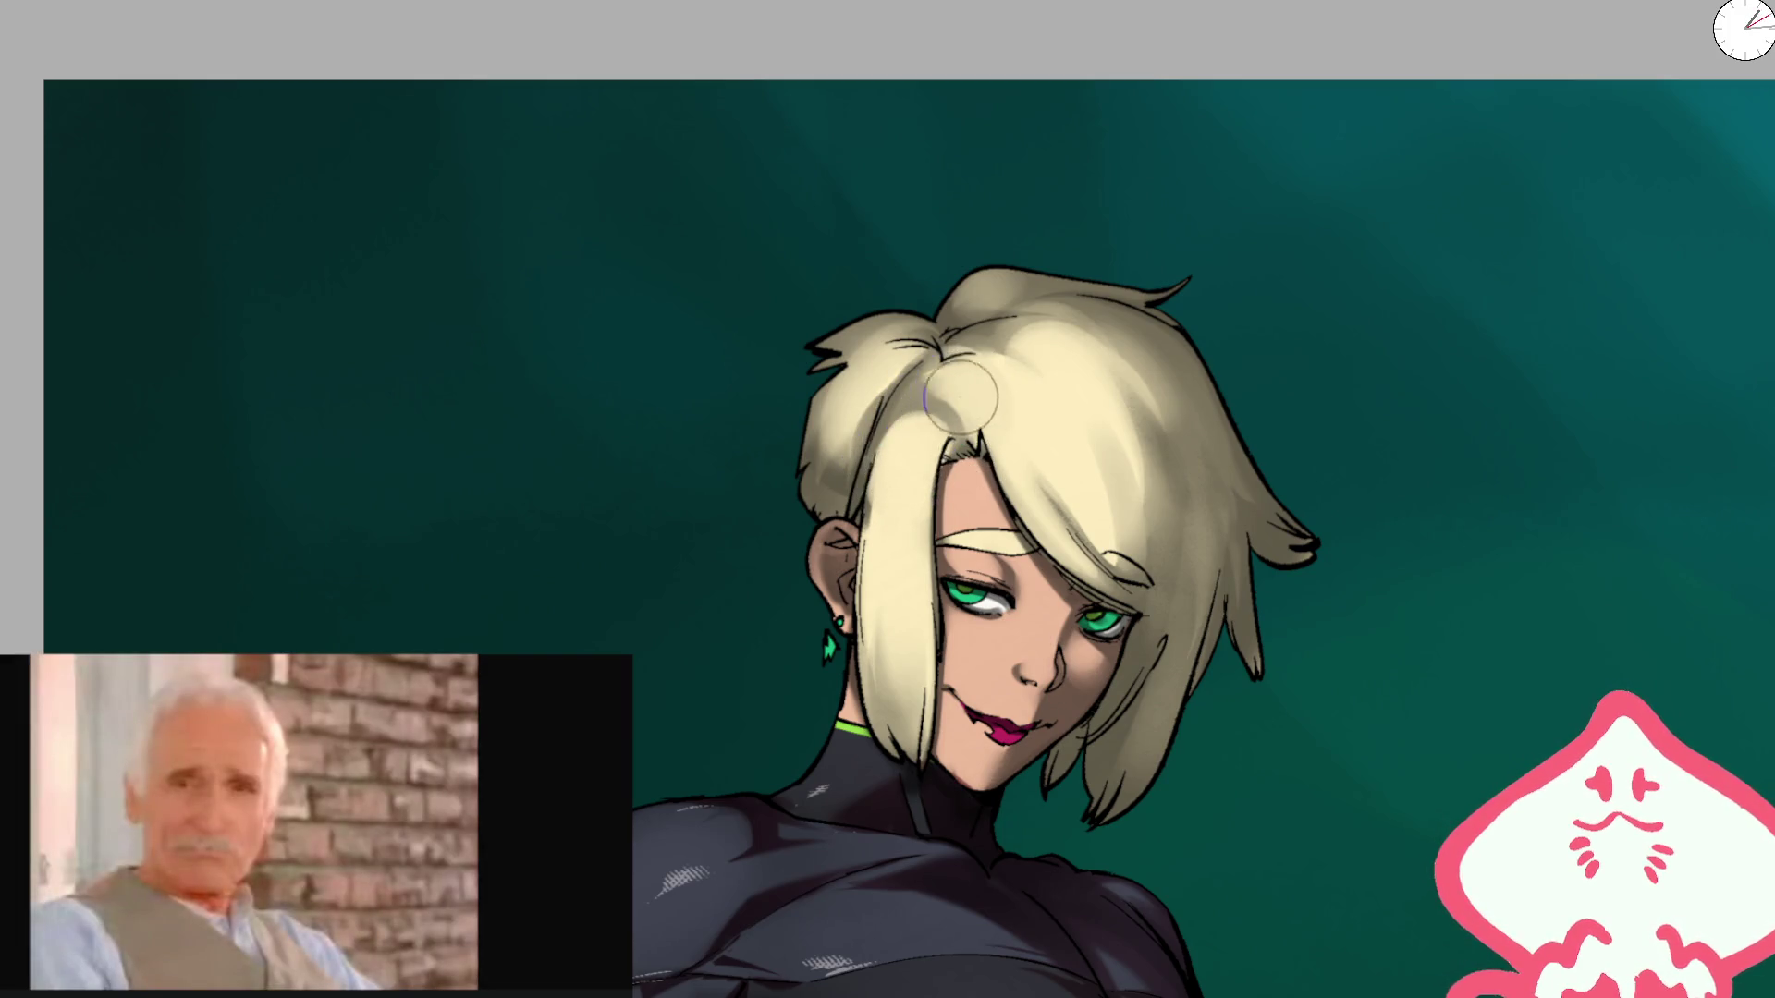
drag(960, 398, 924, 416)
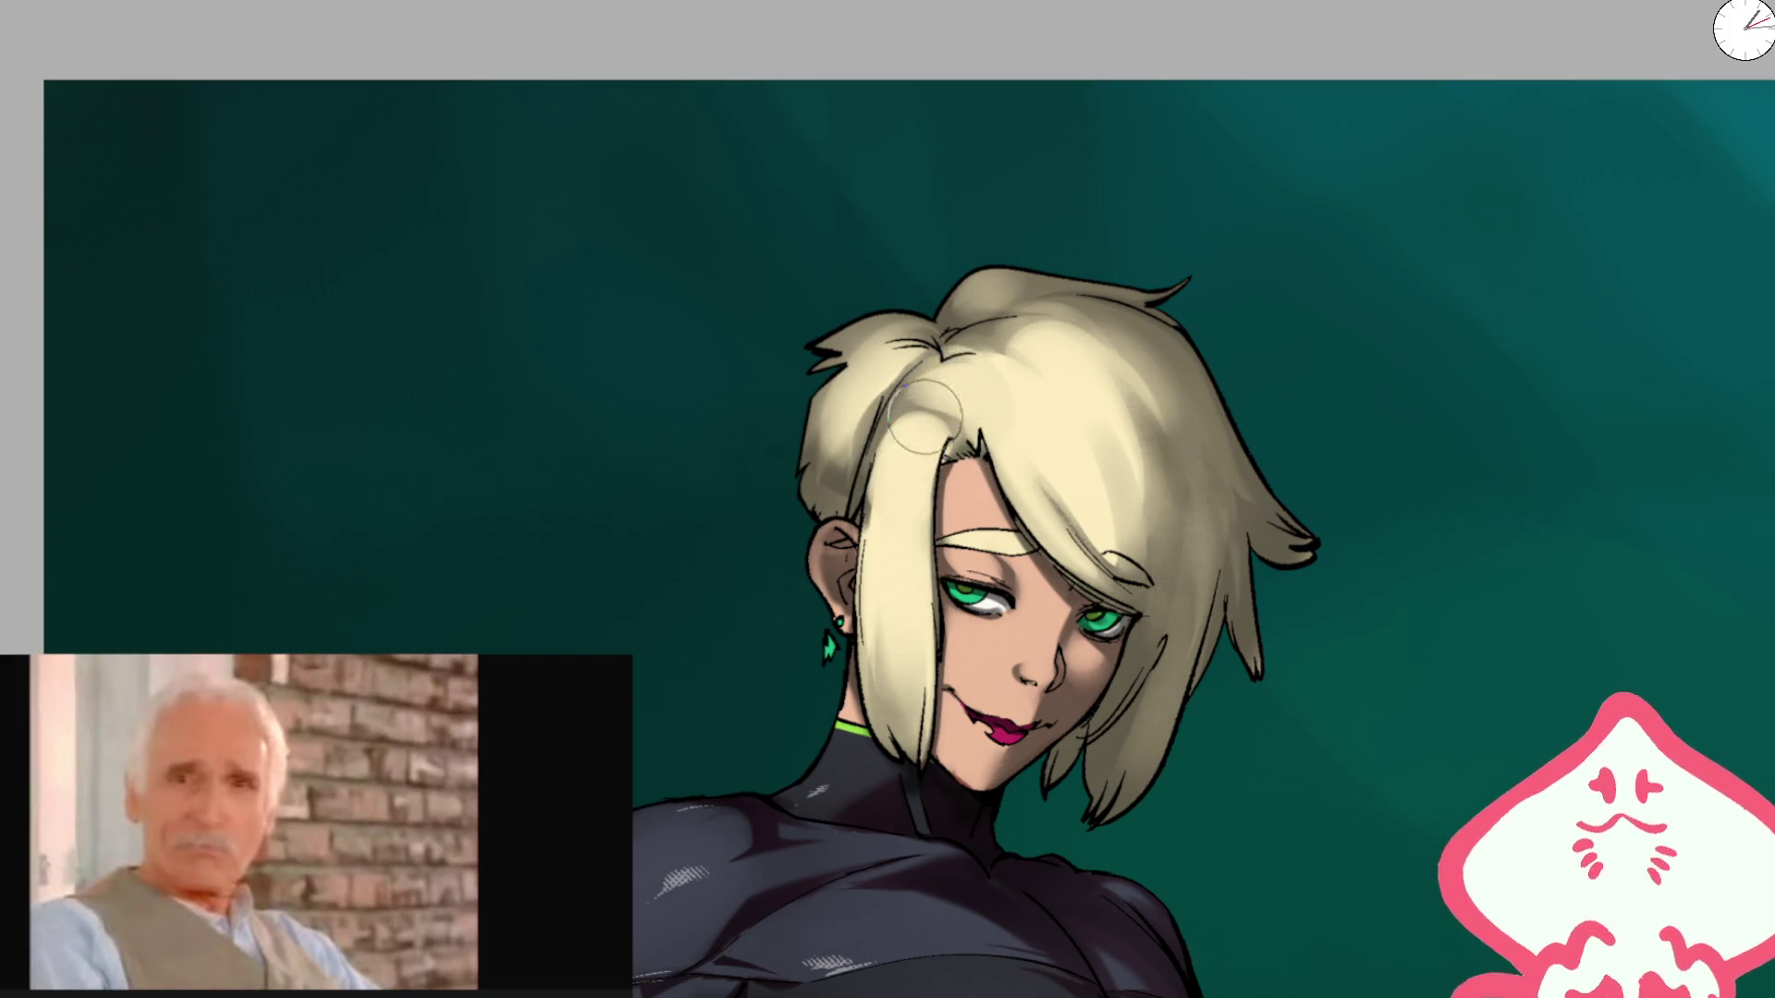
scroll(943, 416, down, 4)
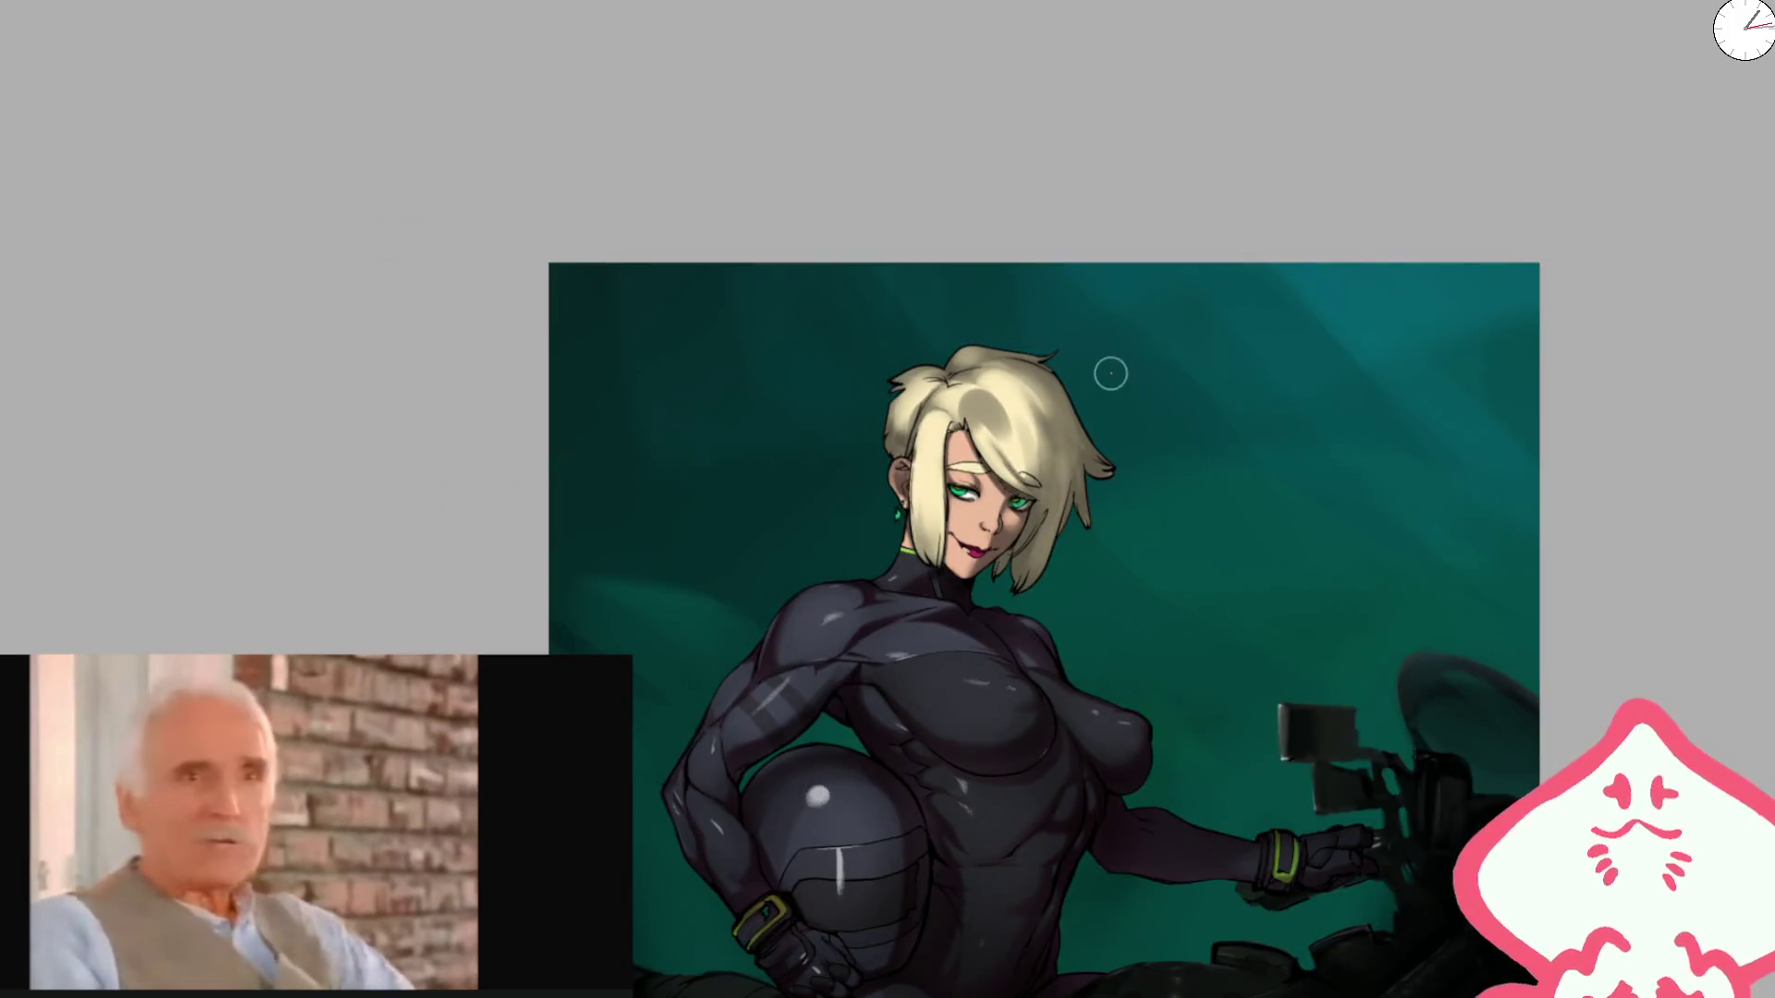
key(m)
scroll(919, 407, up, 3)
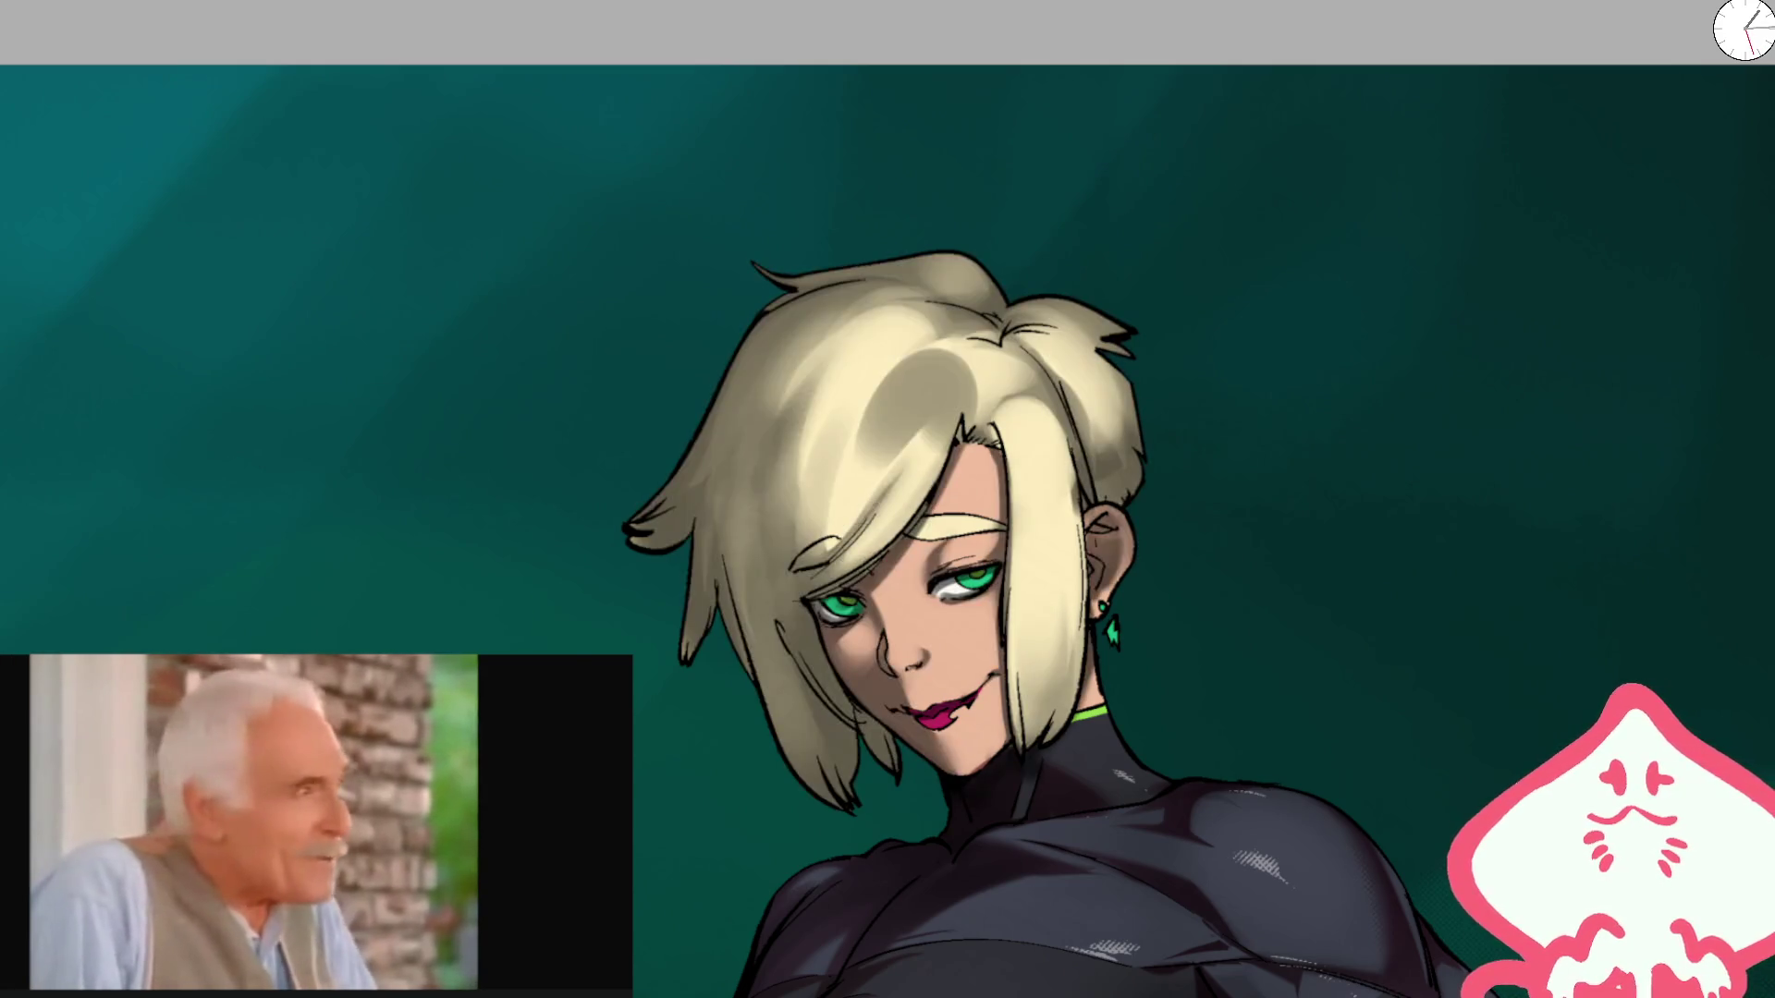
mouse_move(905, 413)
mouse_down()
mouse_move(923, 449)
mouse_move(941, 374)
mouse_up()
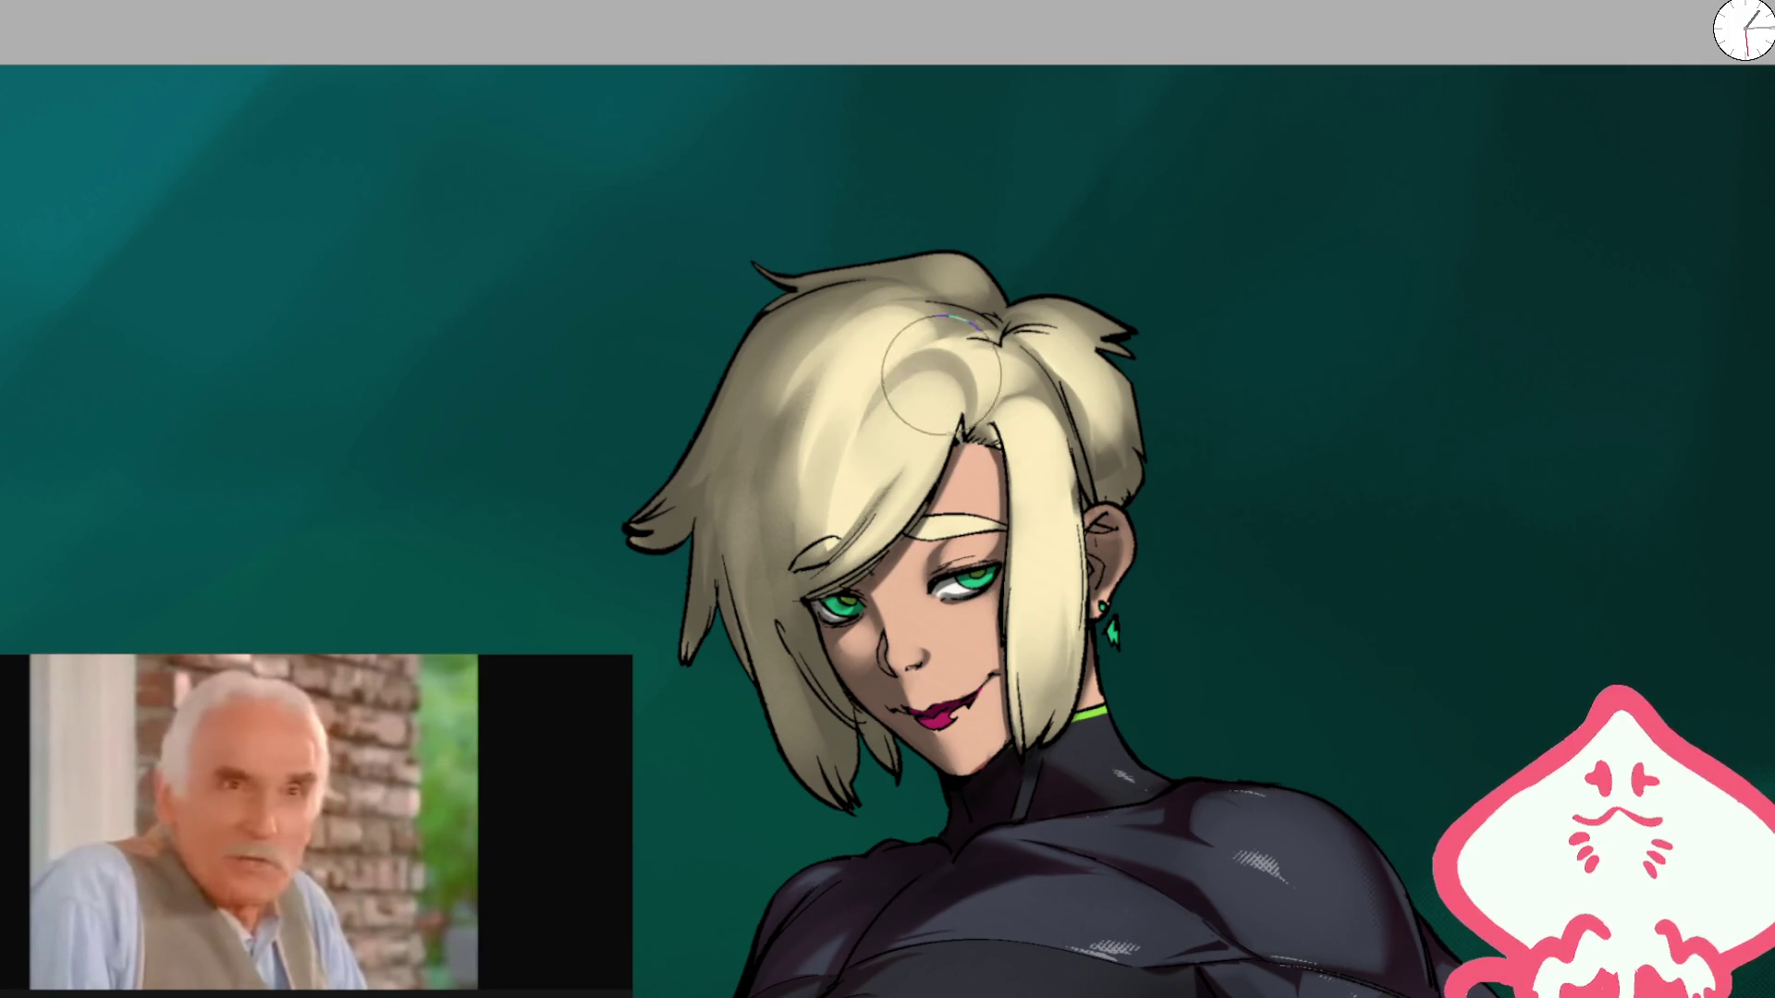
key(bracketleft)
key(bracketleft)
key(bracketleft)
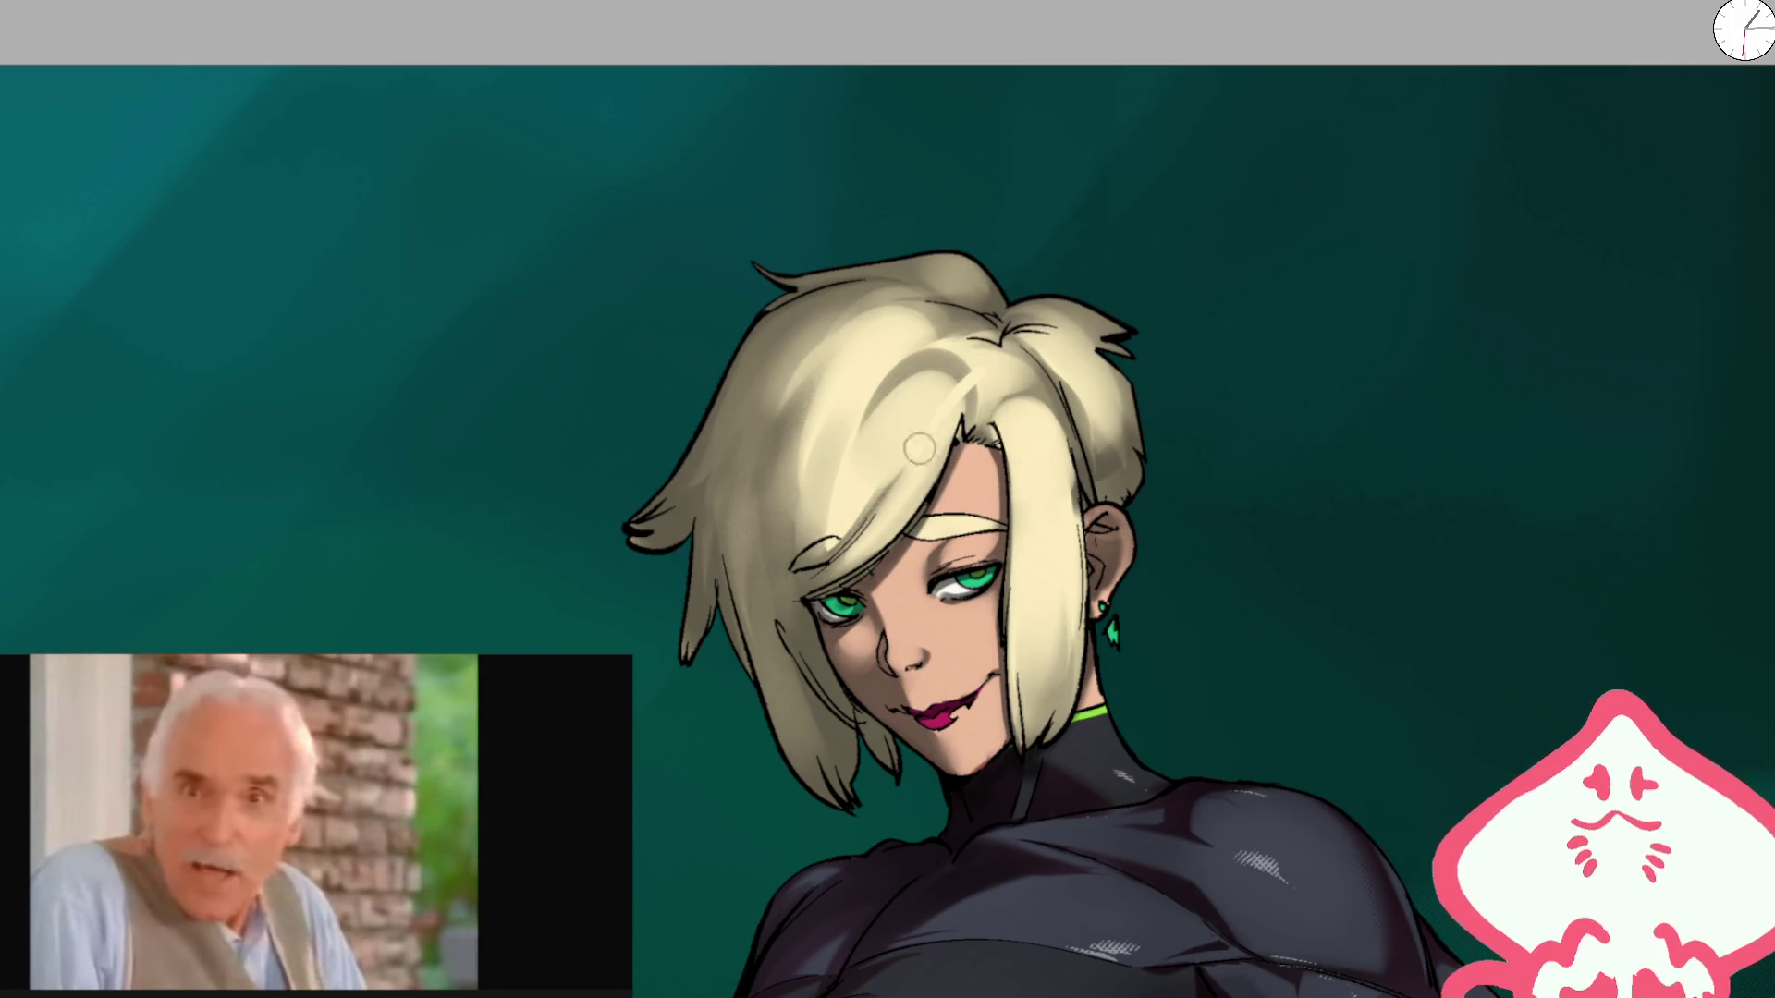
key(bracketright)
key(bracketright)
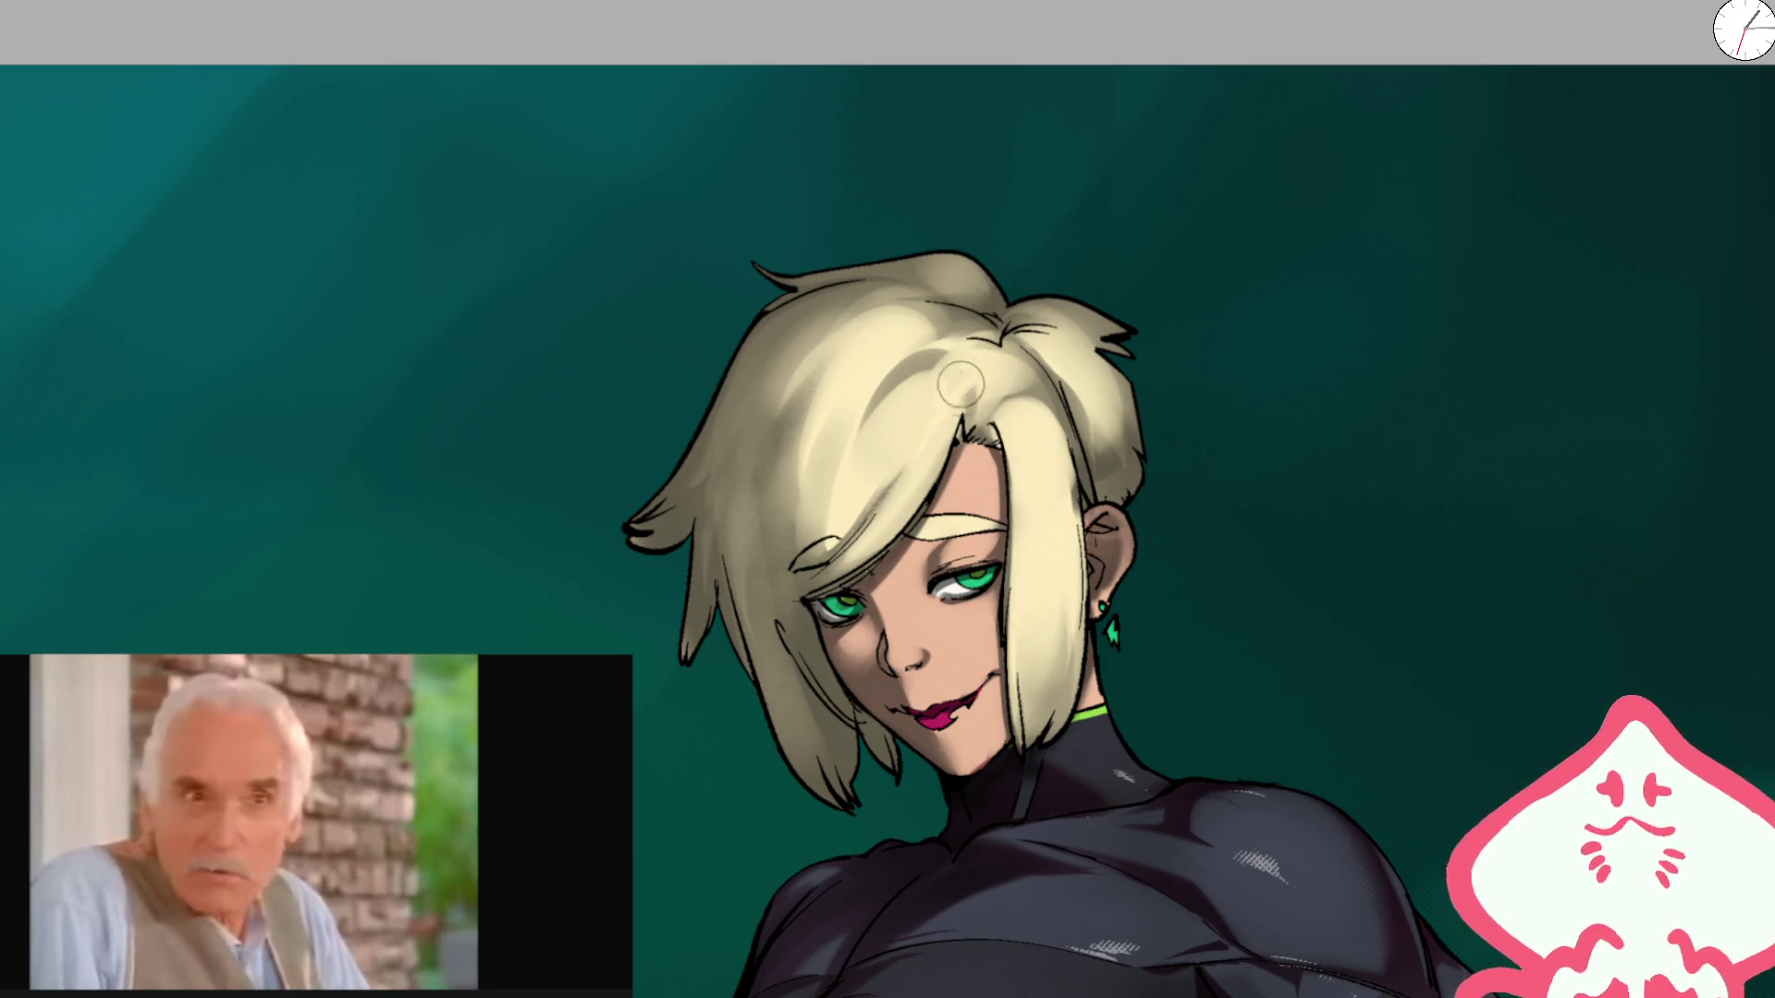
scroll(960, 384, up, 3)
mouse_move(957, 353)
mouse_down()
mouse_move(820, 468)
mouse_move(878, 395)
mouse_up()
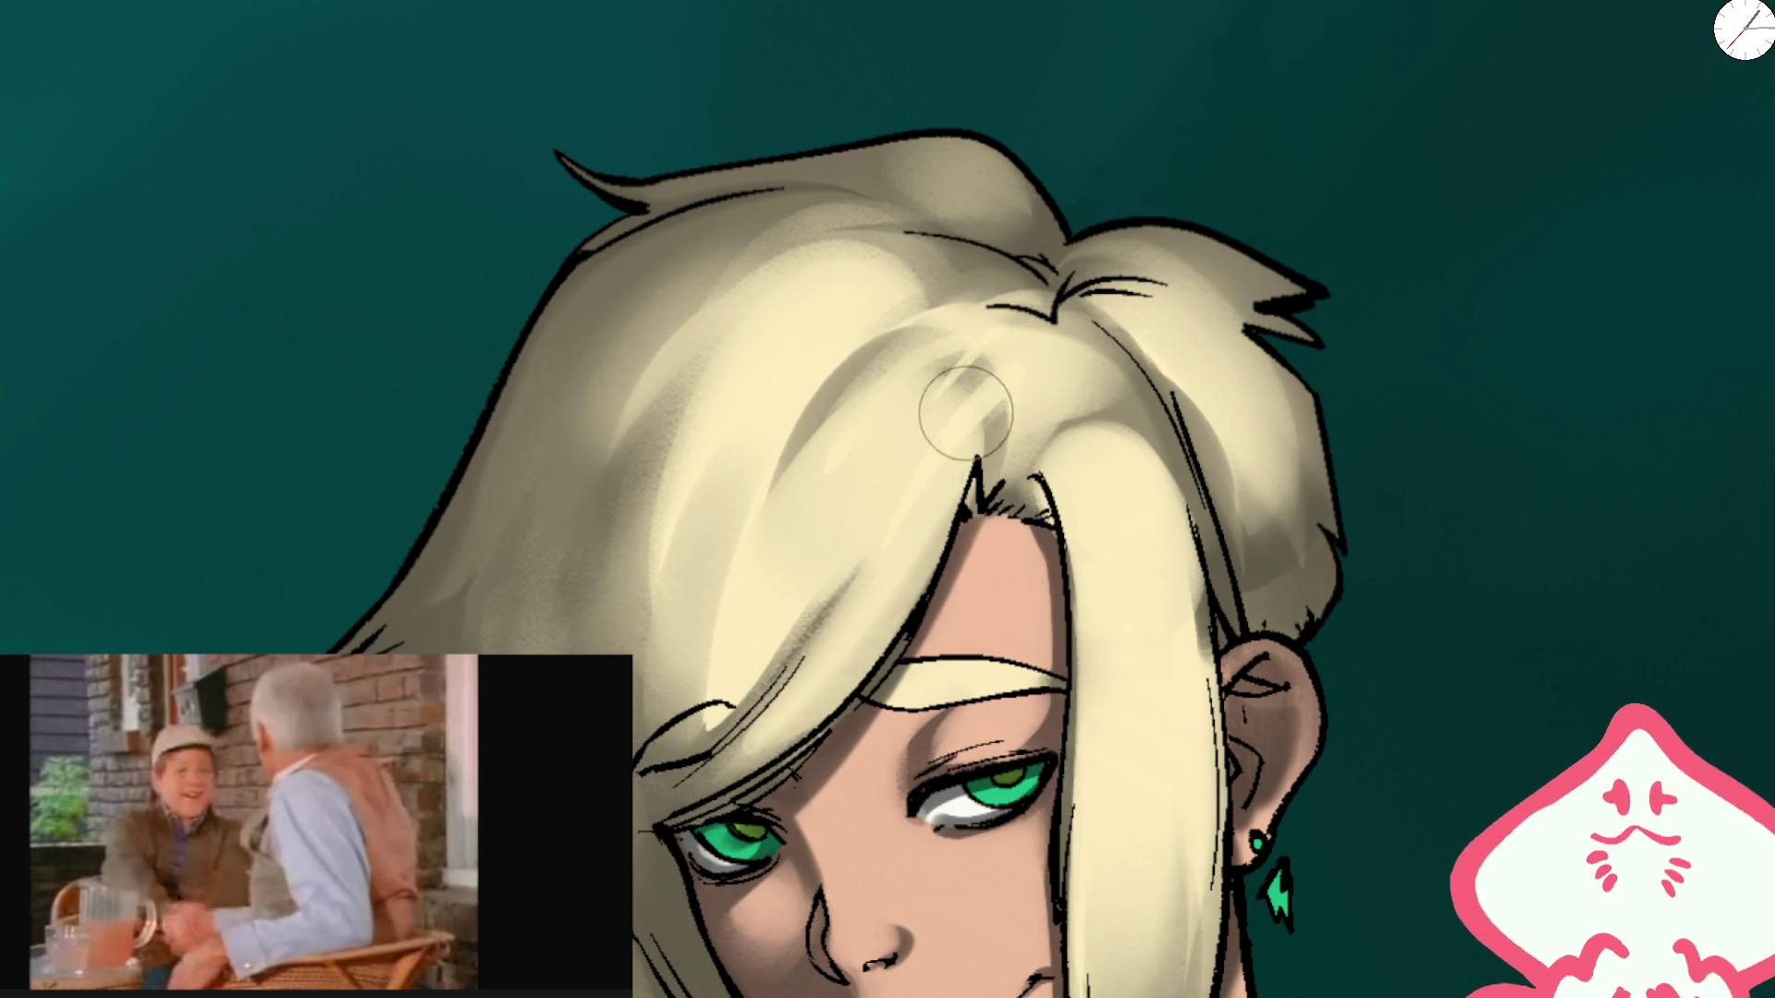
scroll(923, 289, down, 3)
scroll(886, 450, up, 3)
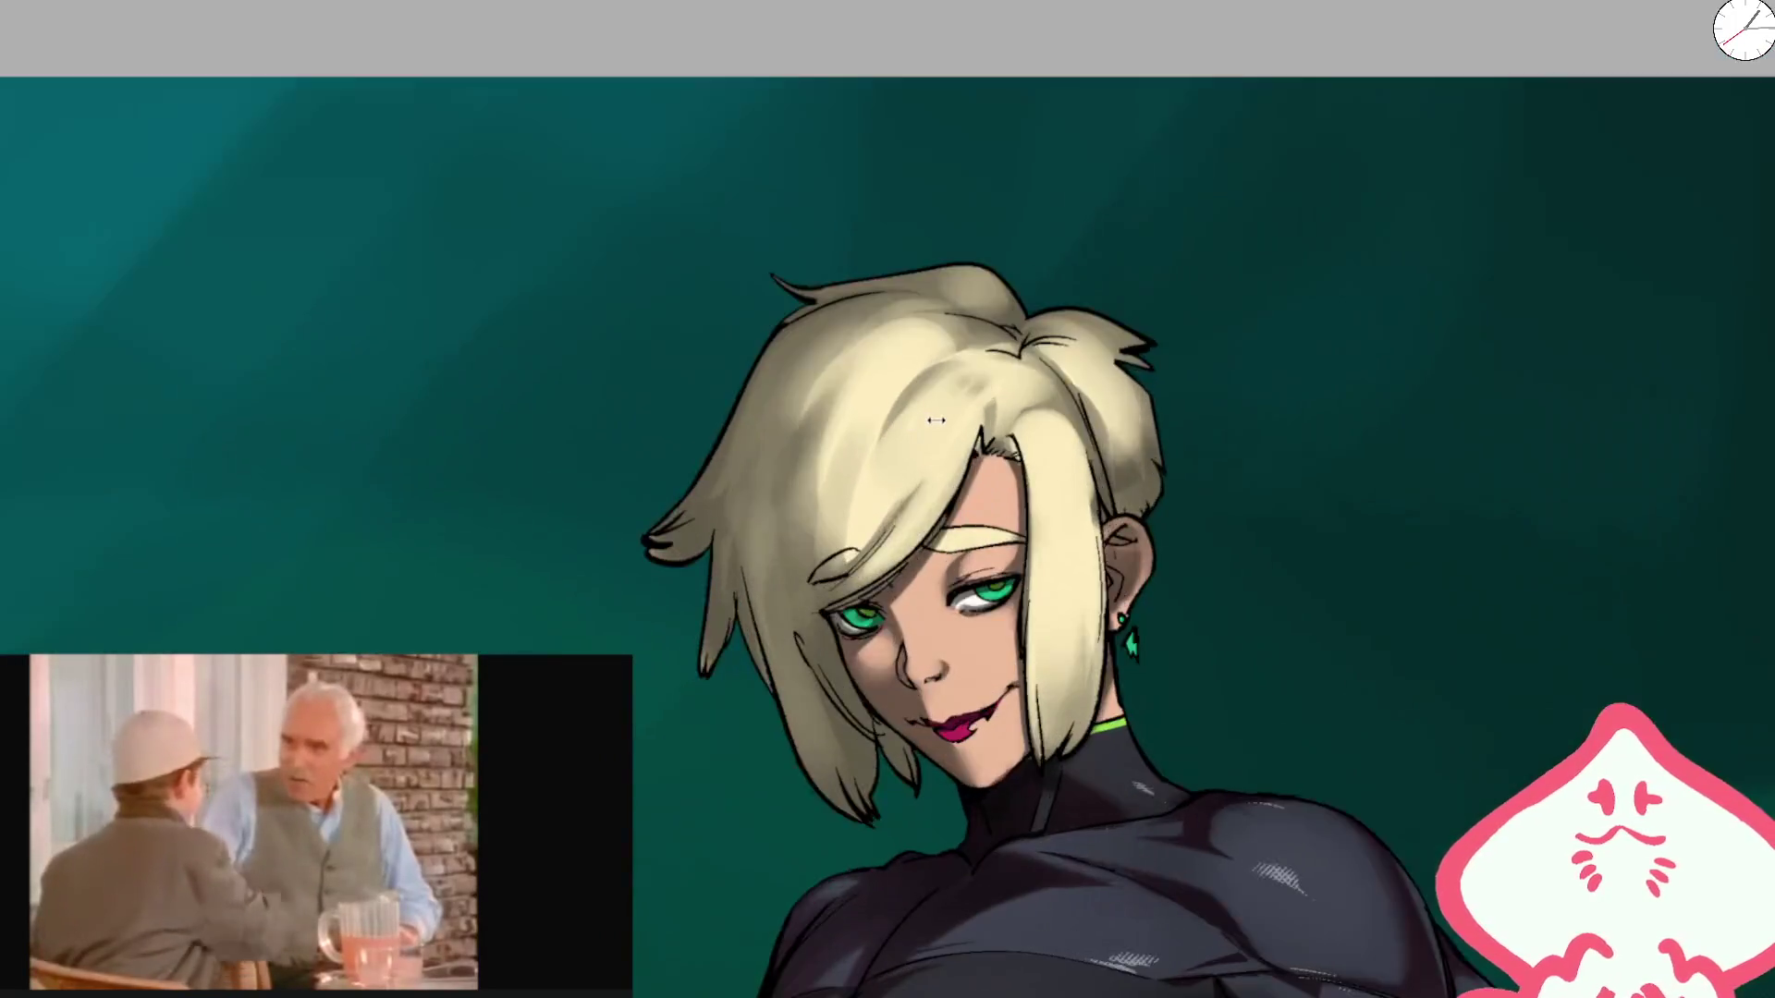
scroll(978, 493, down, 5)
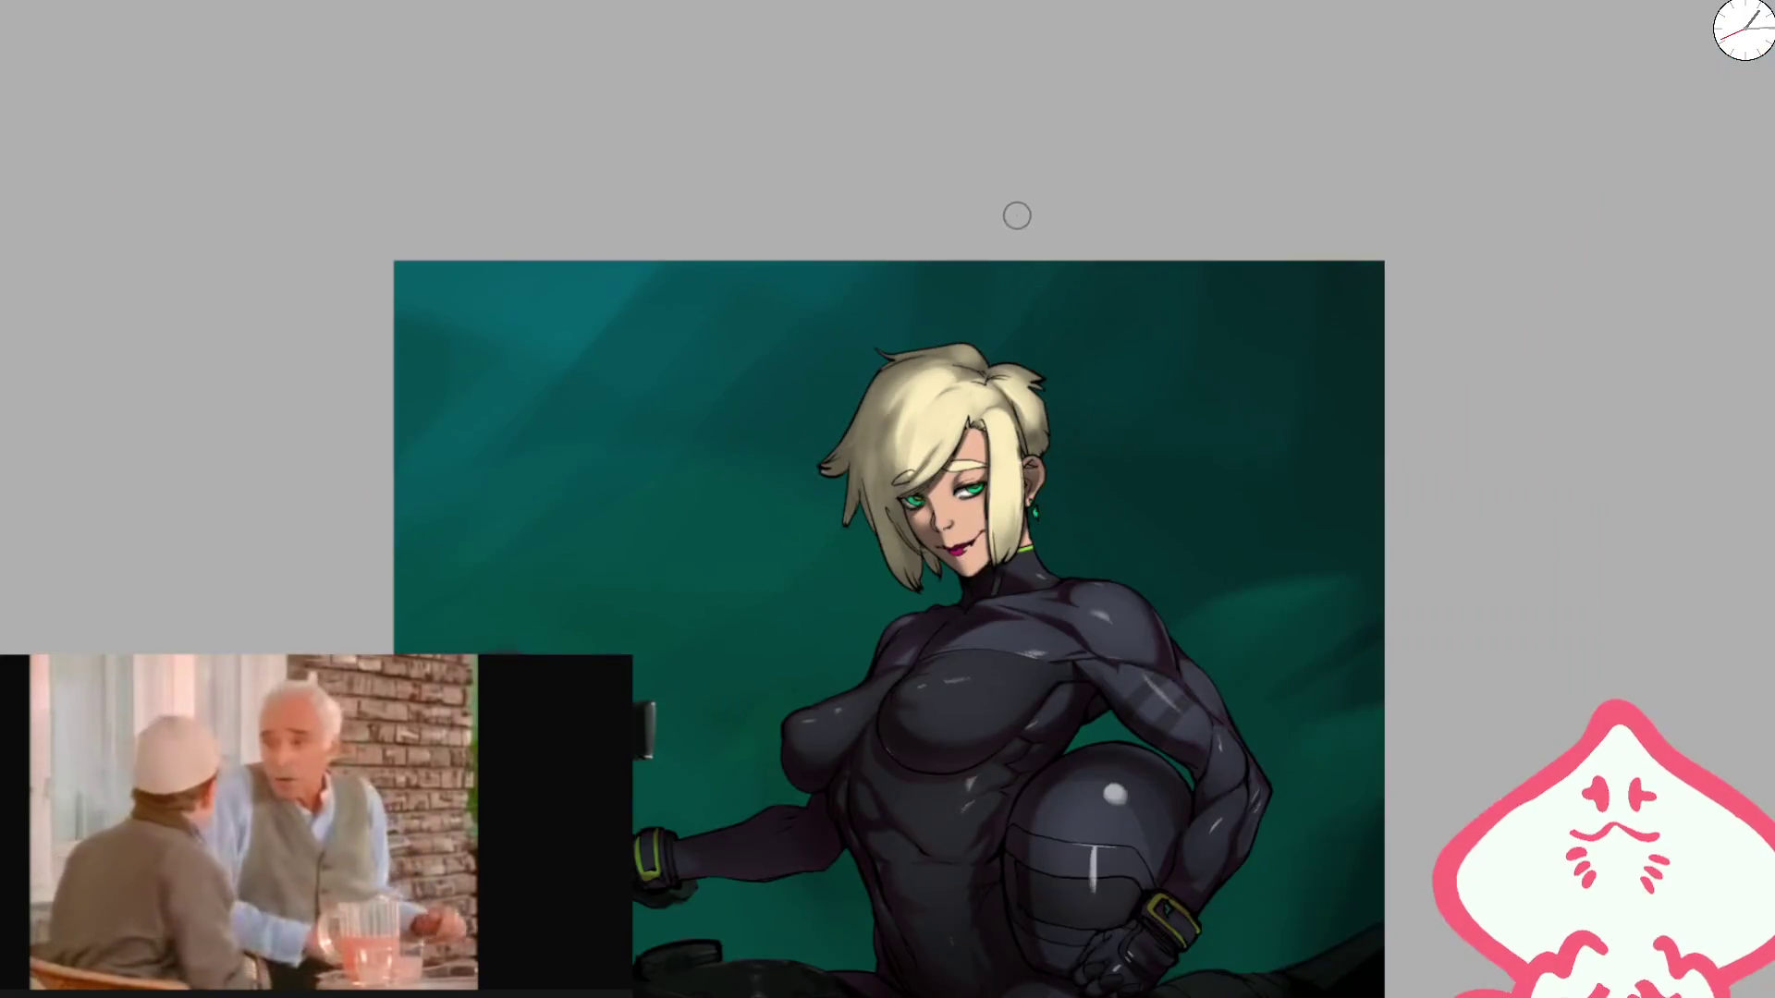
scroll(957, 409, up, 3)
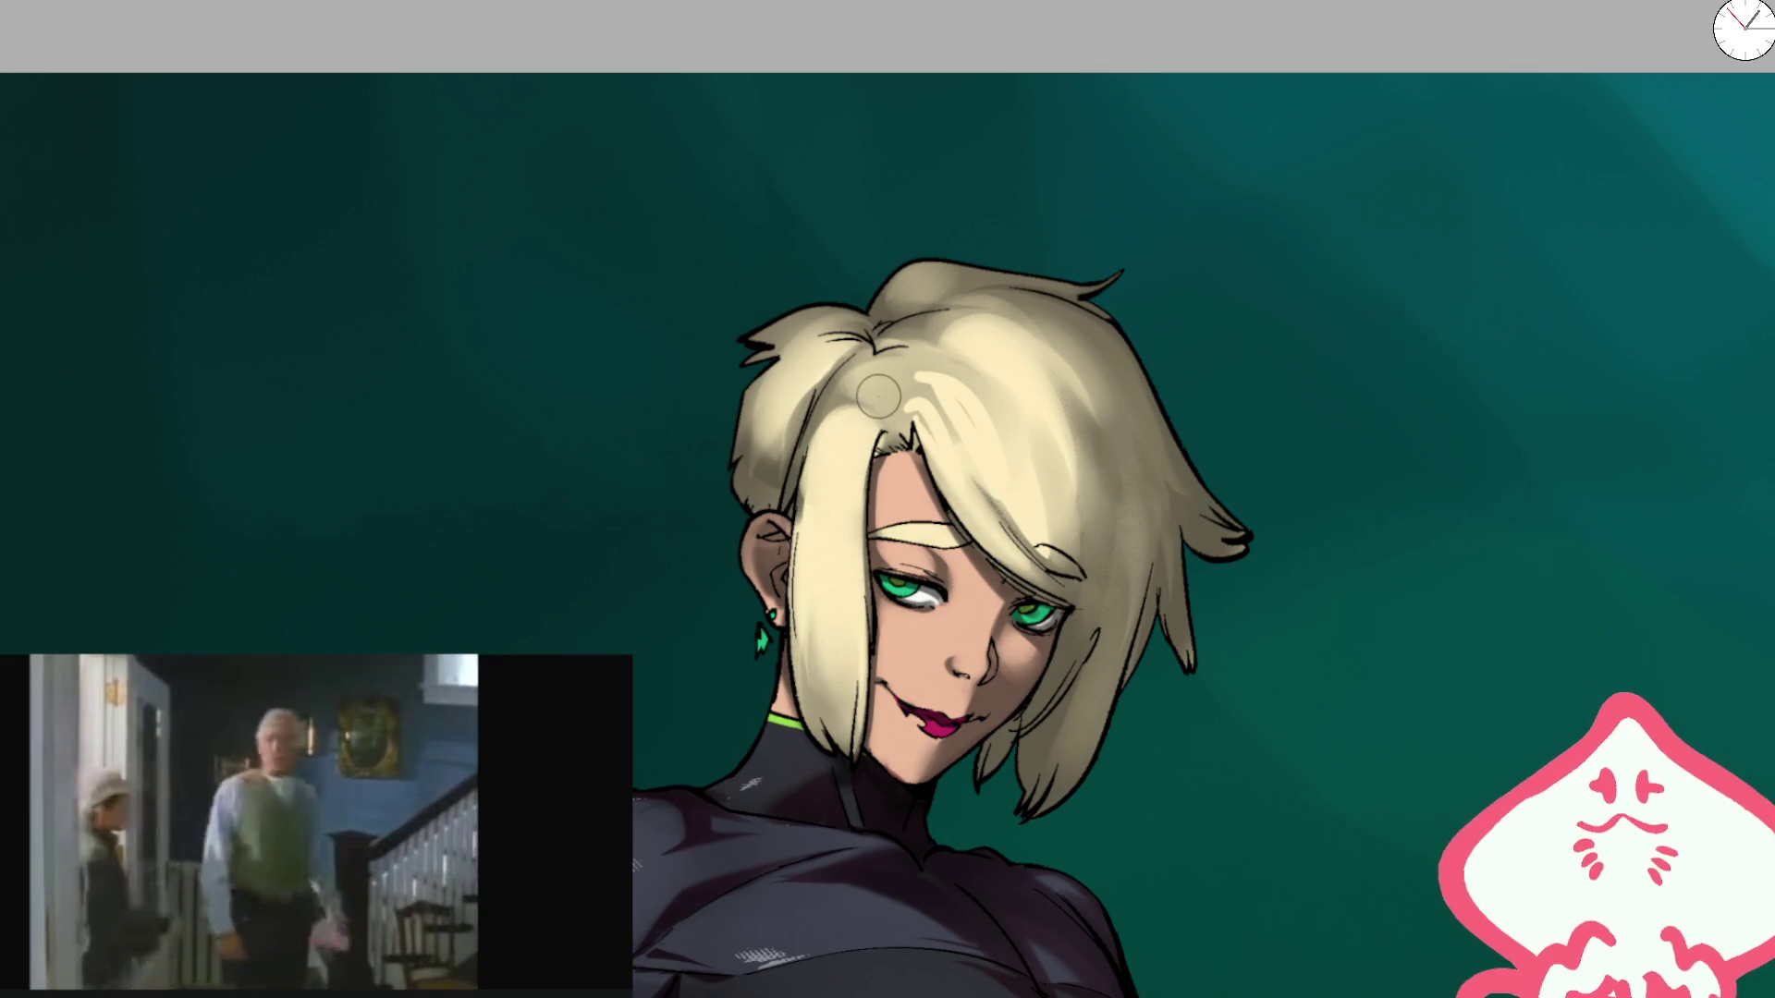
key(bracketright)
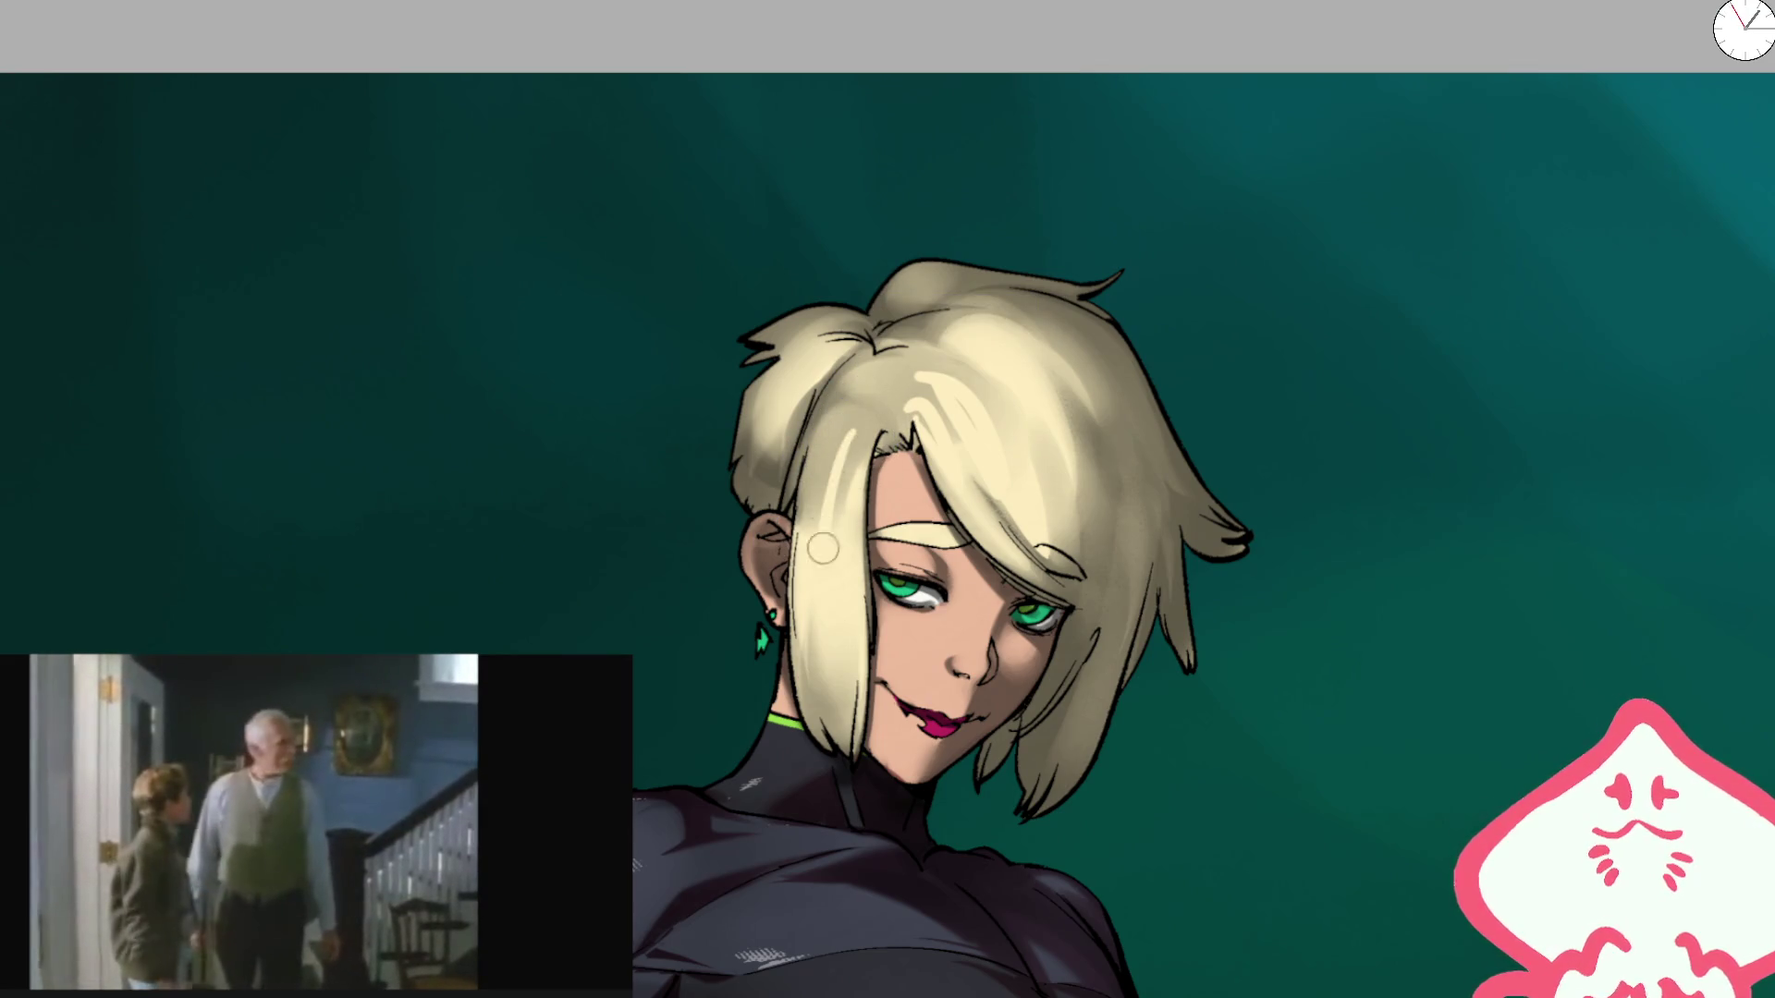
key(bracketright)
key(bracketright)
key(bracketright)
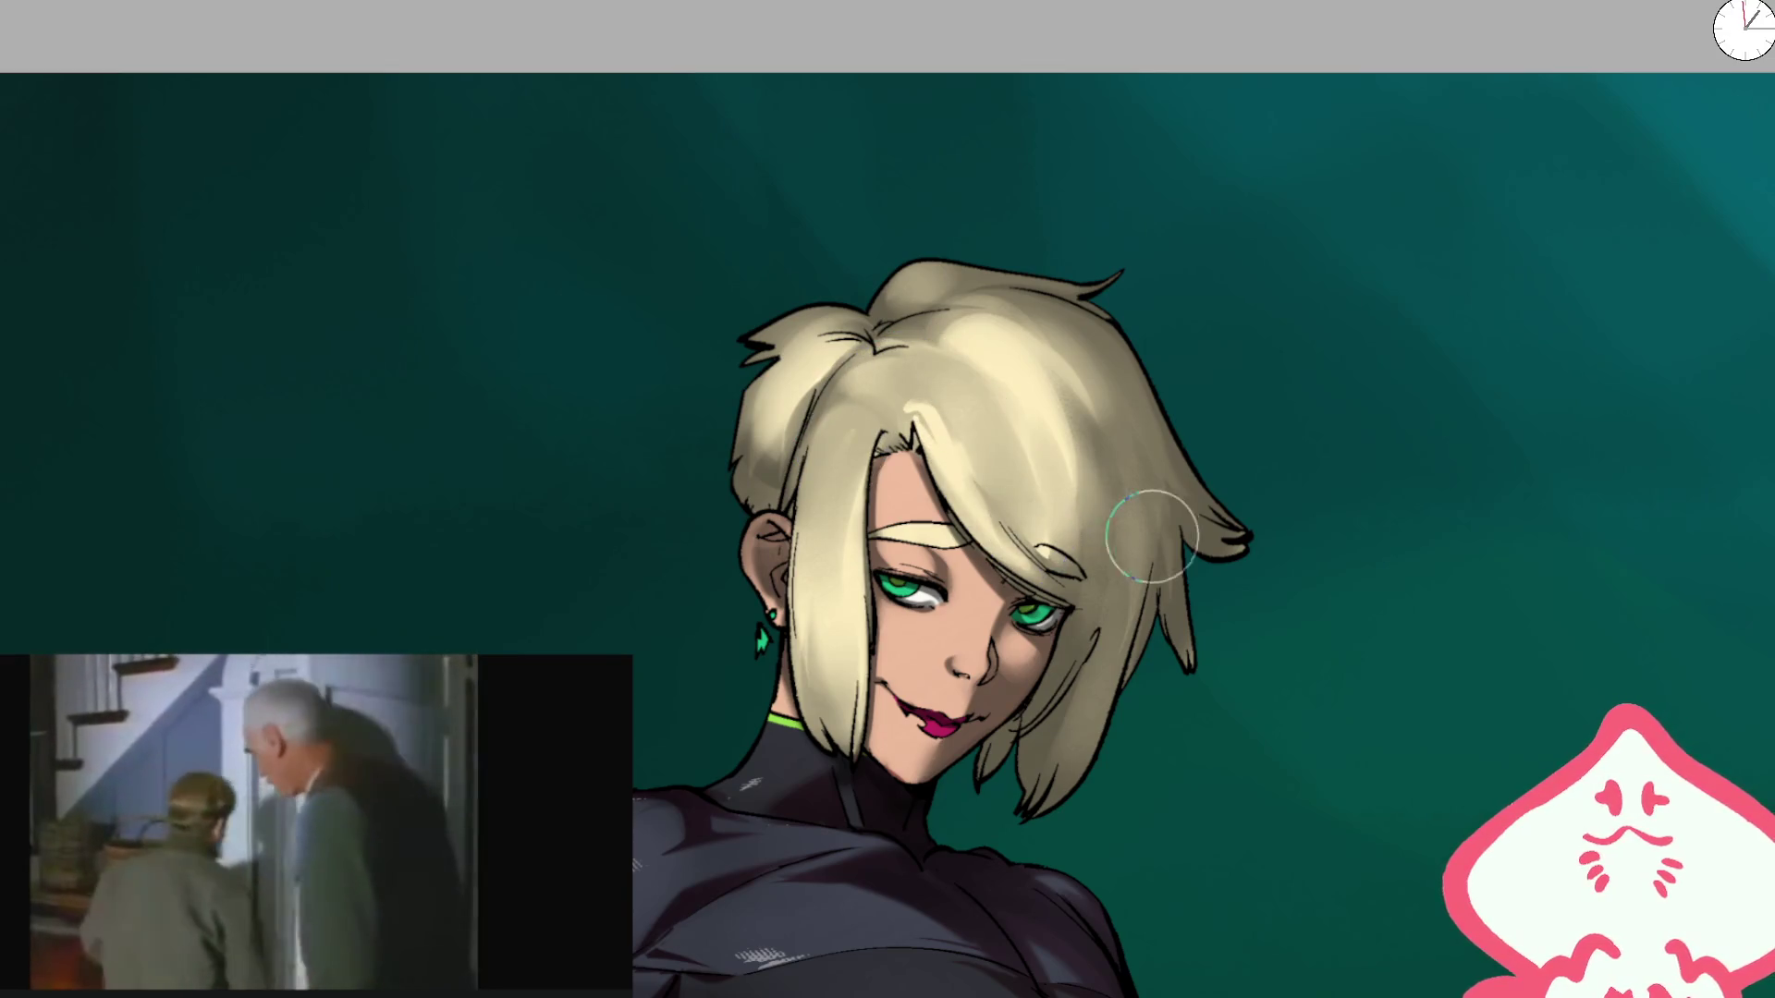
key(h)
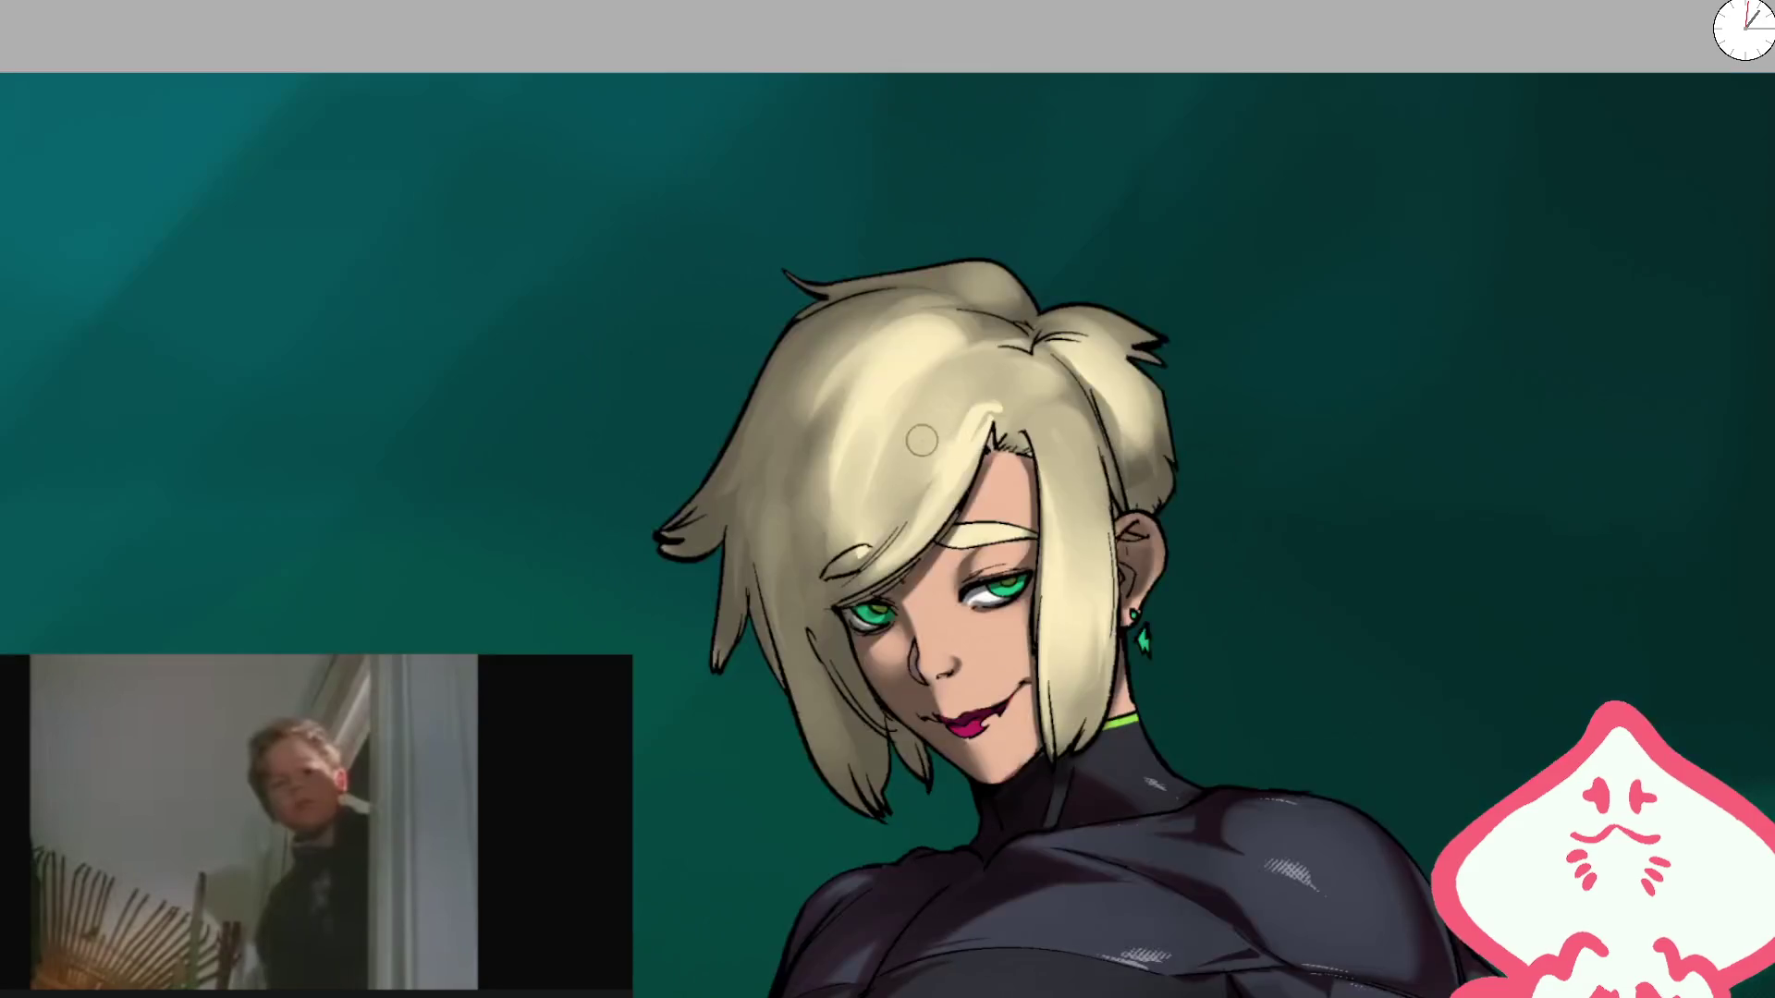
mouse_move(914, 414)
mouse_down()
mouse_move(902, 554)
mouse_move(984, 379)
mouse_move(893, 550)
mouse_up()
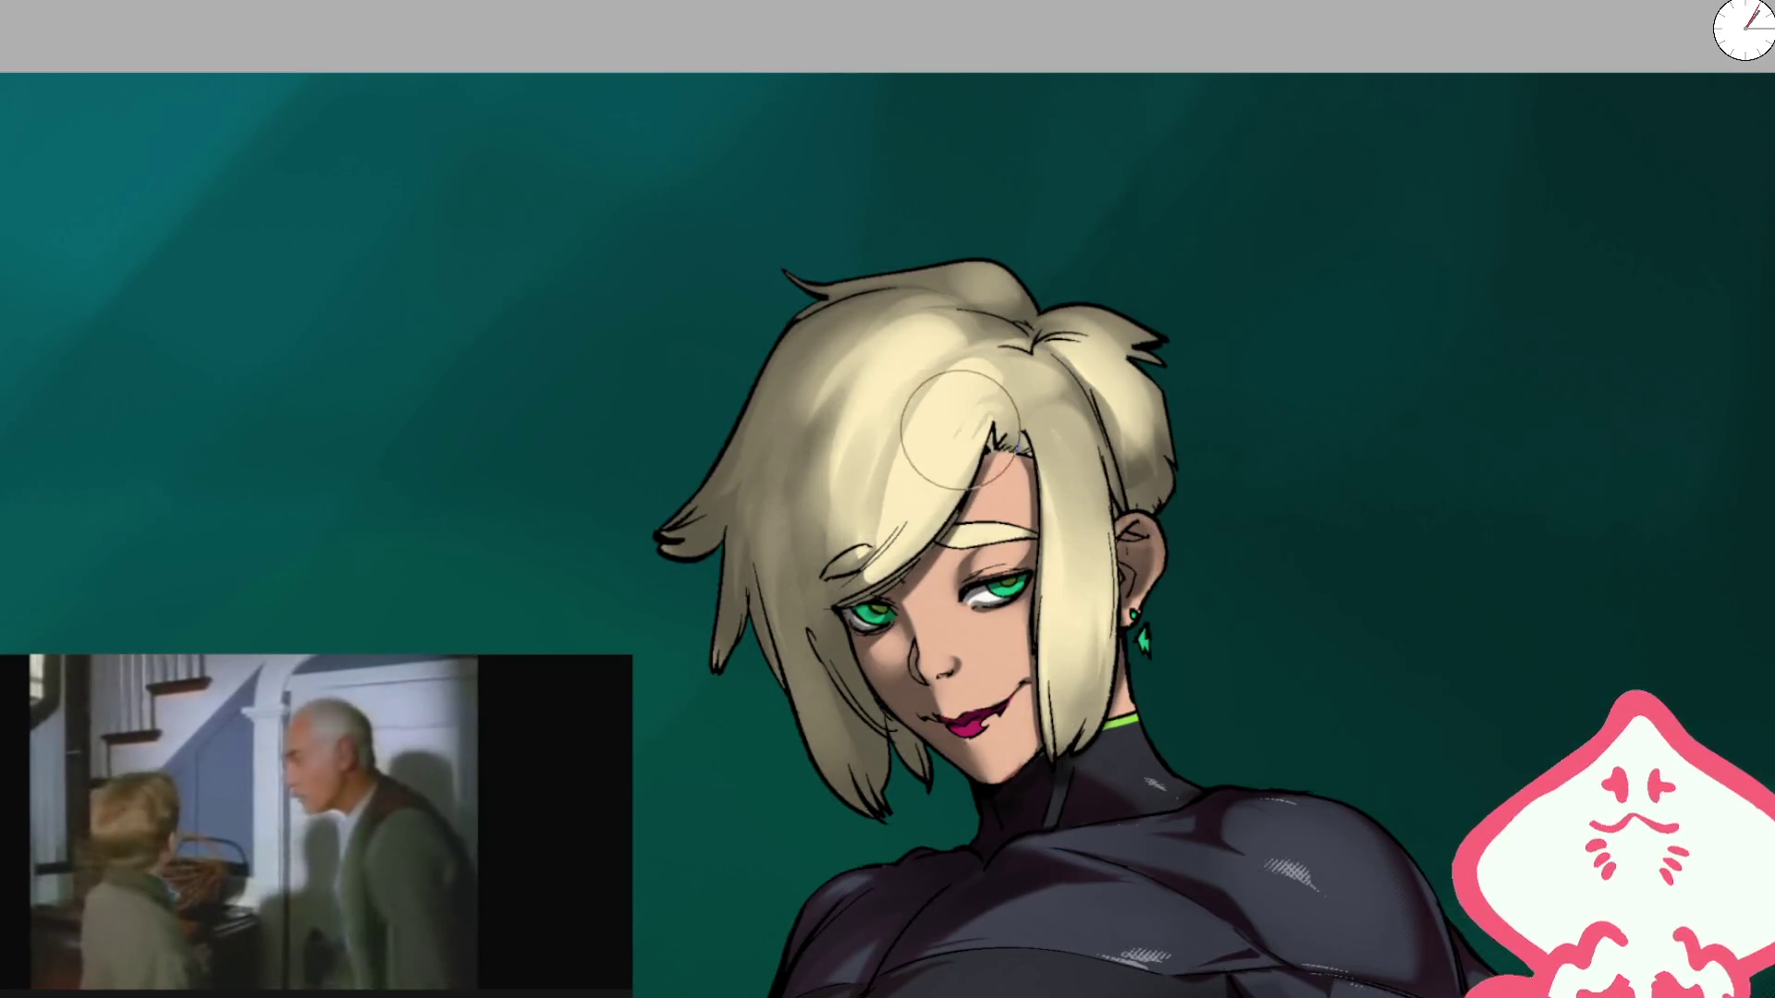
key(bracketleft)
key(bracketleft)
key(bracketleft)
key(bracketright)
key(bracketright)
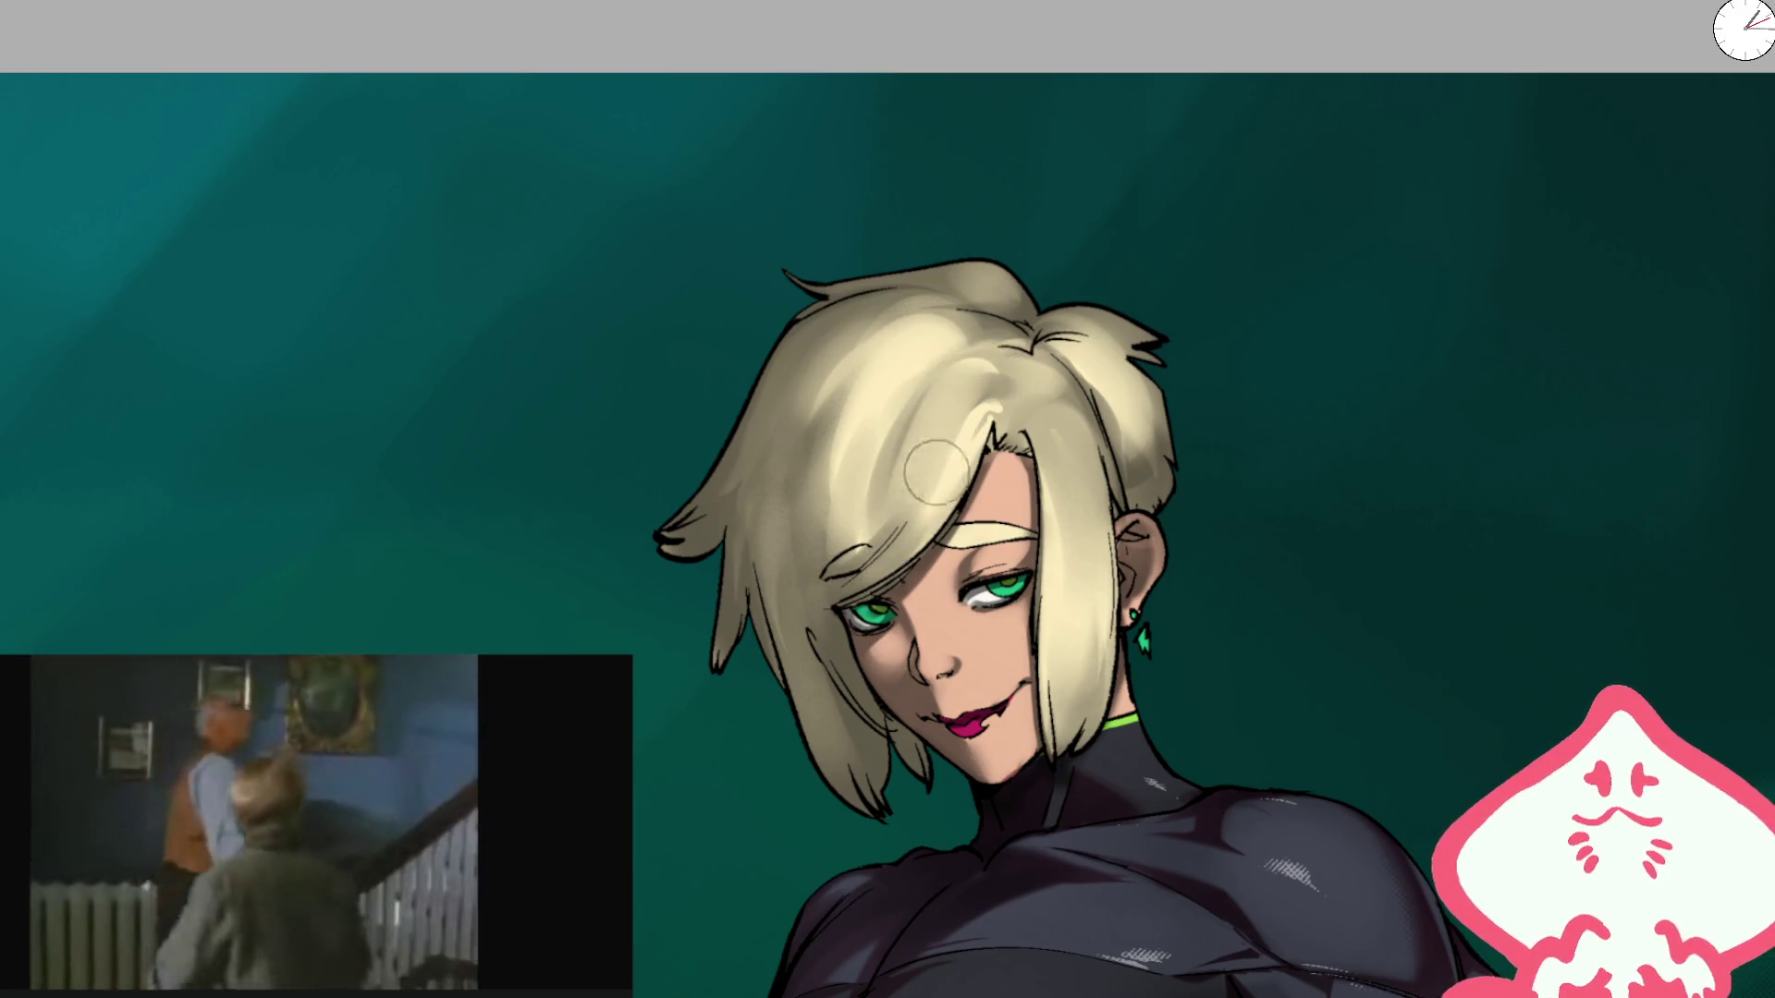
scroll(977, 377, down, 4)
key(m)
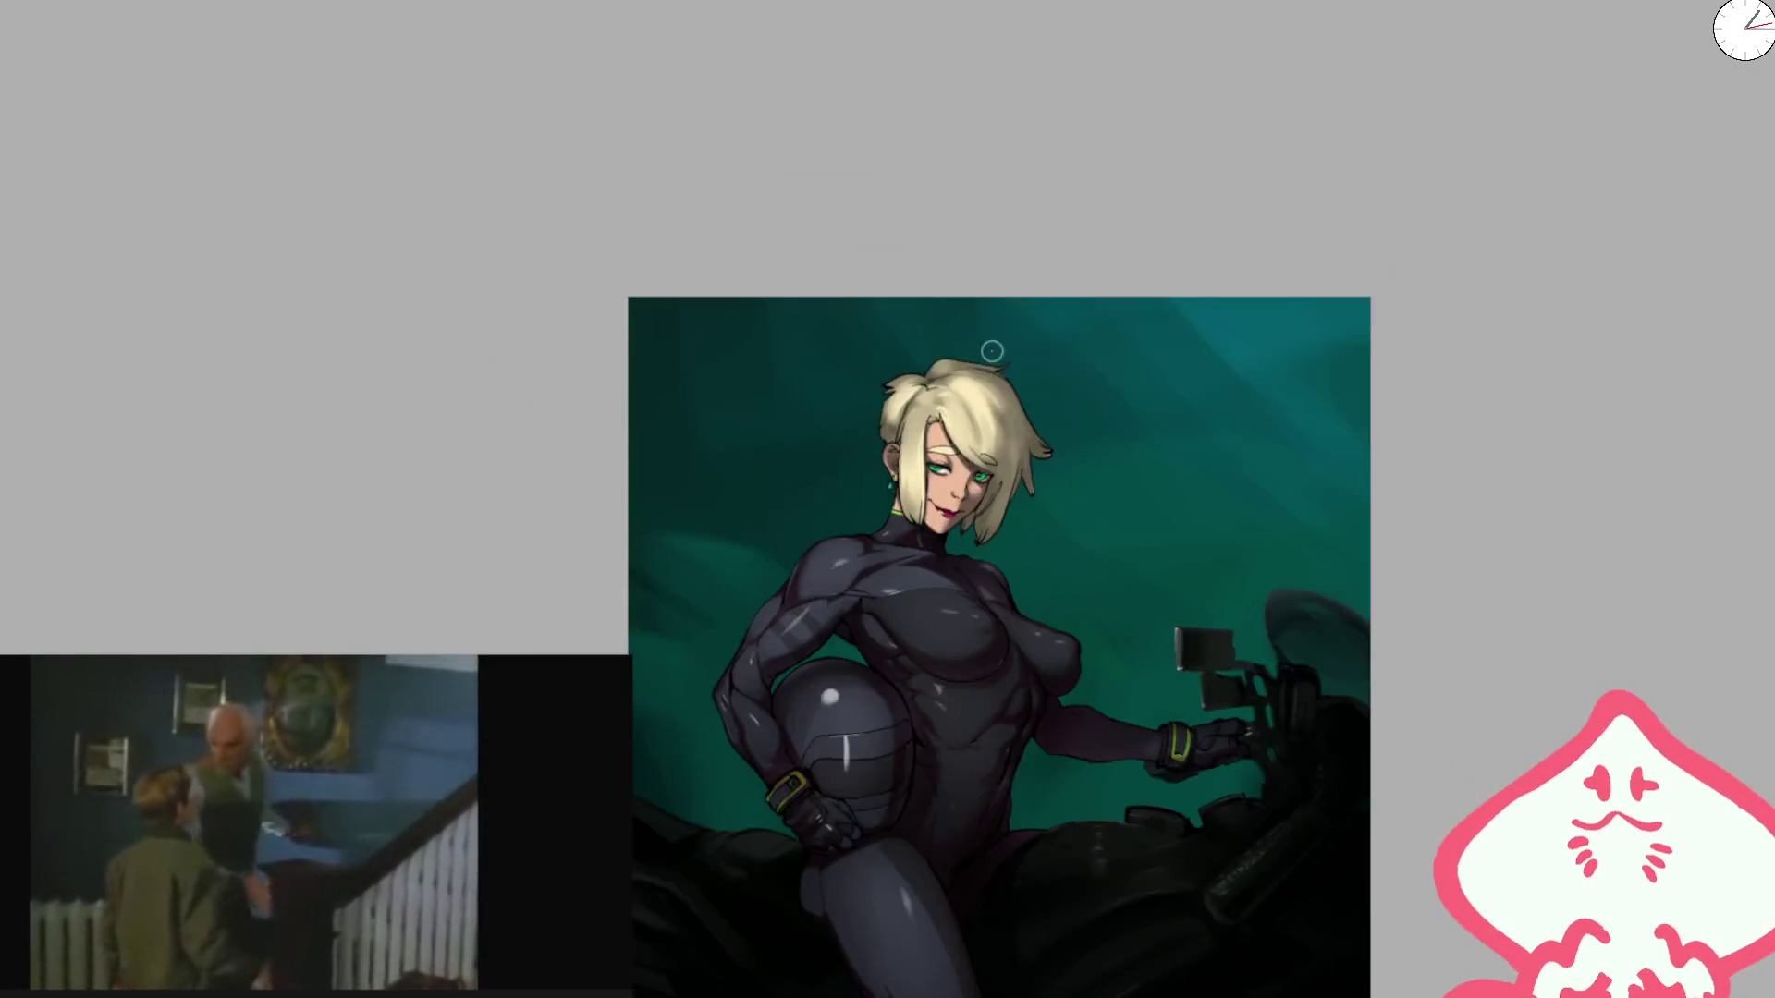
scroll(914, 439, up, 5)
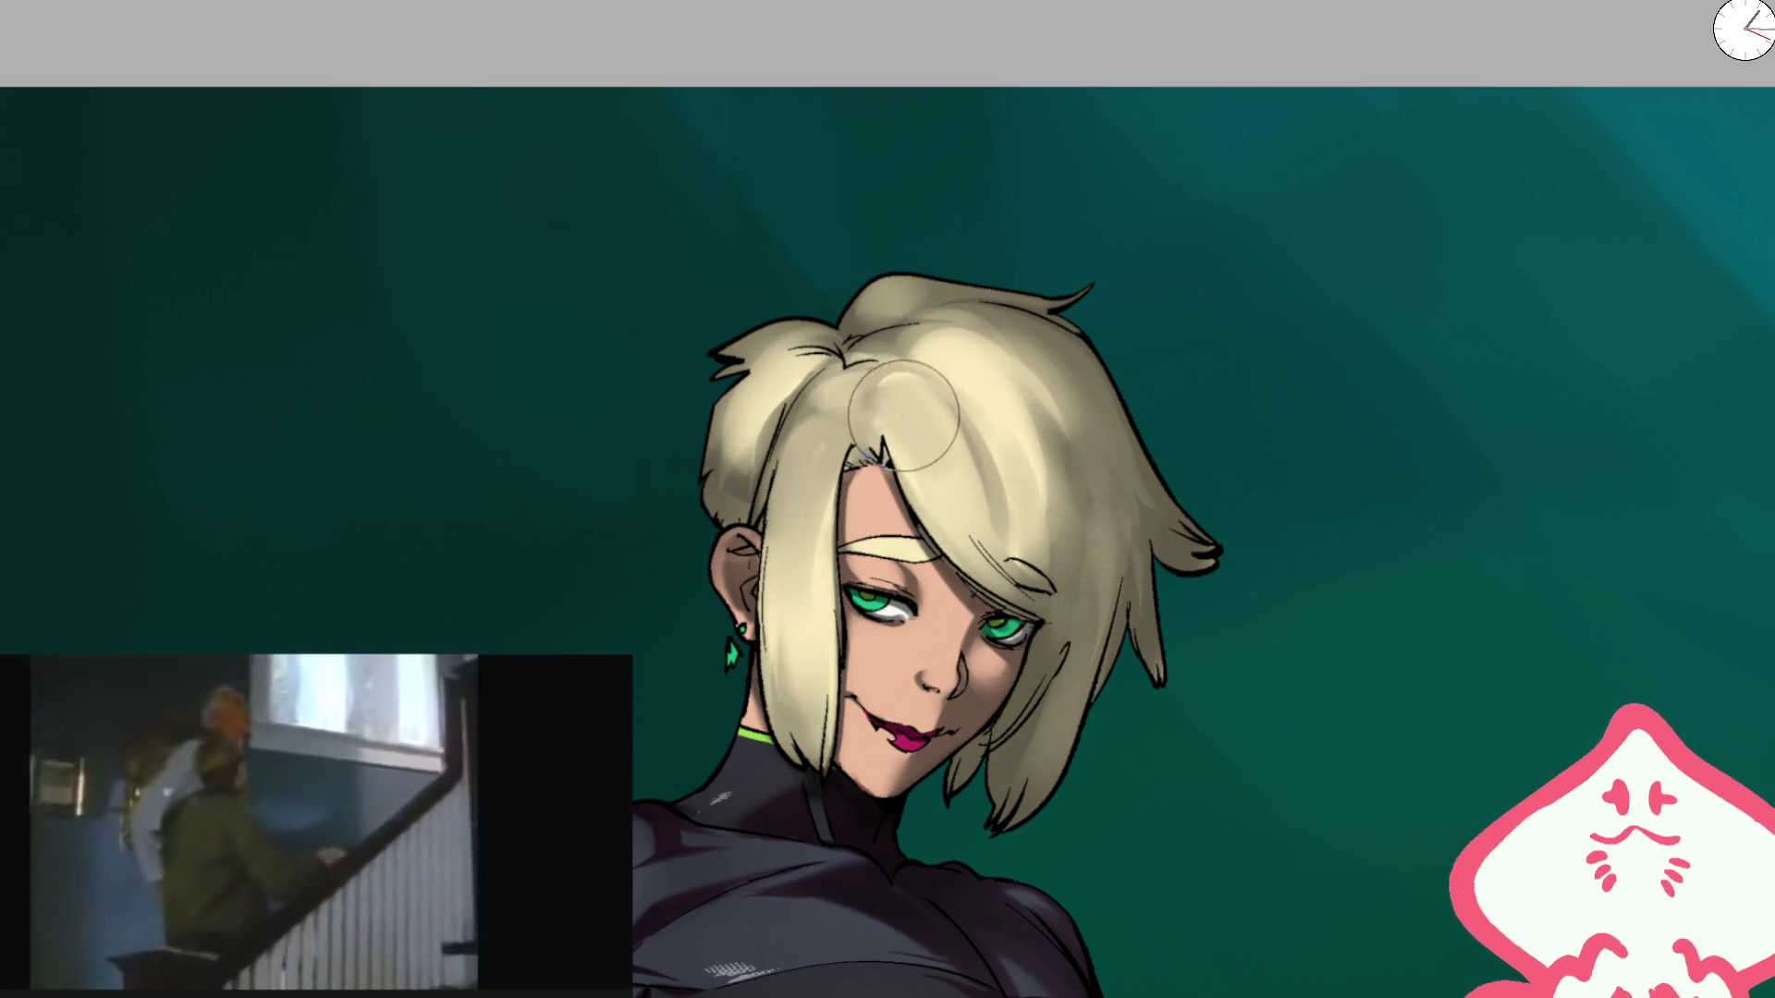
mouse_move(990, 524)
mouse_down()
mouse_move(1040, 514)
mouse_move(989, 486)
mouse_up()
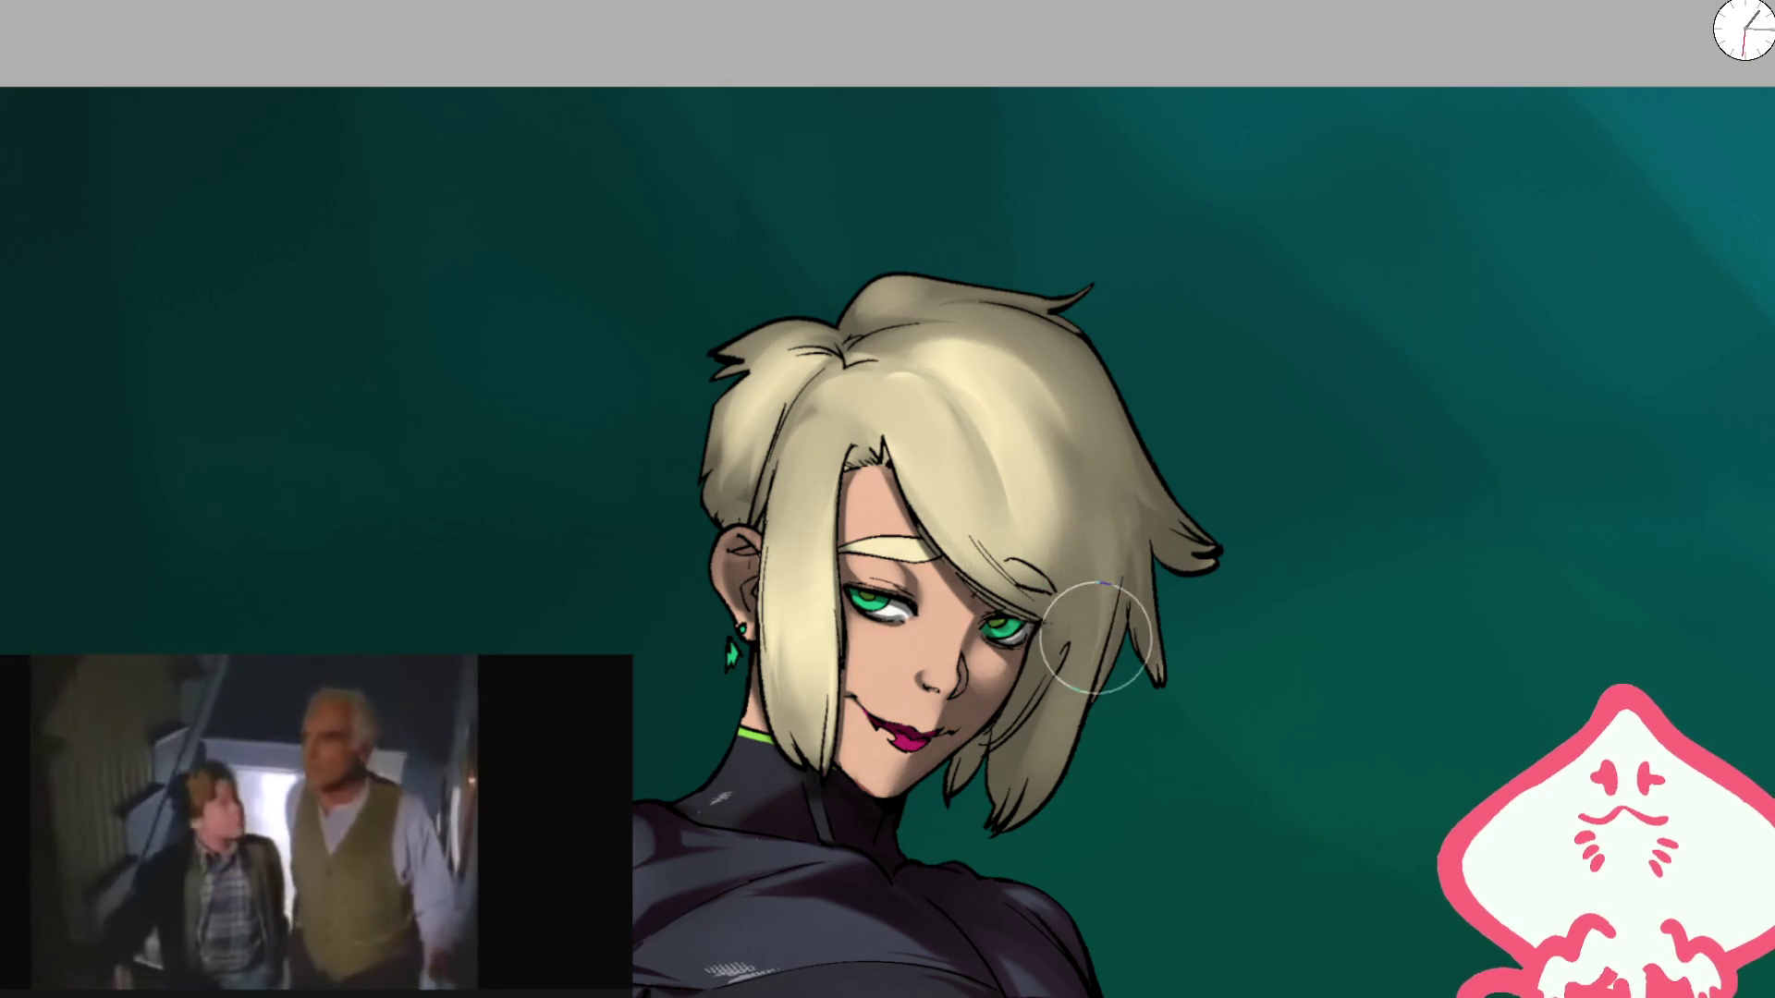
scroll(1058, 333, down, 5)
scroll(949, 391, up, 5)
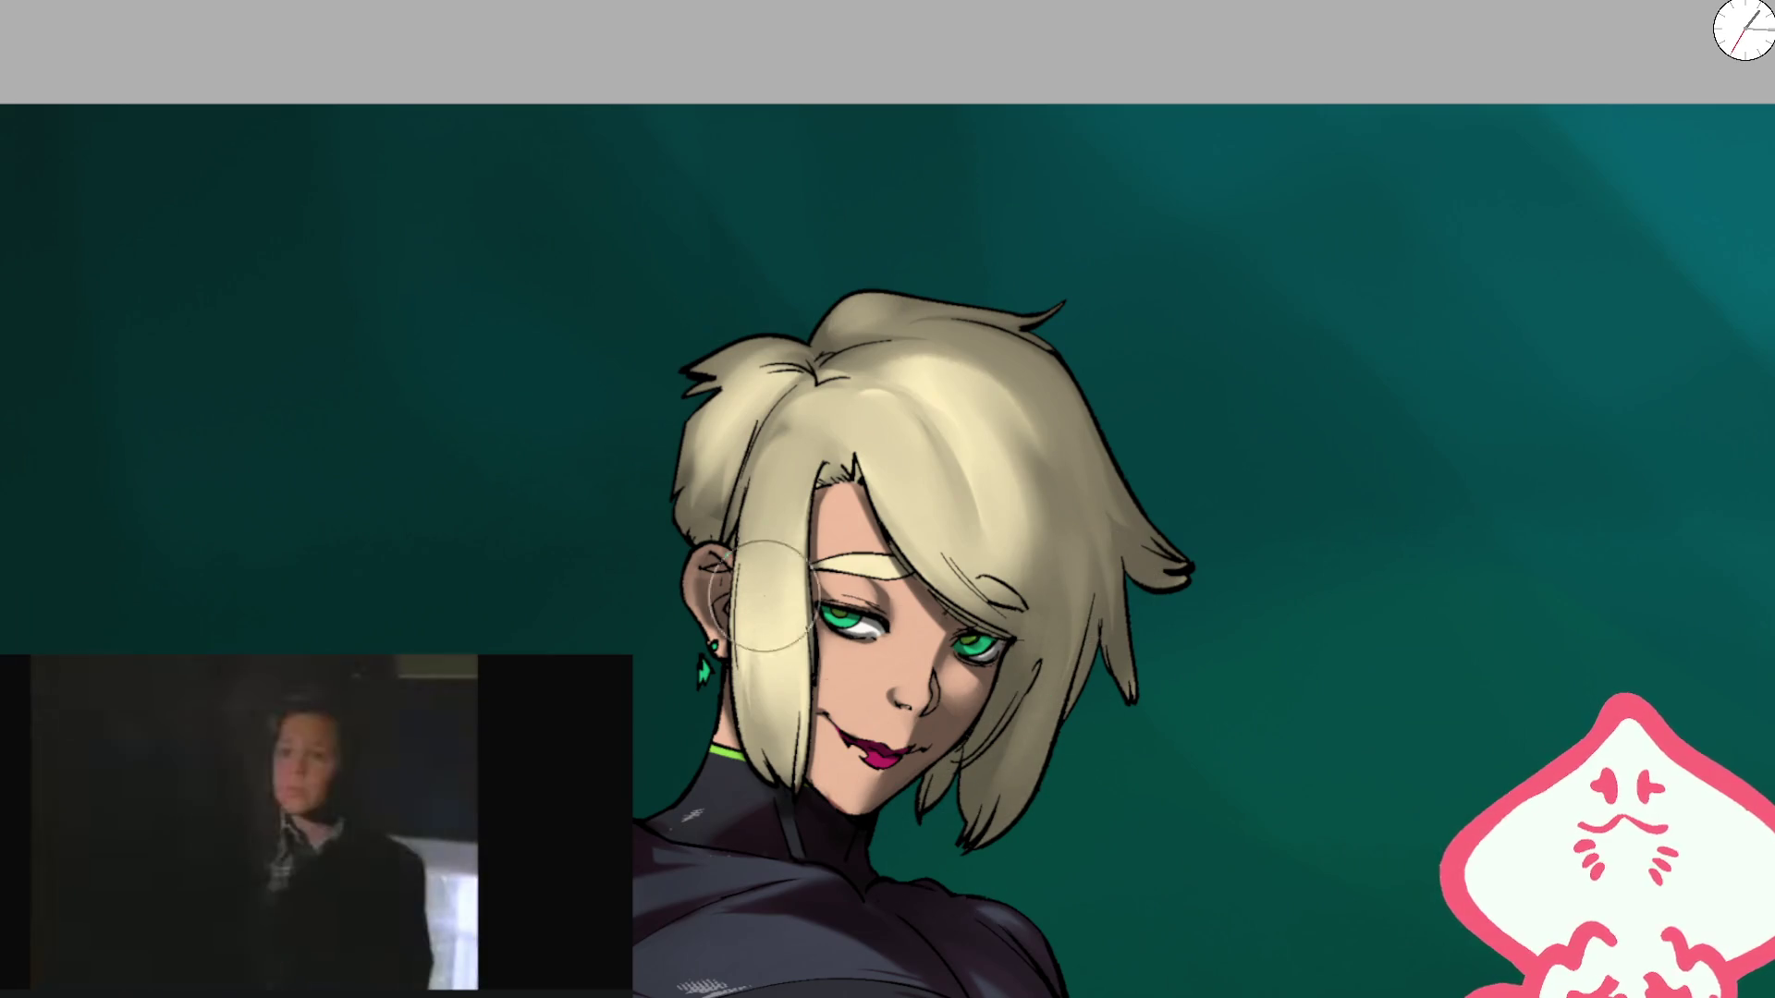
scroll(1070, 322, down, 5)
scroll(1064, 342, down, 2)
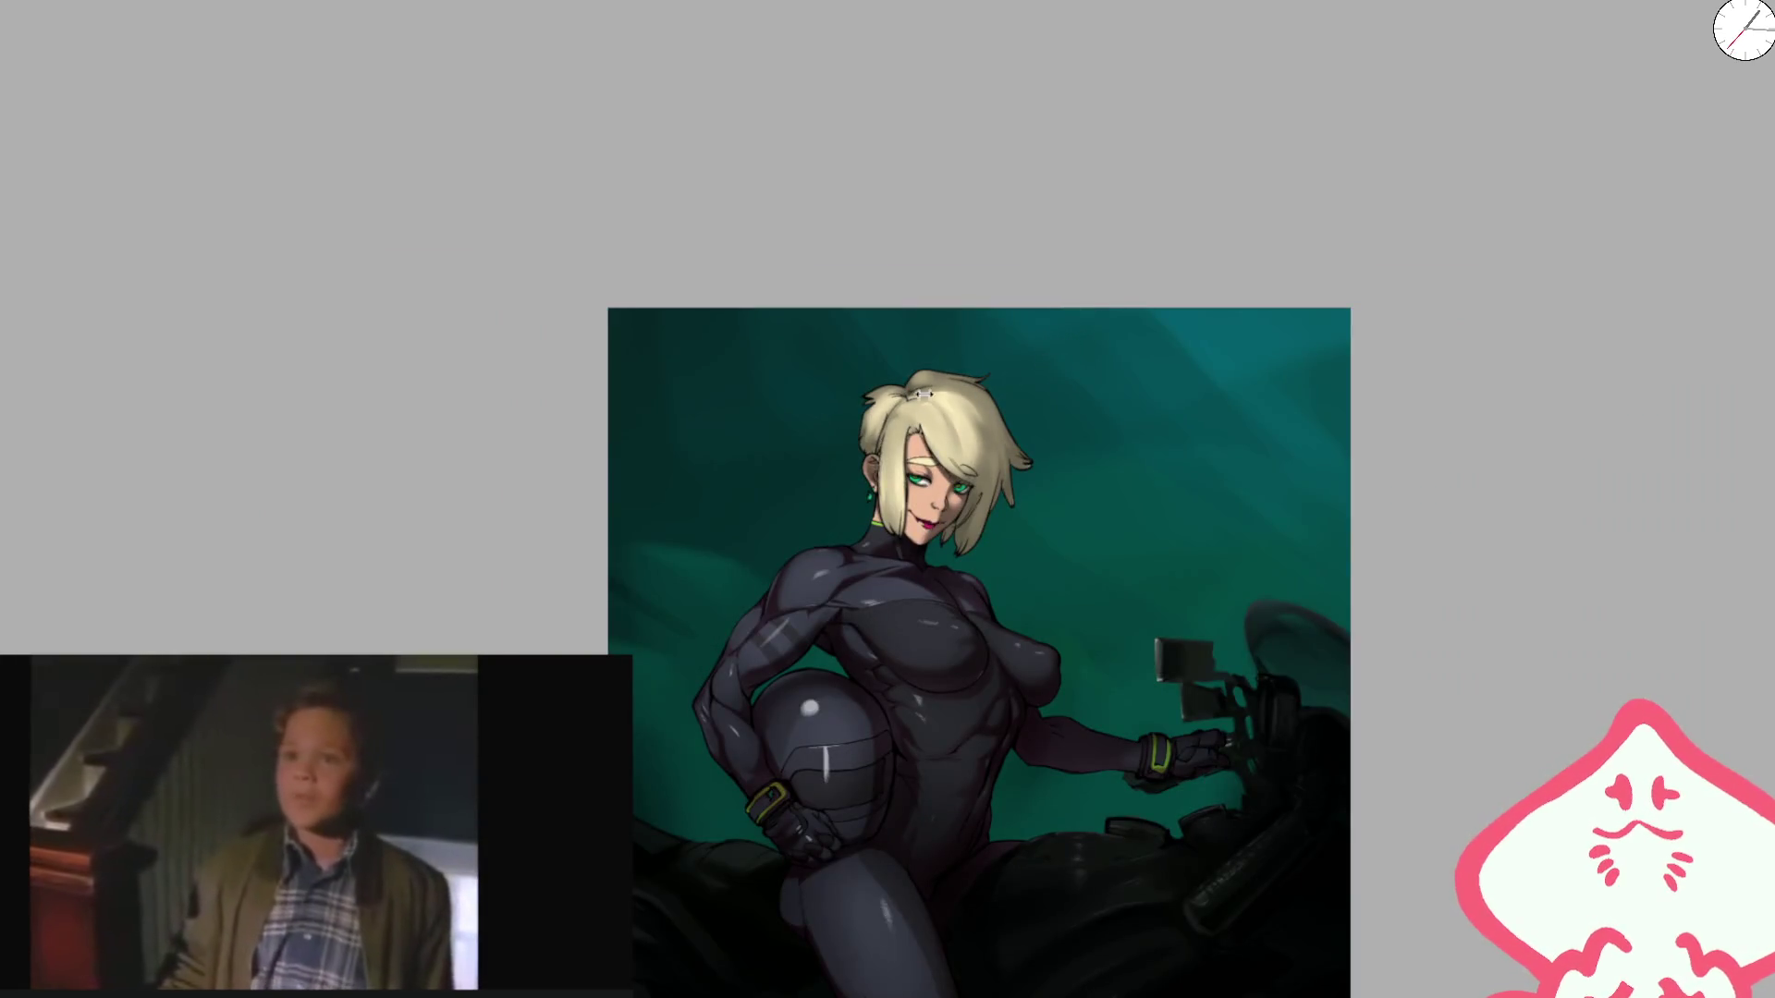
scroll(937, 419, up, 7)
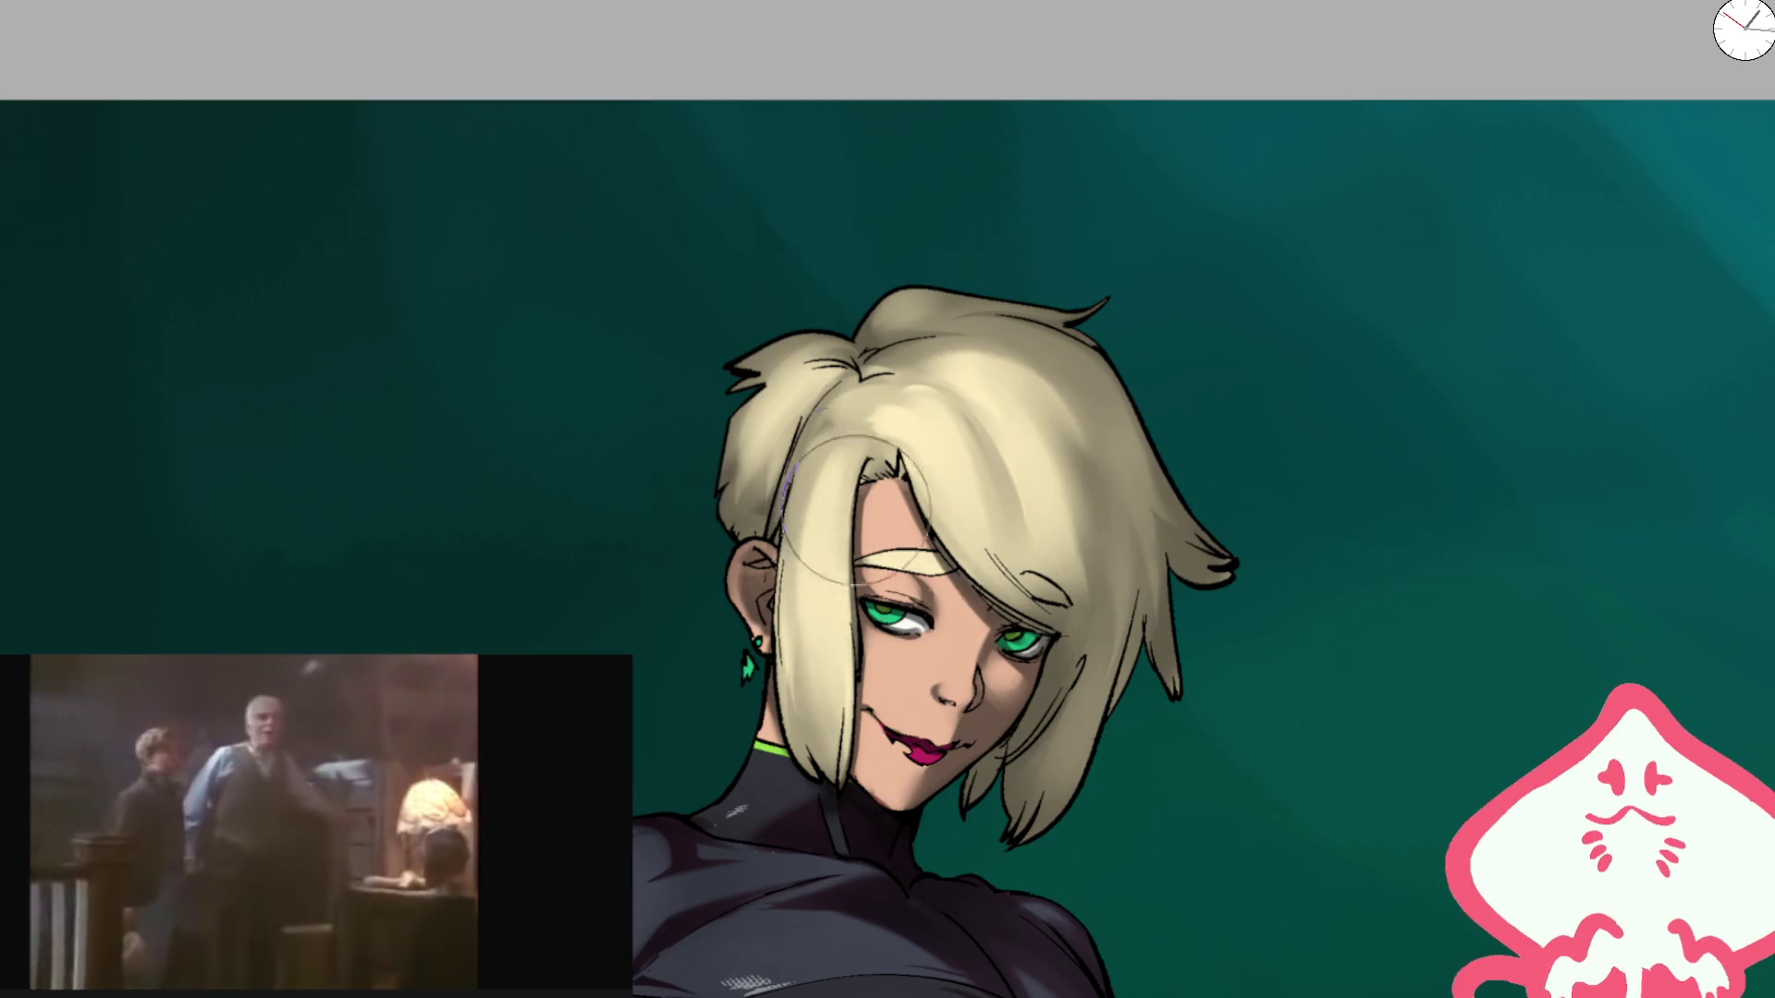
scroll(1054, 308, down, 3)
scroll(971, 490, up, 3)
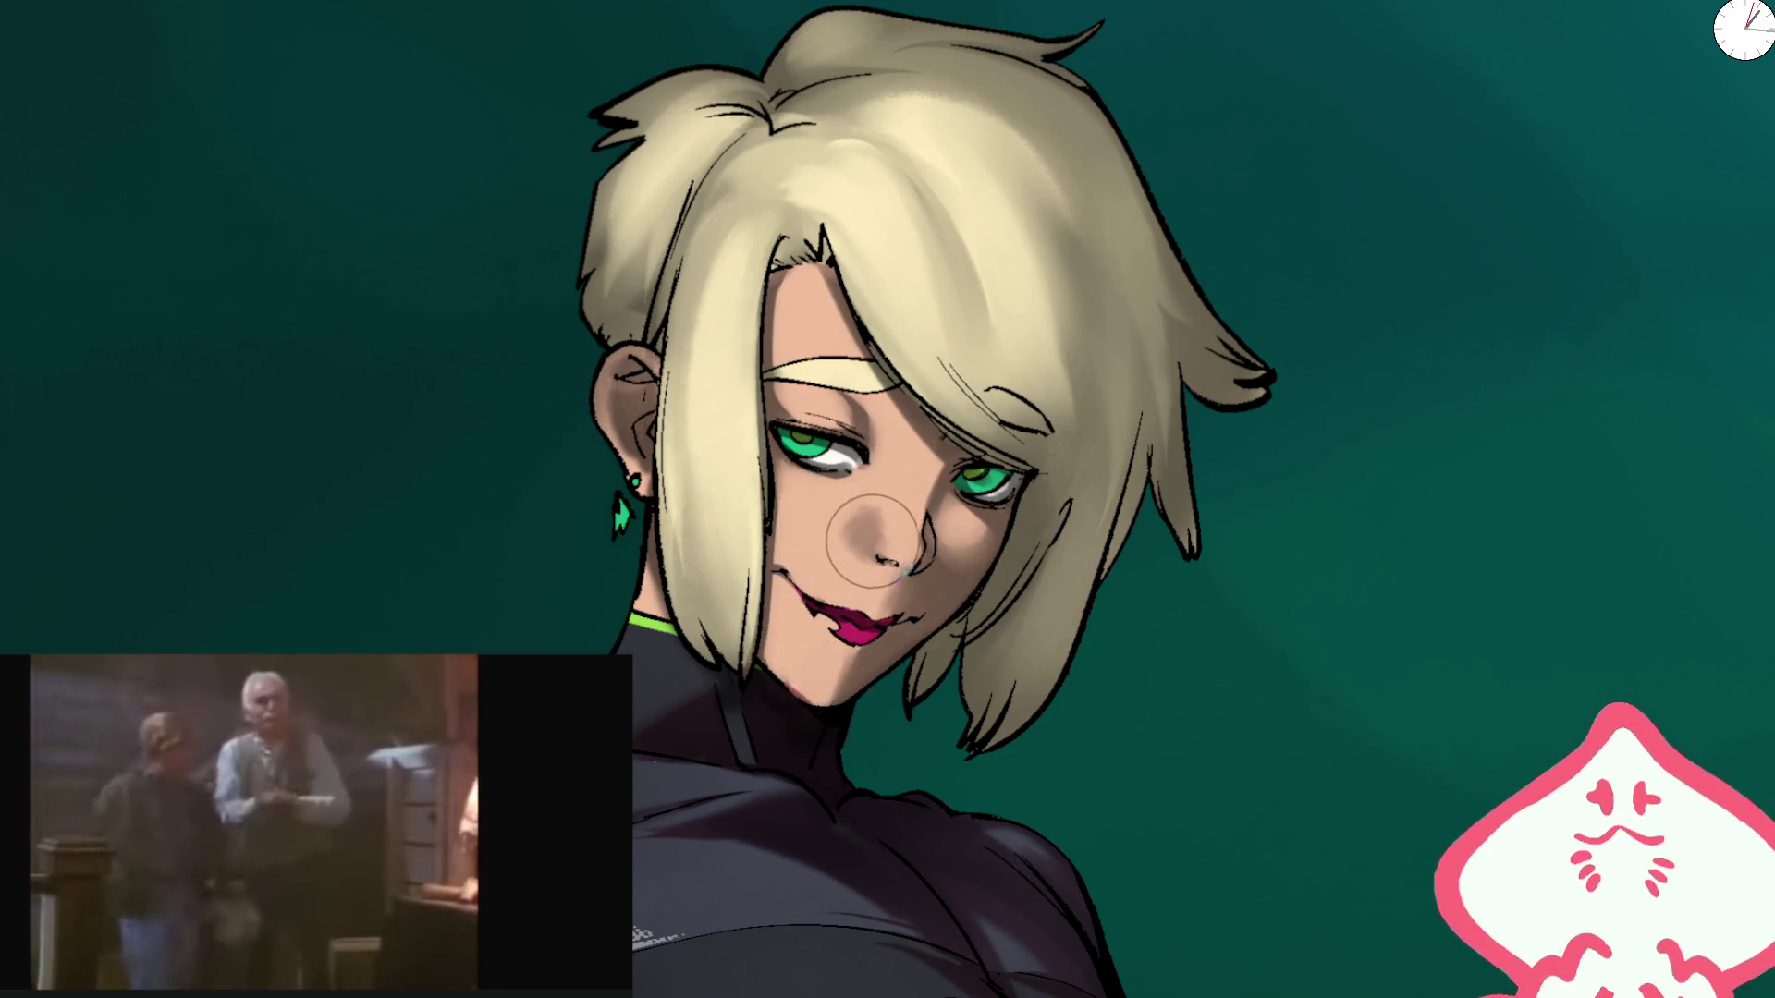
Step: Check brush size and density, then mirror the canvas view zoomed on the face
right_click(895, 503)
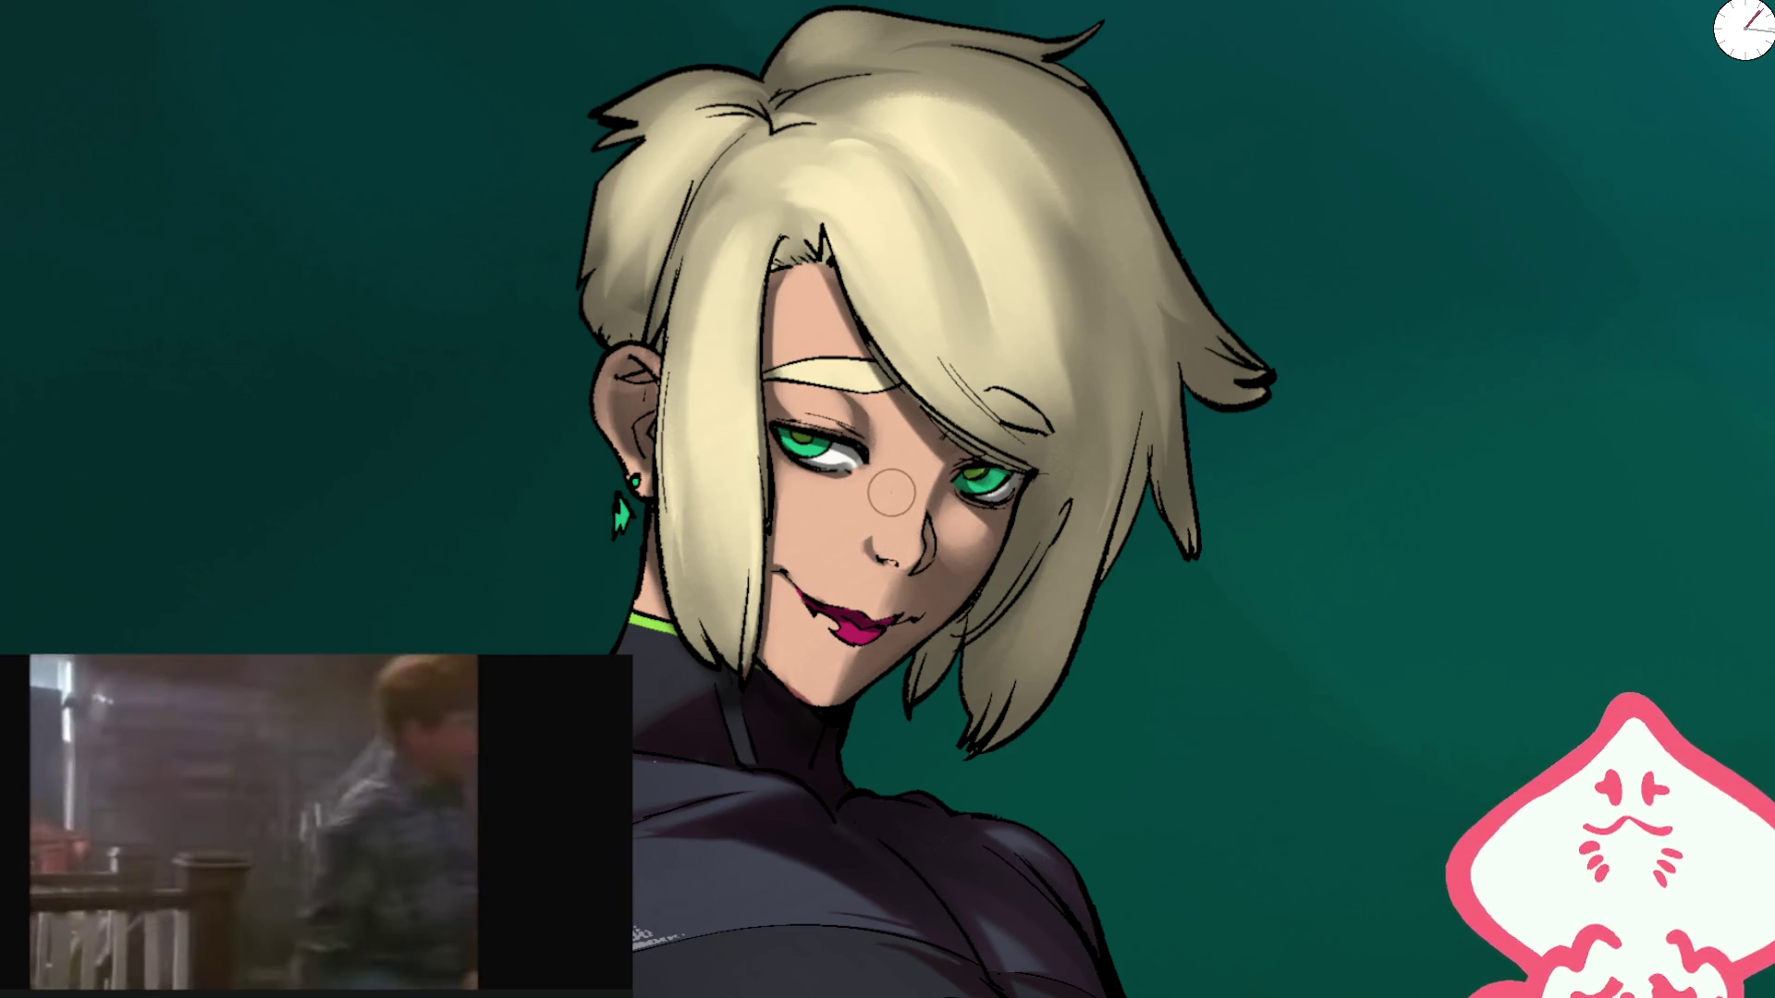
scroll(879, 525, up, 2)
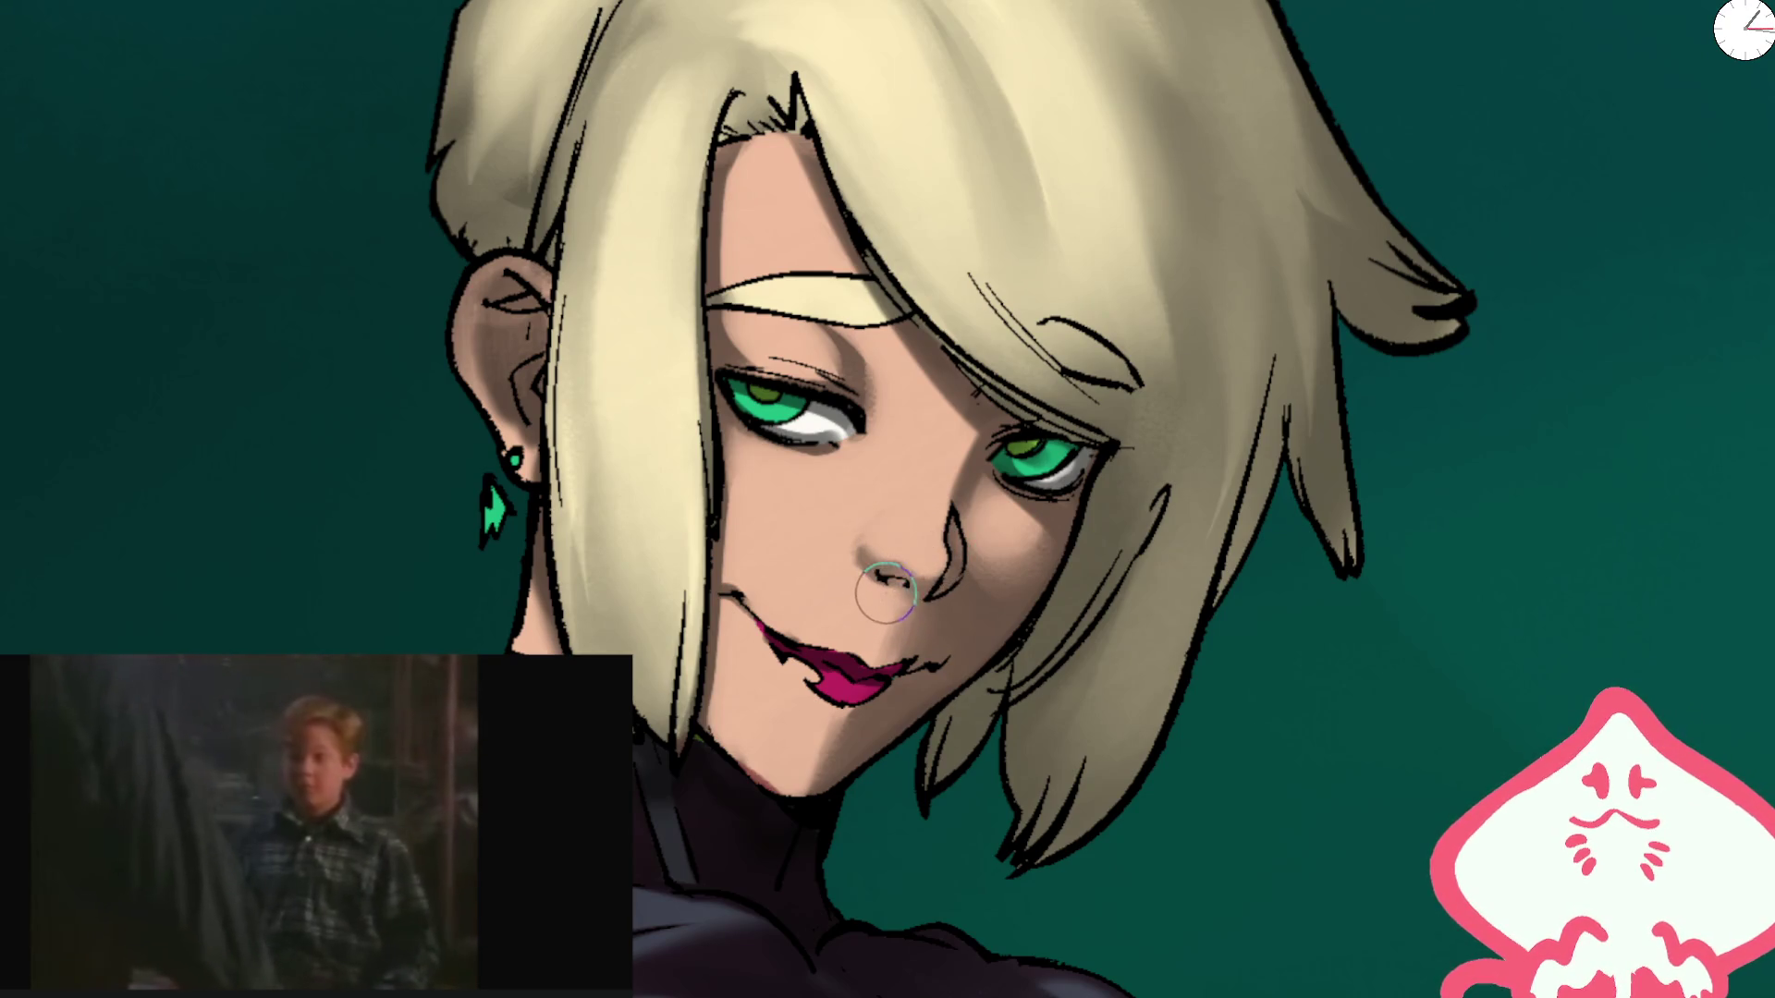
scroll(971, 416, down, 2)
scroll(1081, 294, down, 5)
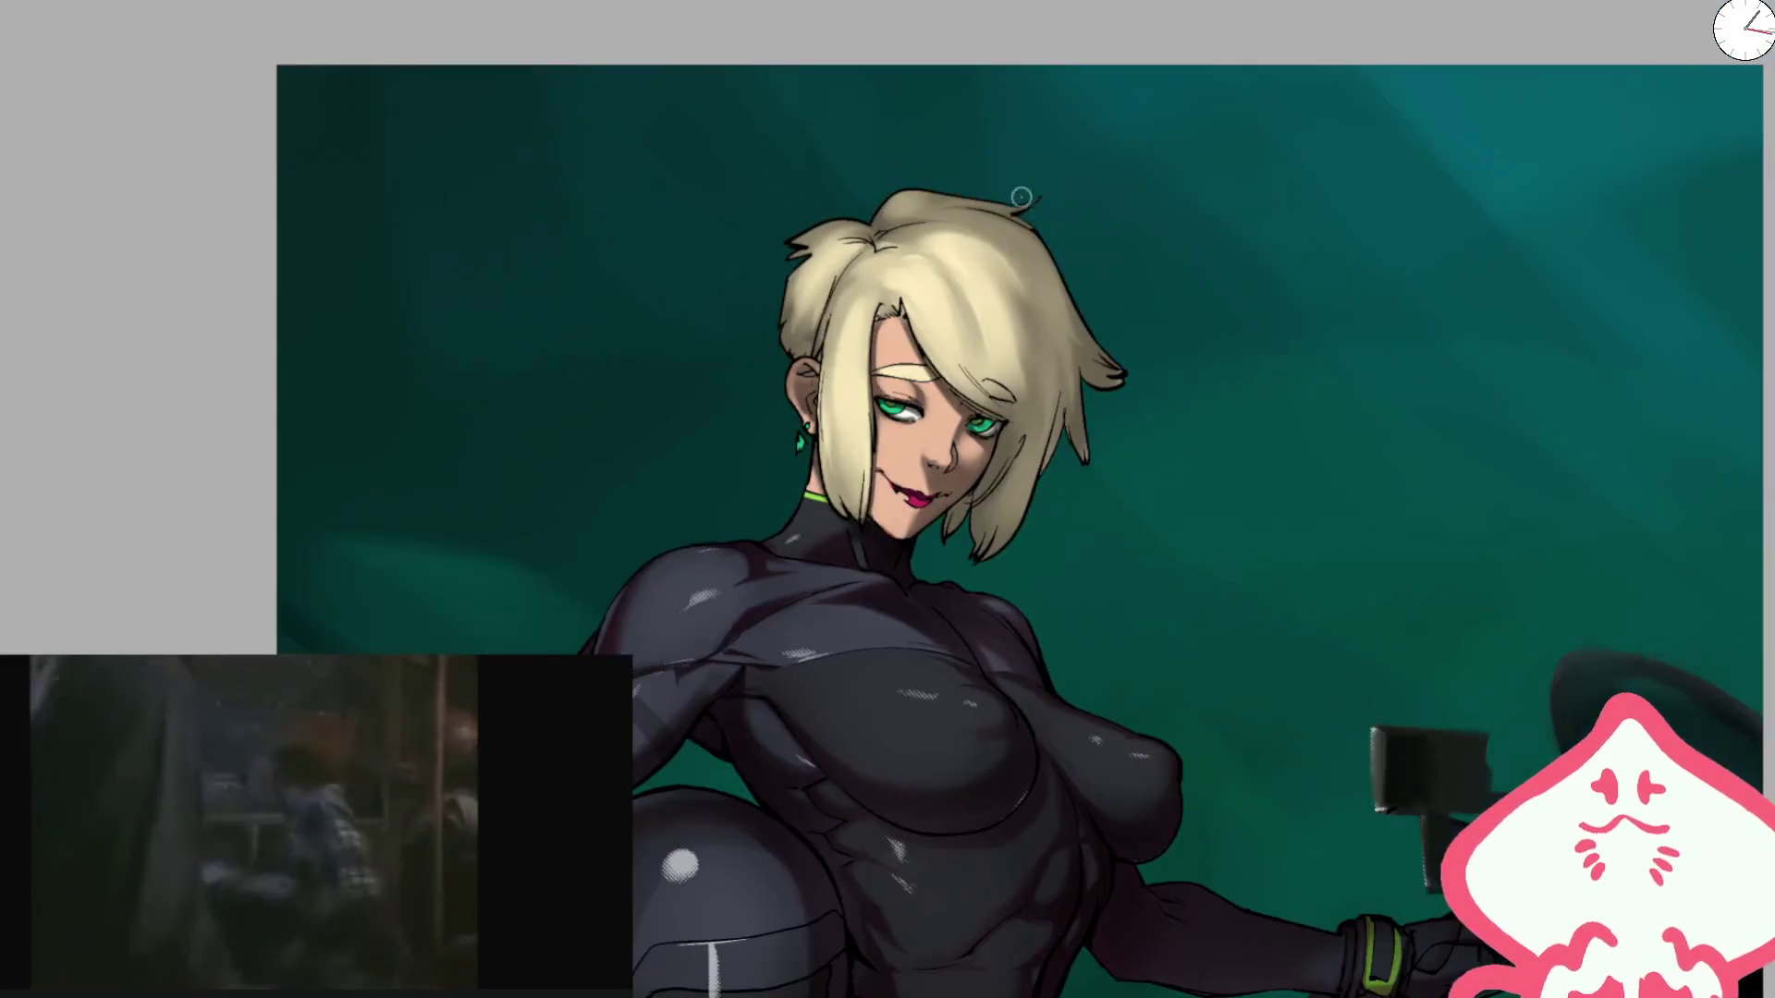
key(m)
scroll(967, 463, up, 5)
scroll(968, 463, up, 2)
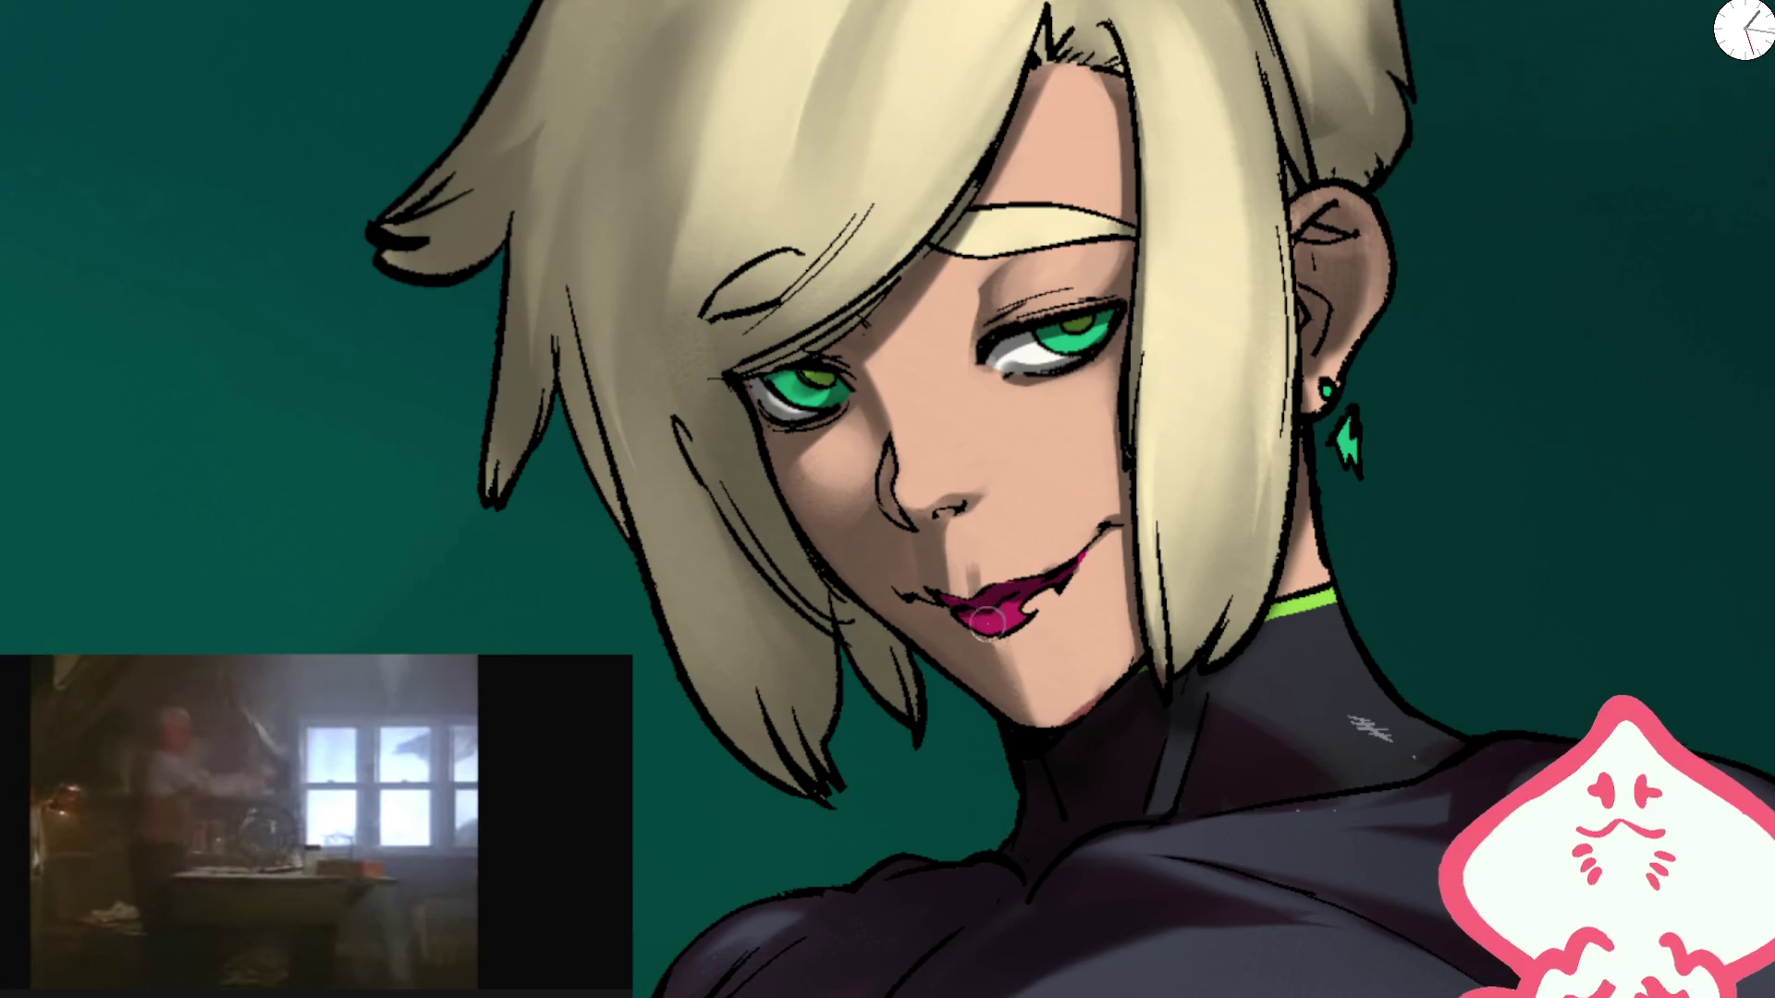
Step: Enlarge the brush for the lips, then zoom out to the head and torso
key(bracketright)
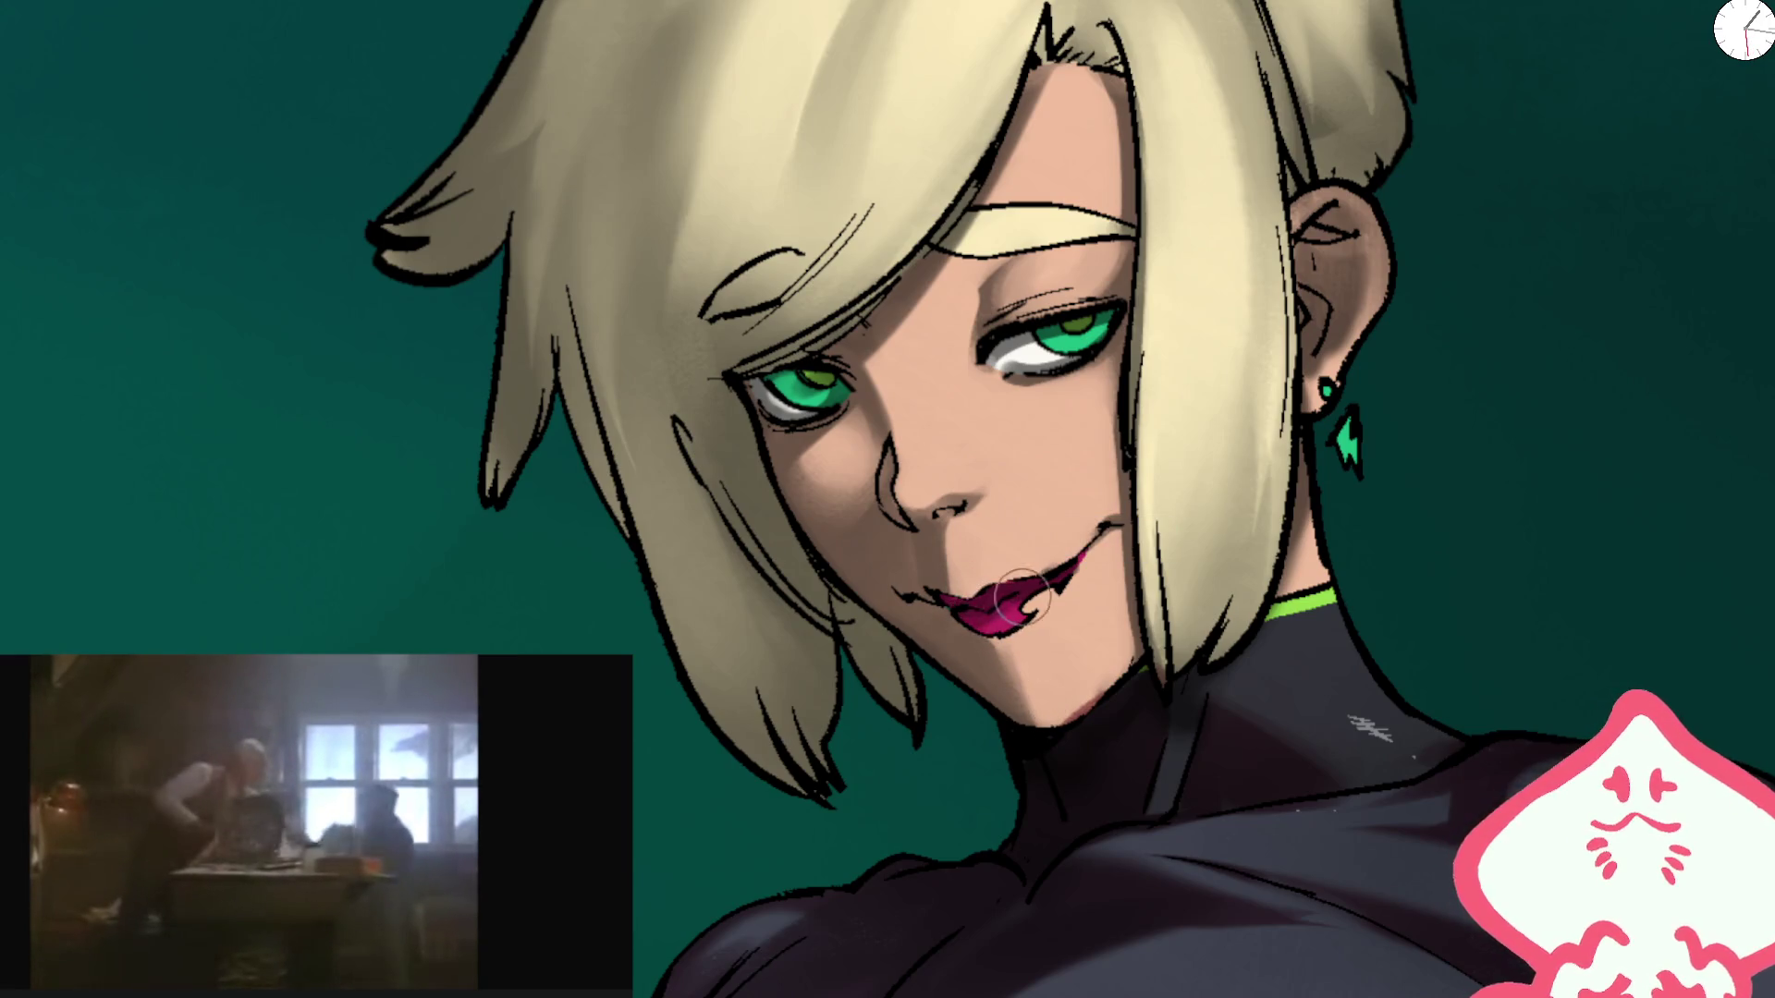
key(bracketright)
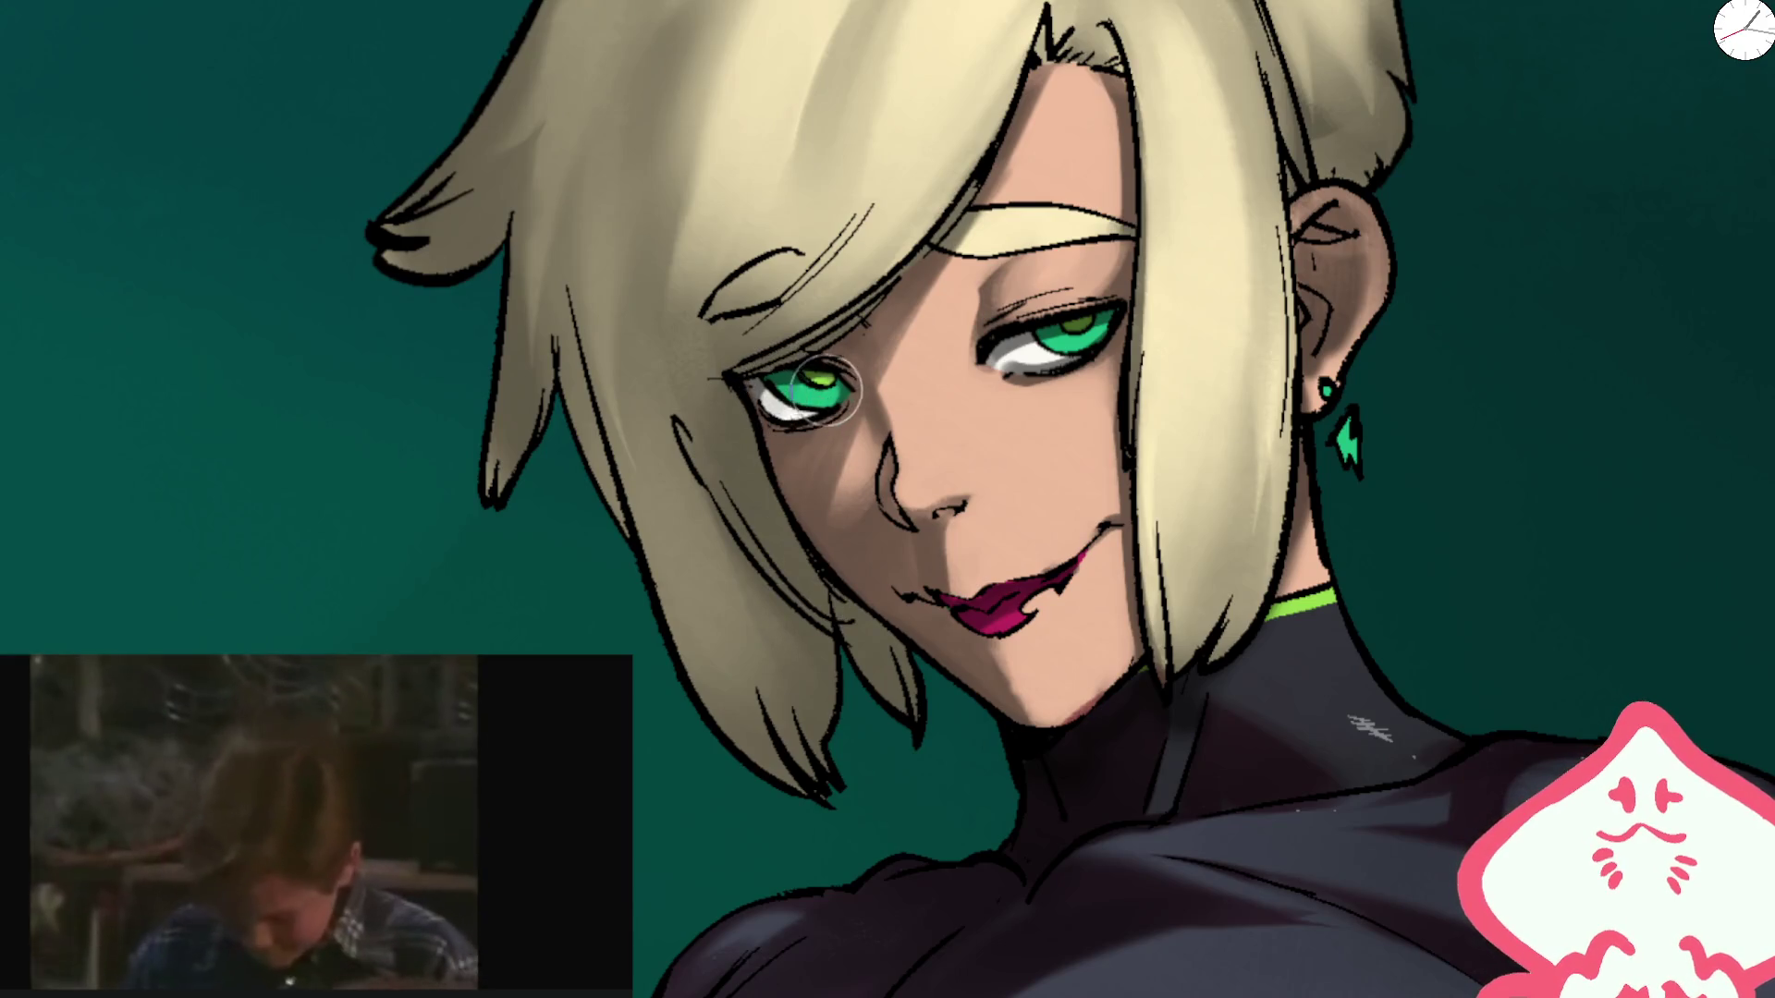
key(ctrl+minus)
key(ctrl+minus)
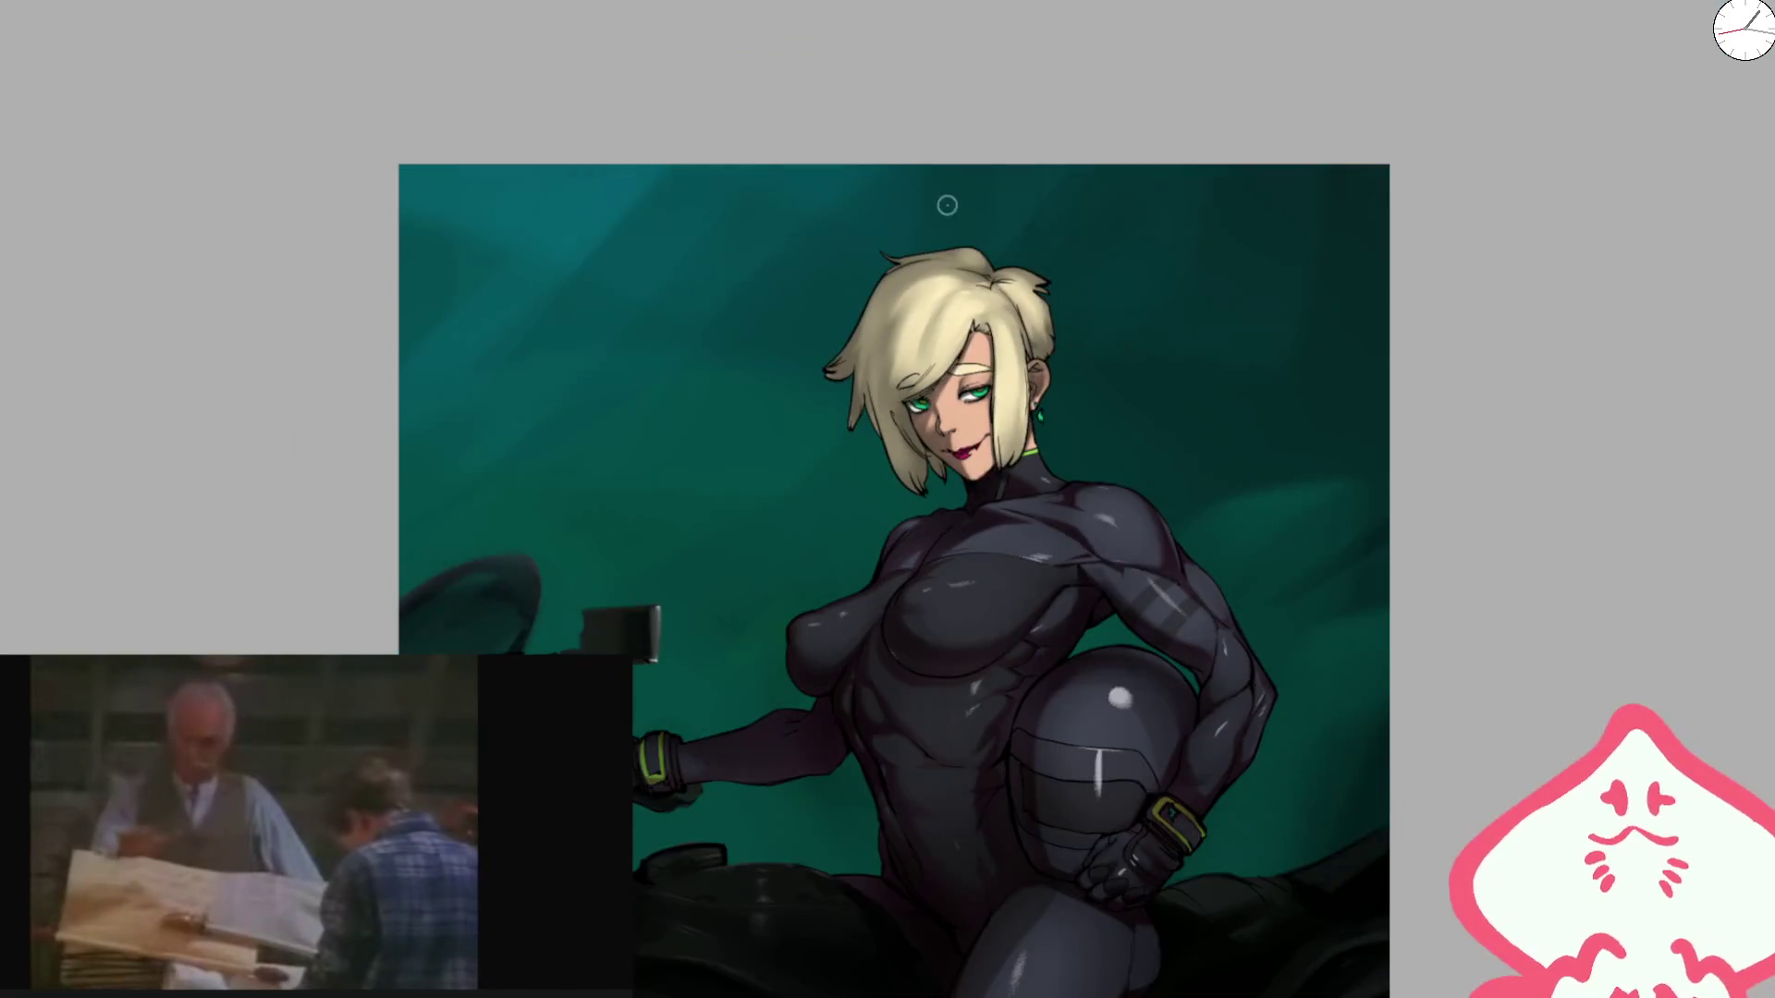
Step: Enlarge the brush and paint pale highlight strokes across the hair
scroll(1003, 387, up, 4)
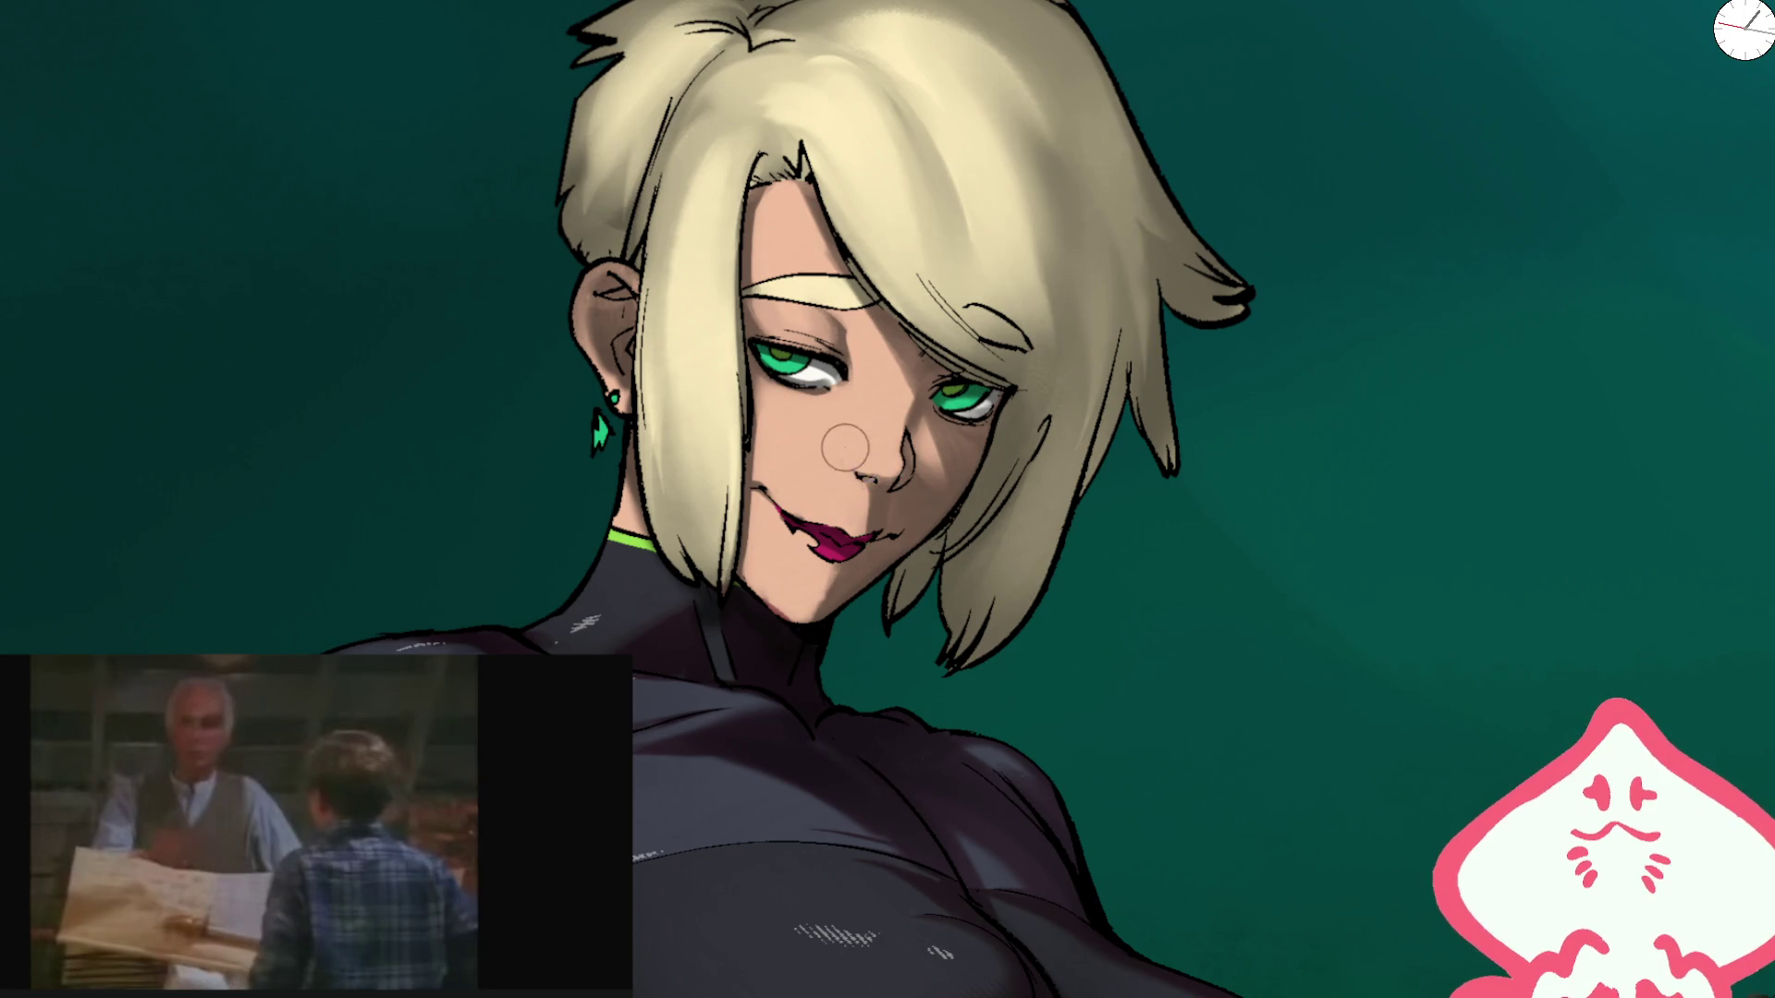
scroll(845, 447, down, 4)
scroll(814, 406, up, 5)
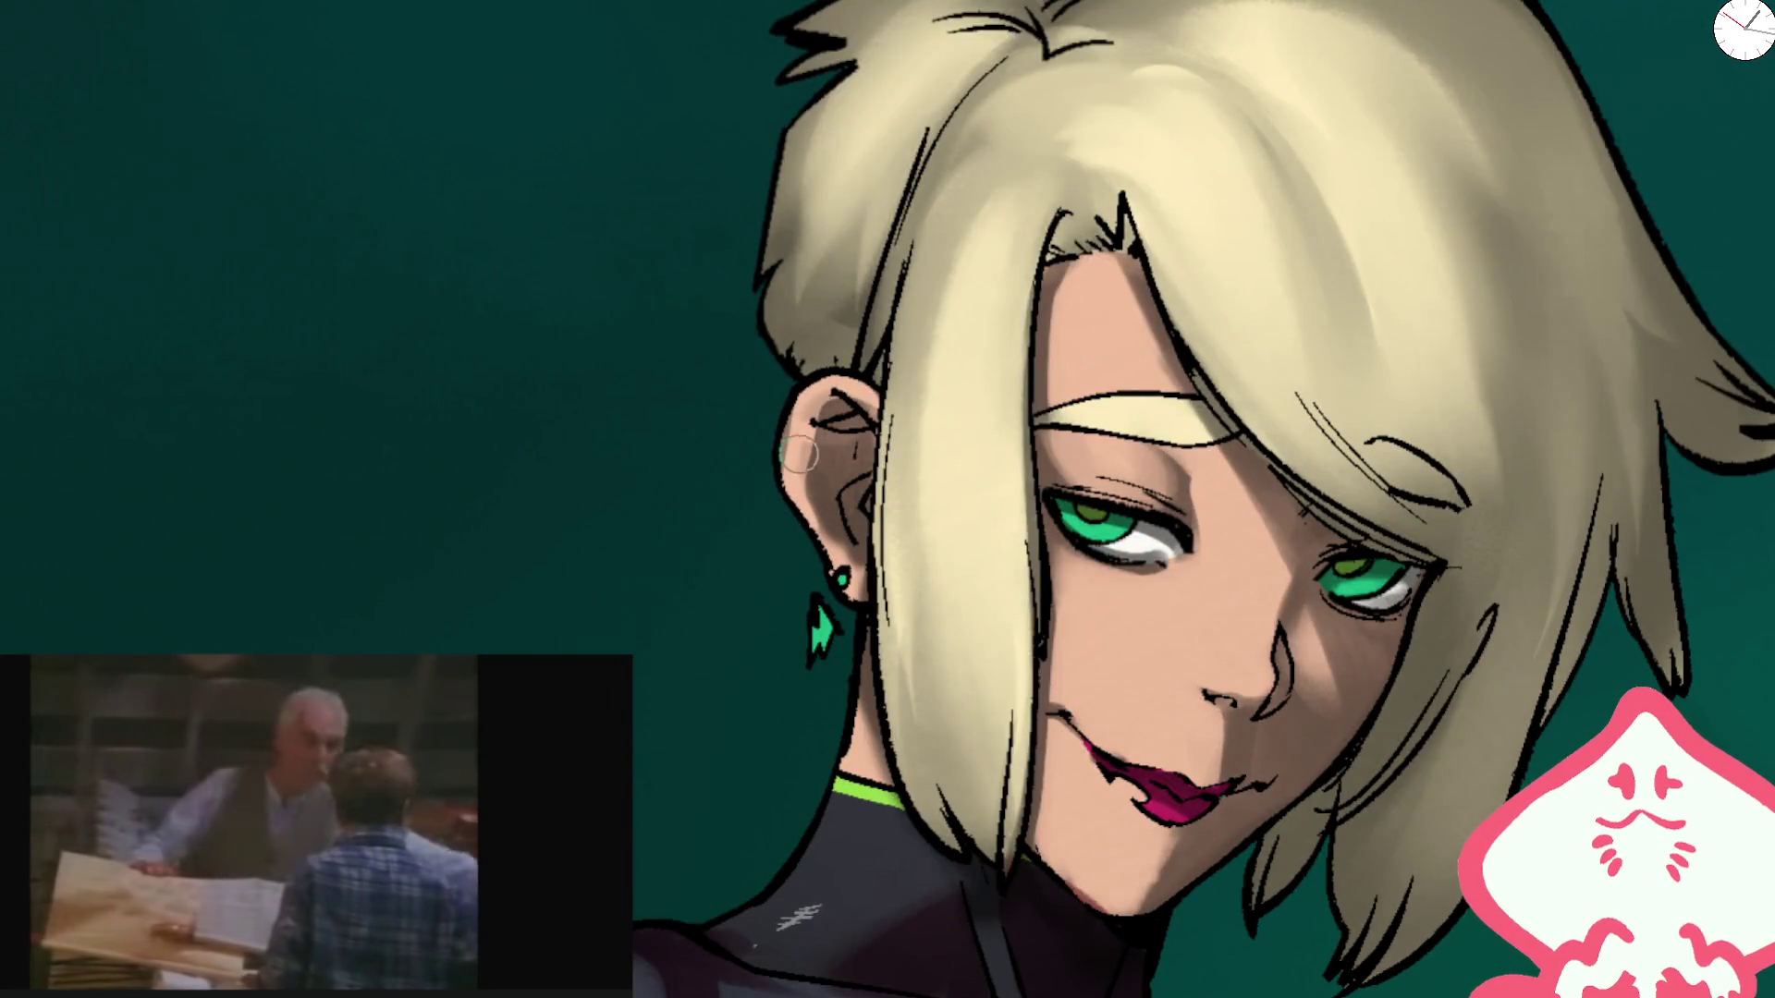
scroll(1037, 139, down, 4)
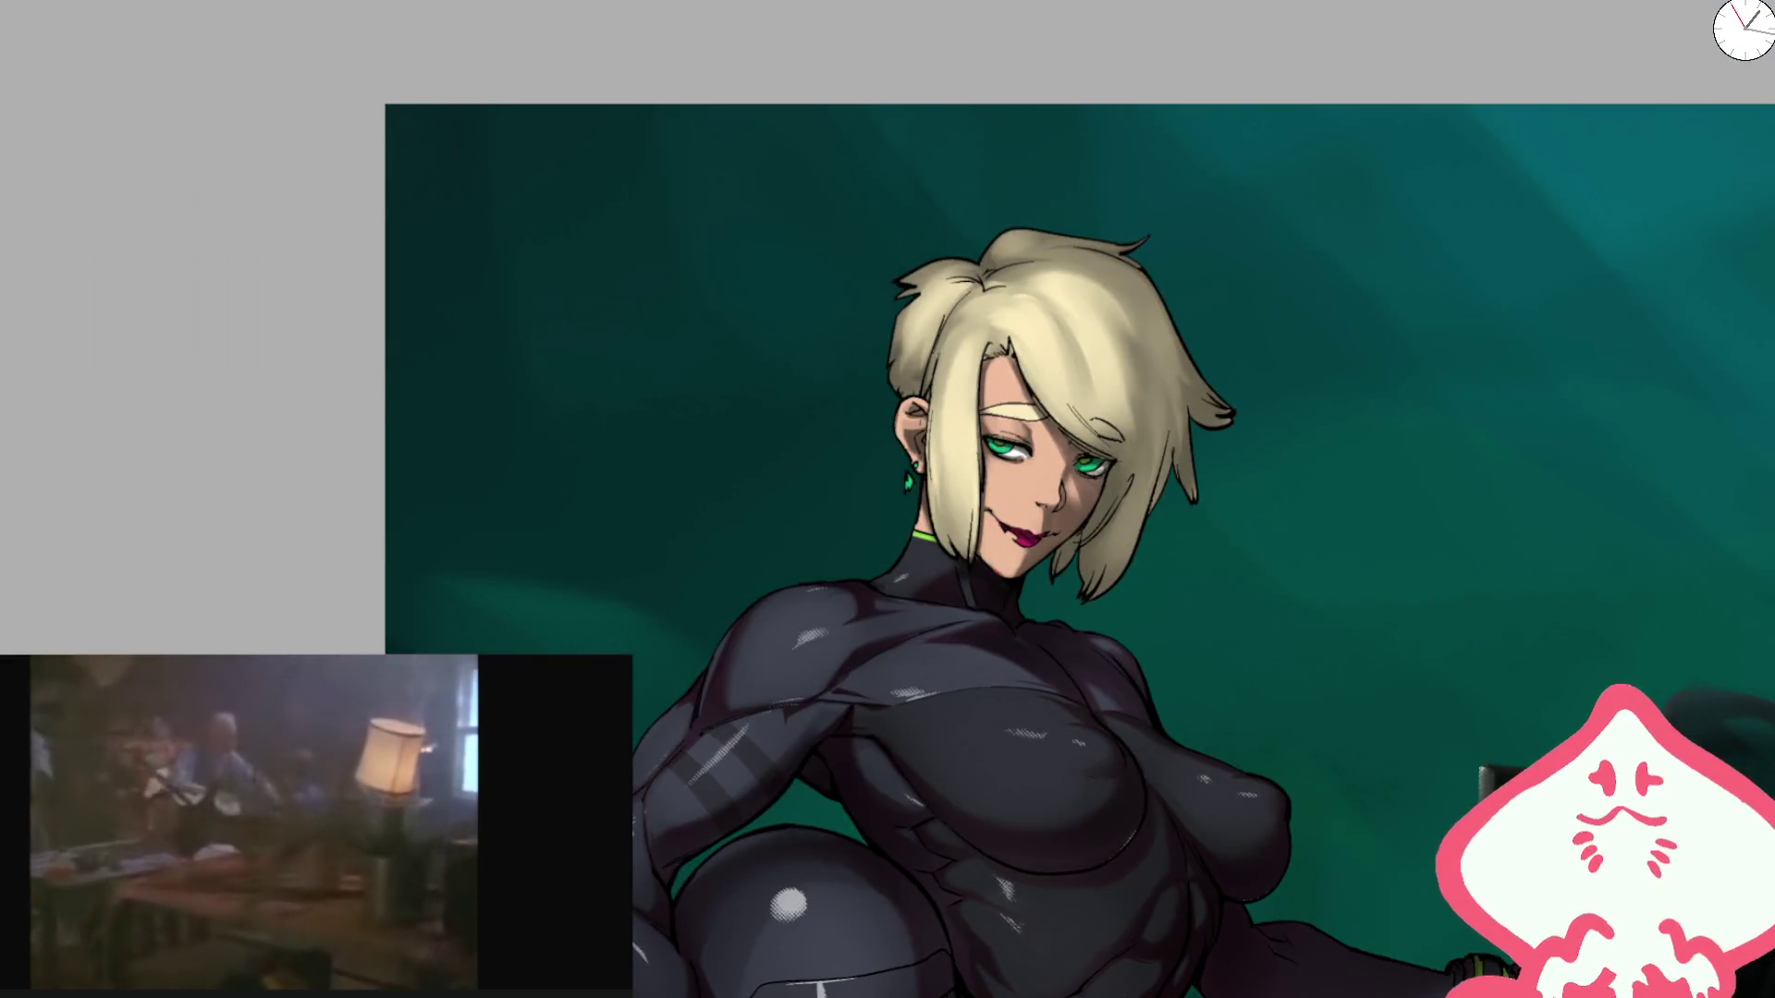
scroll(1044, 382, up, 4)
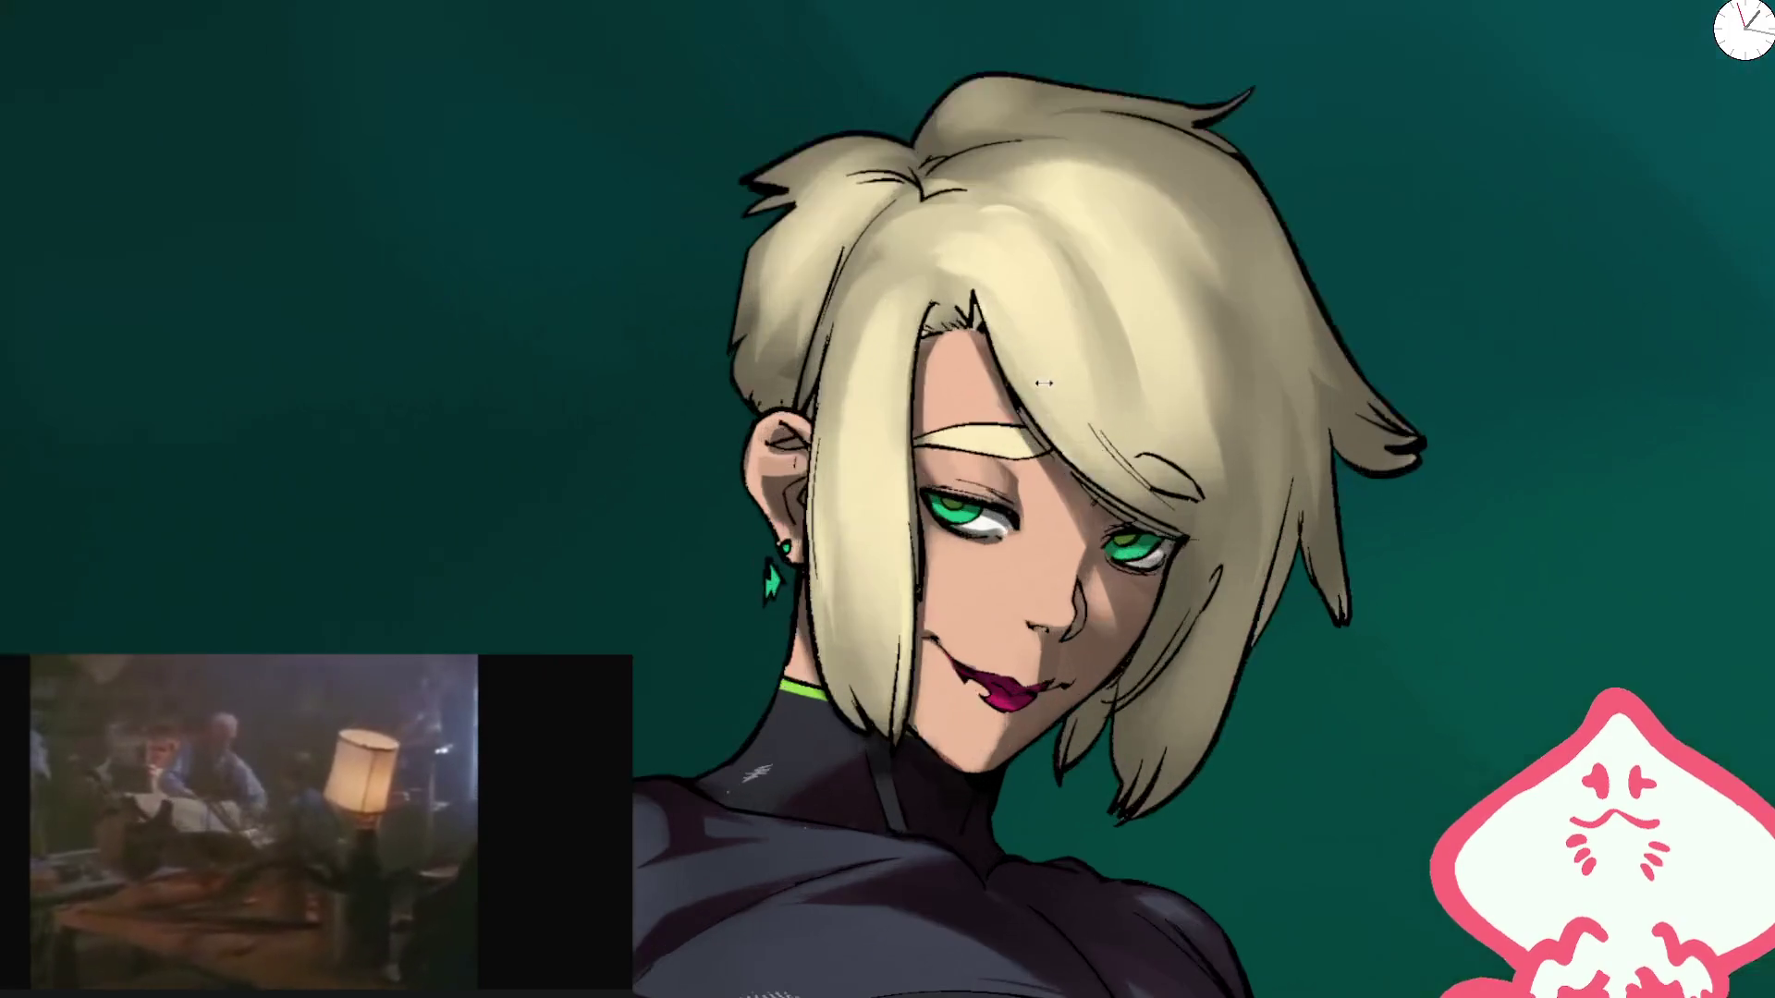
key(bracketright)
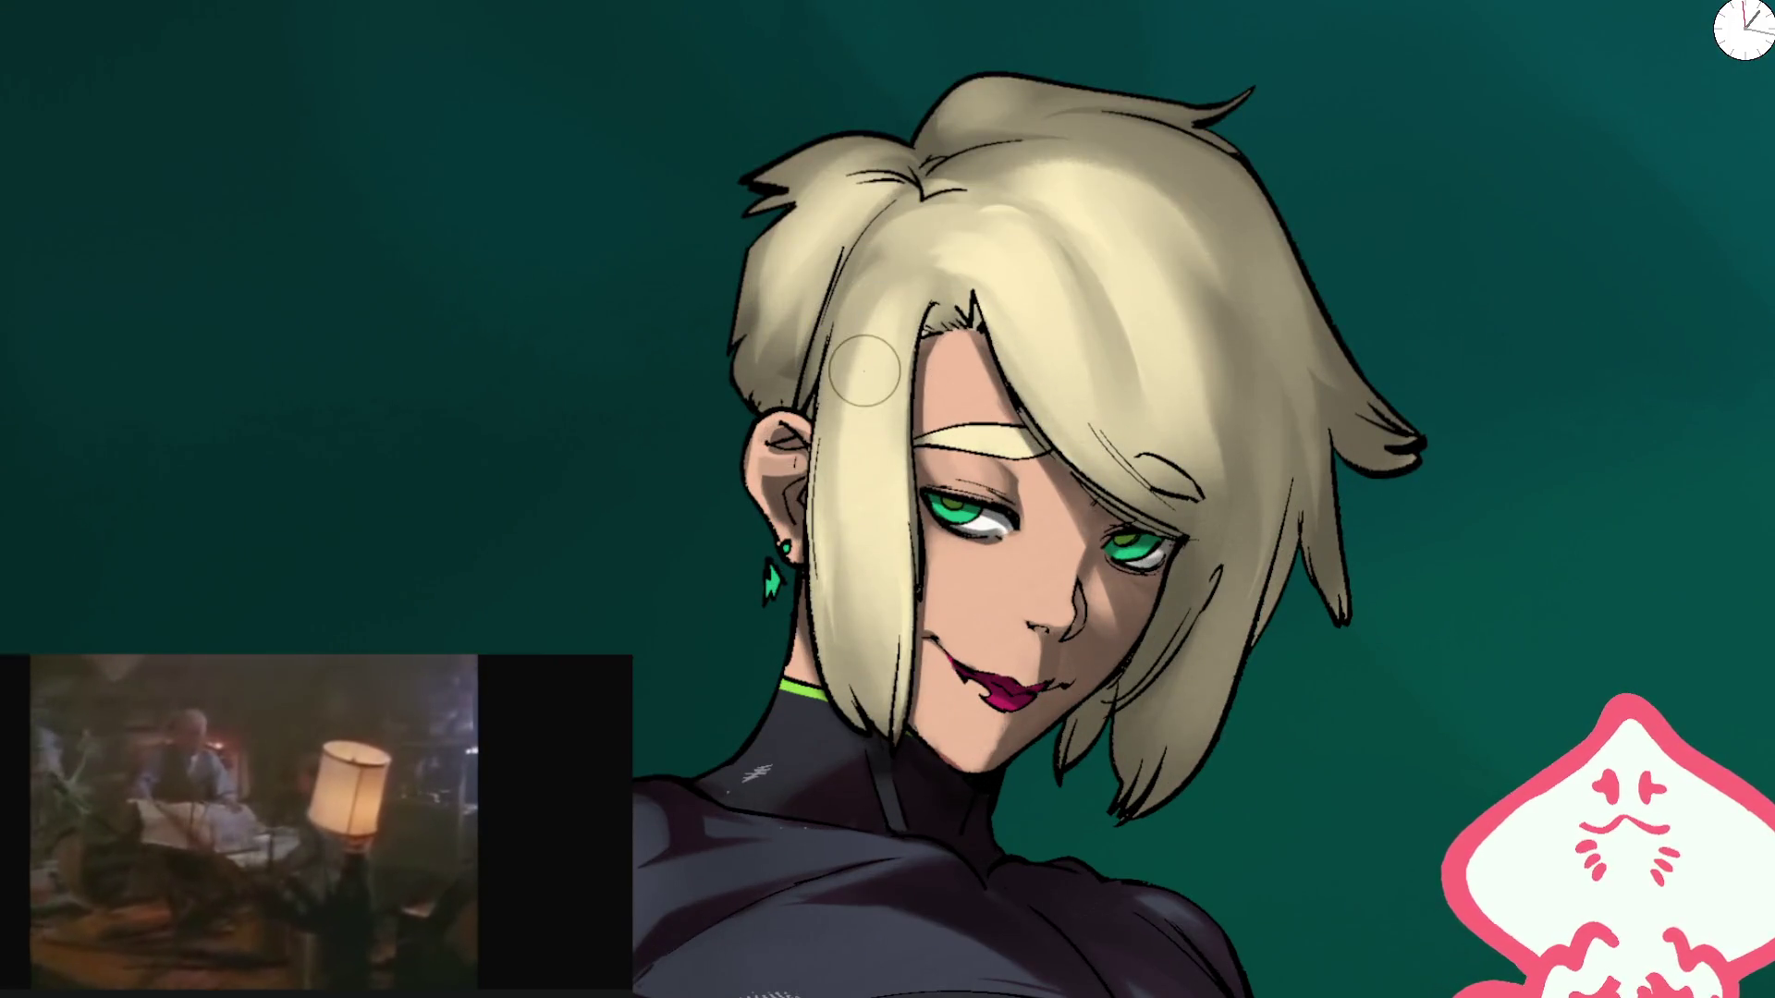
drag(841, 405, 873, 377)
mouse_move(1017, 365)
mouse_down()
mouse_move(1051, 376)
mouse_move(1189, 309)
mouse_move(1243, 319)
mouse_up()
Step: Erase the broad highlight, then at brush size 79 paint out the thin pale streak
mouse_move(1074, 368)
mouse_down()
mouse_move(1189, 336)
mouse_move(1236, 269)
mouse_move(1086, 266)
mouse_up()
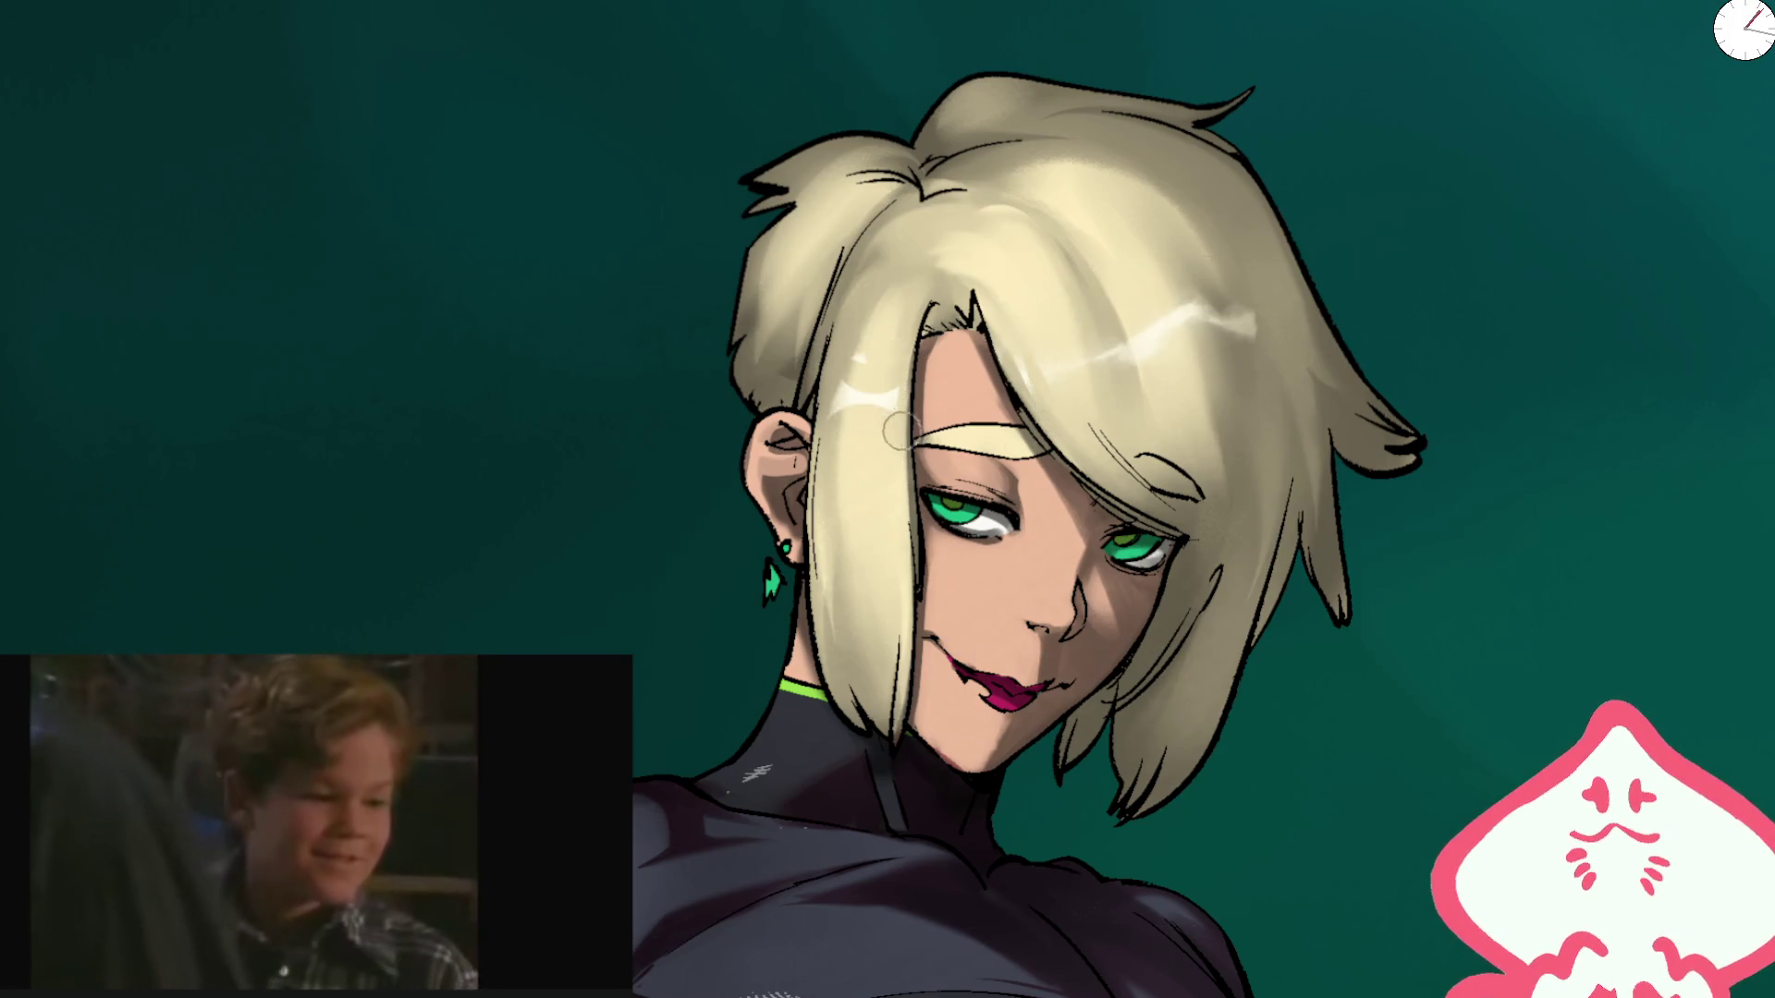
drag(858, 338, 856, 407)
scroll(1130, 197, down, 4)
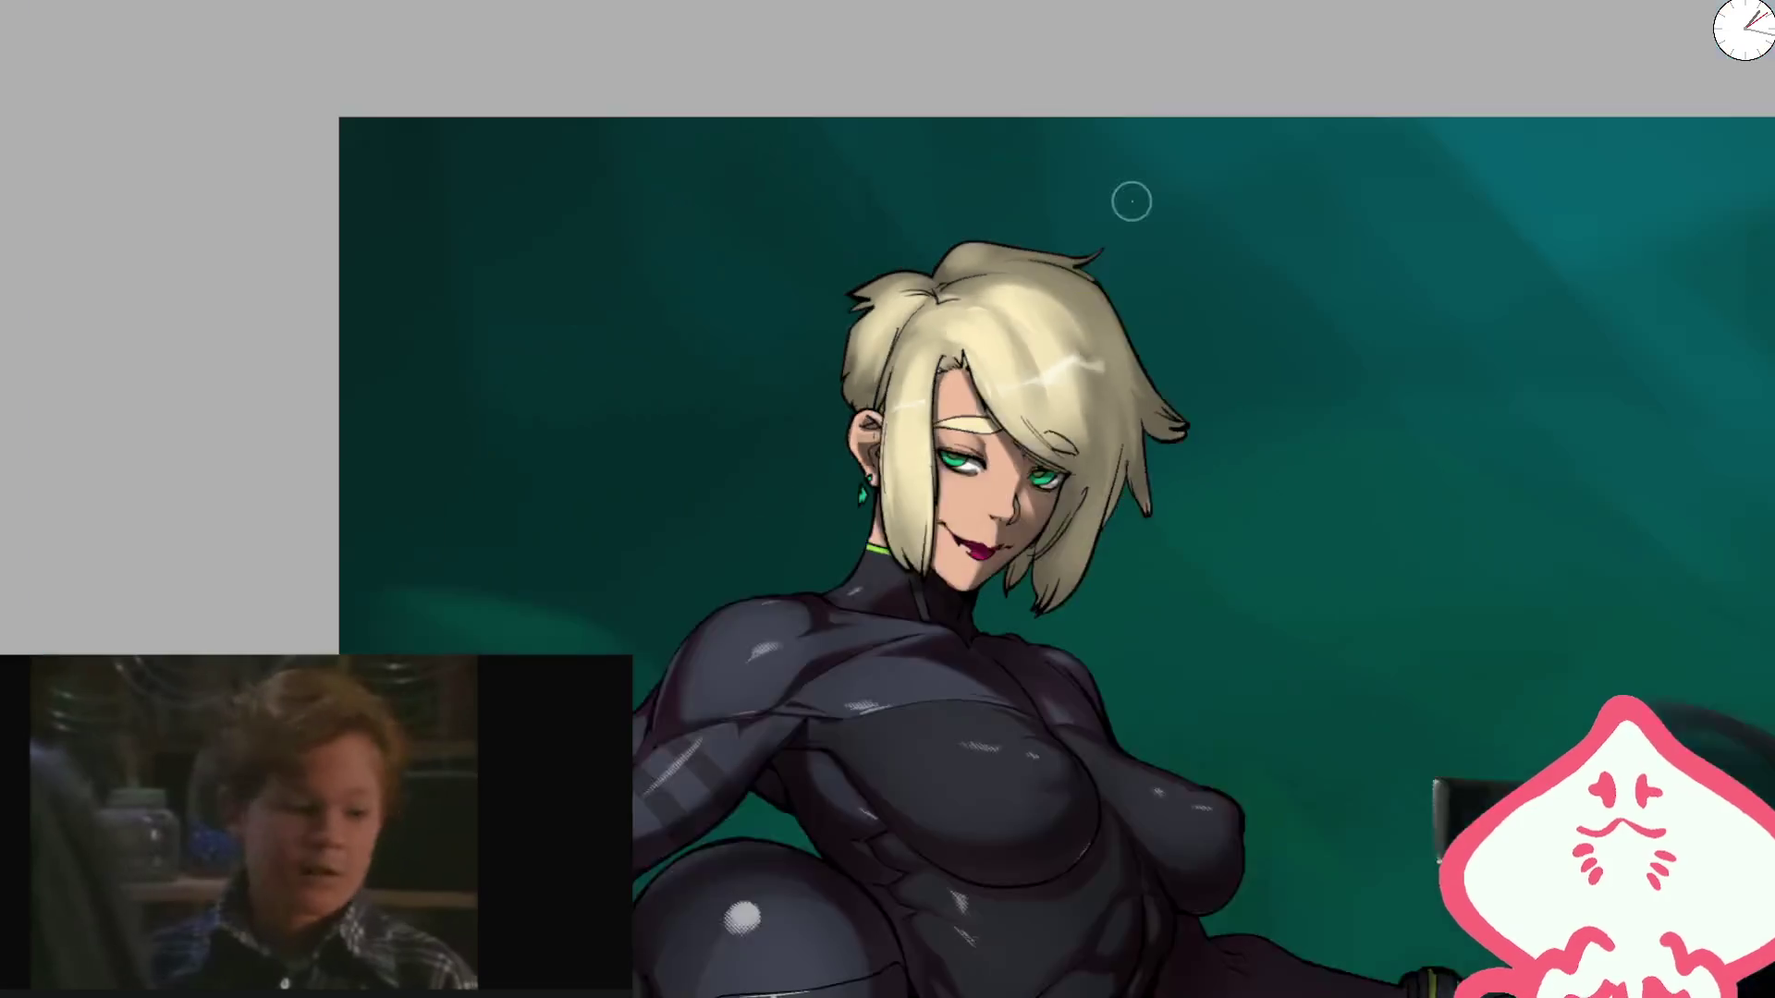
scroll(1047, 357, up, 5)
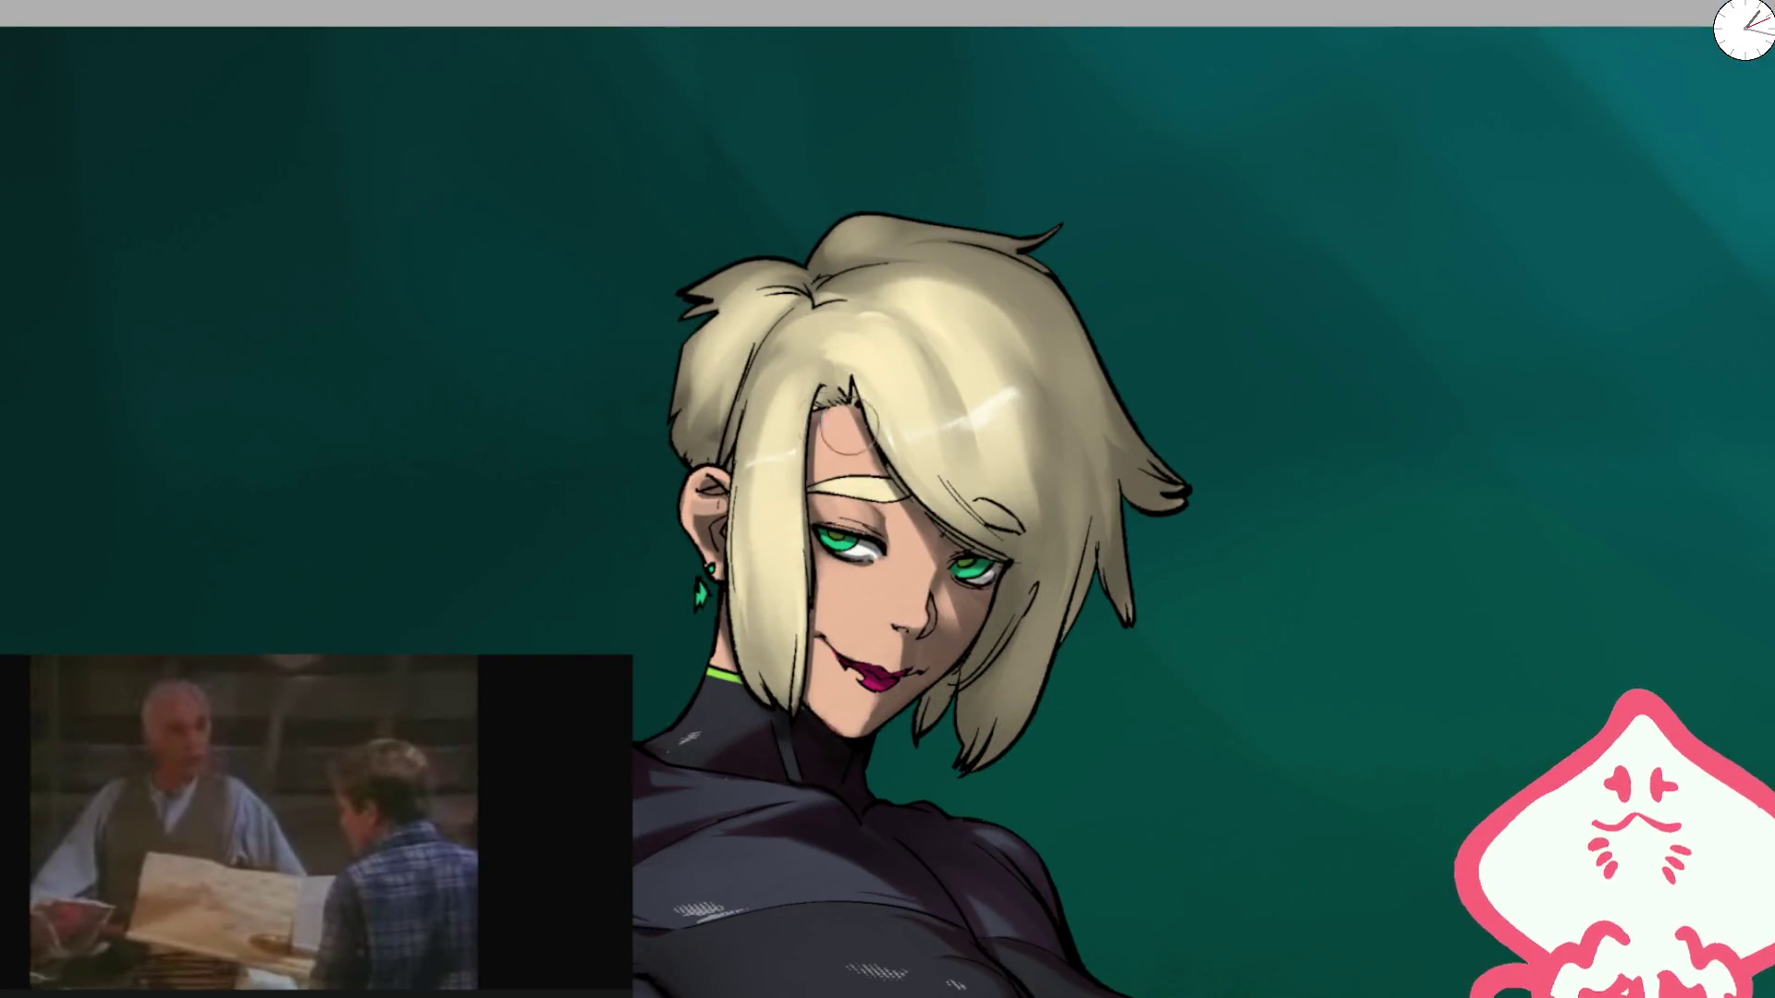
drag(750, 419, 990, 348)
drag(786, 407, 784, 437)
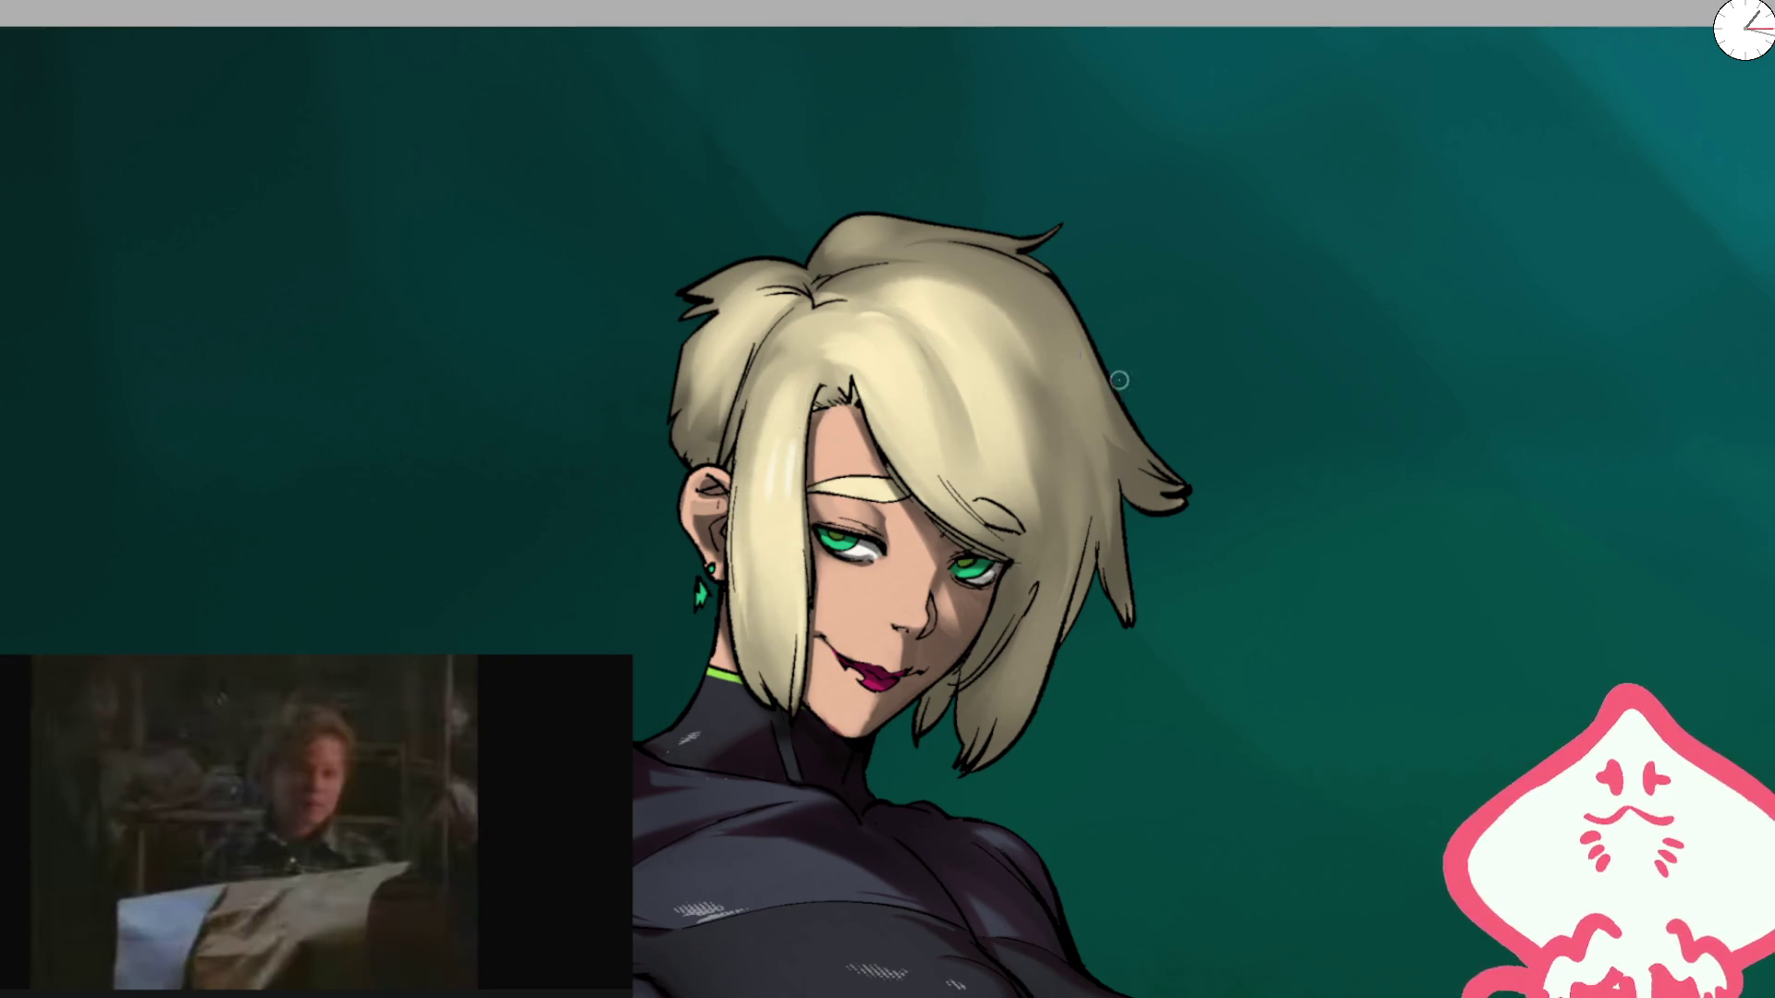
Step: Mirror the view and lighten the hair along the strand and crown
key(m)
mouse_move(1109, 402)
mouse_down()
mouse_move(1107, 494)
mouse_move(925, 376)
mouse_move(903, 297)
mouse_move(832, 384)
mouse_move(856, 296)
mouse_up()
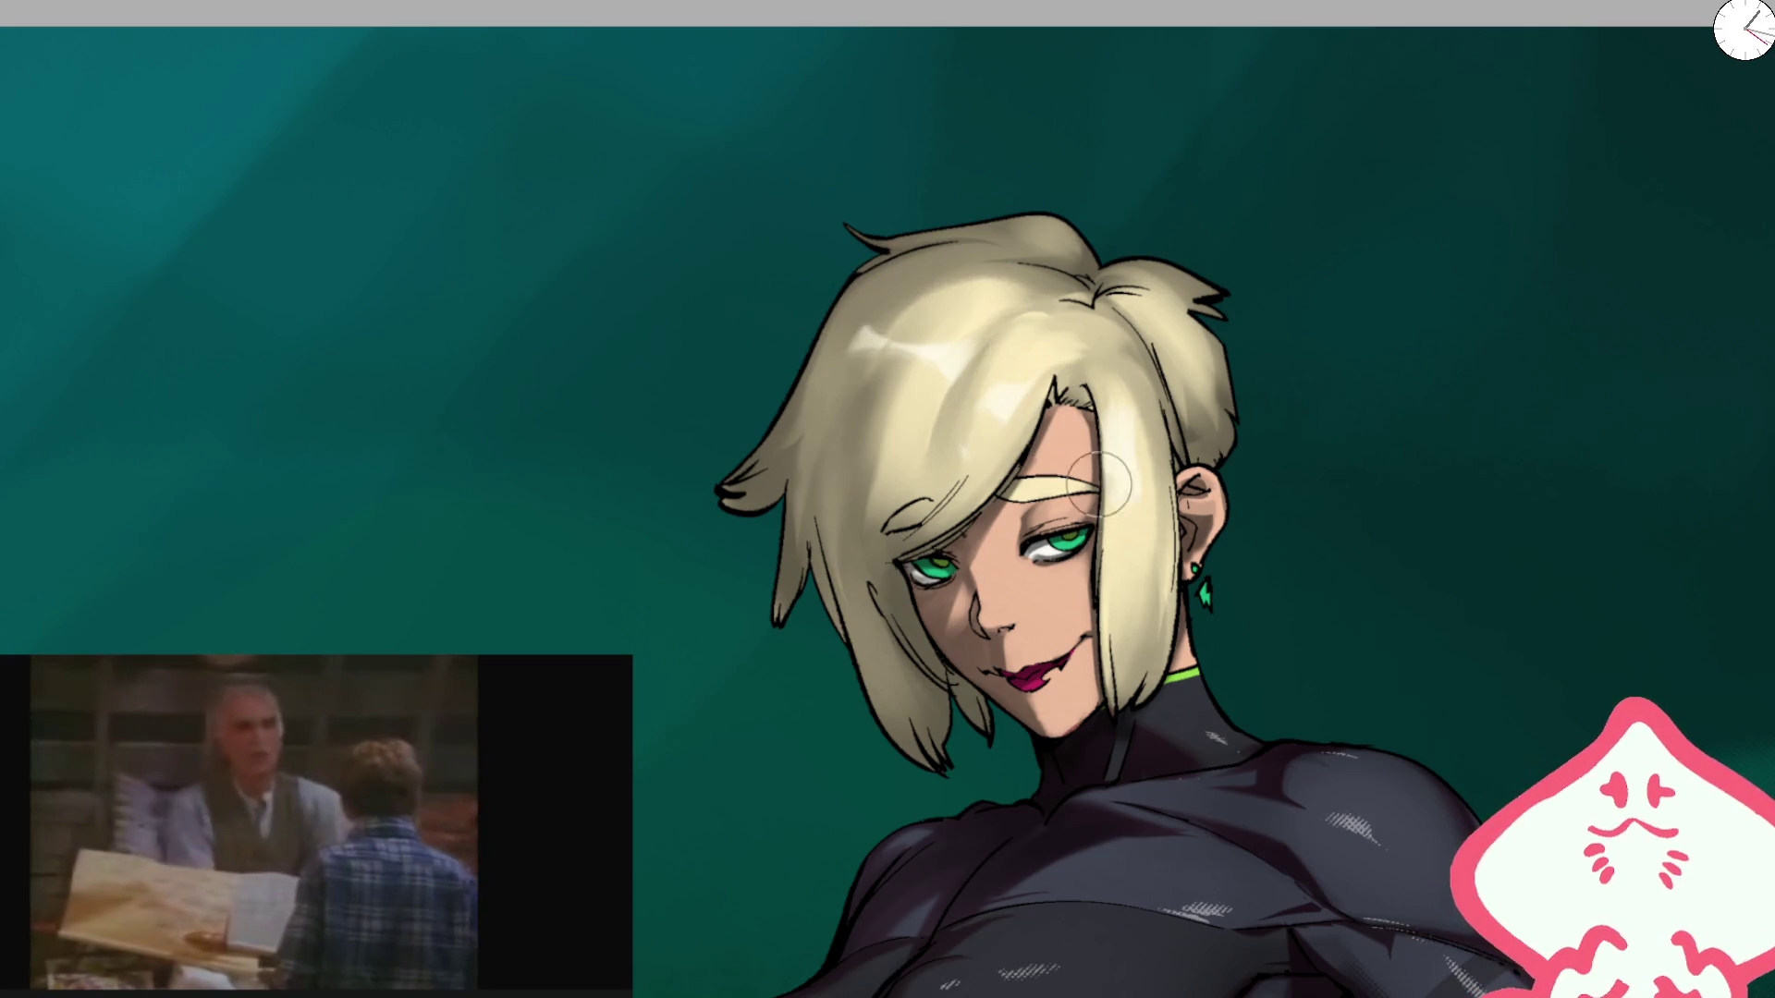
scroll(1104, 241, down, 5)
Step: Flip the mirrored view back to normal and shrink the brush to a tiny size
scroll(1105, 241, up, 8)
key([)
key([)
key([)
key(bracketright)
key(bracketright)
key(bracketright)
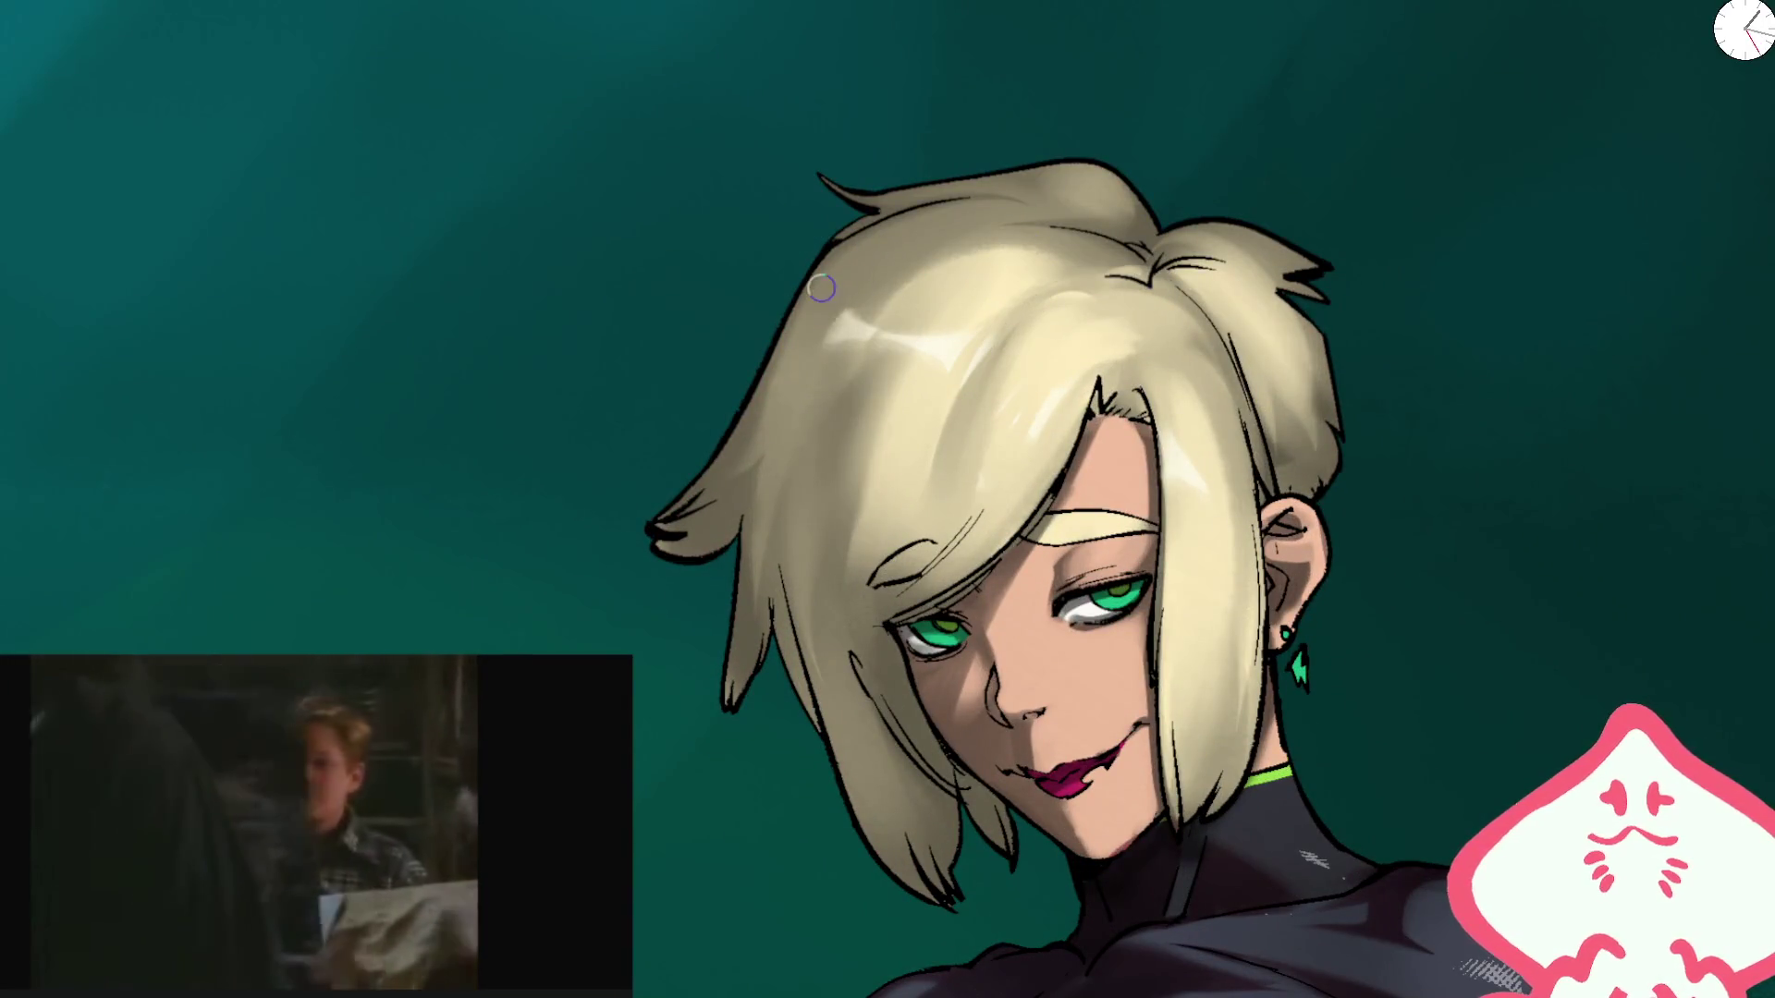
key(bracketleft)
key(bracketleft)
key(bracketleft)
key(bracketright)
key(bracketright)
key(bracketright)
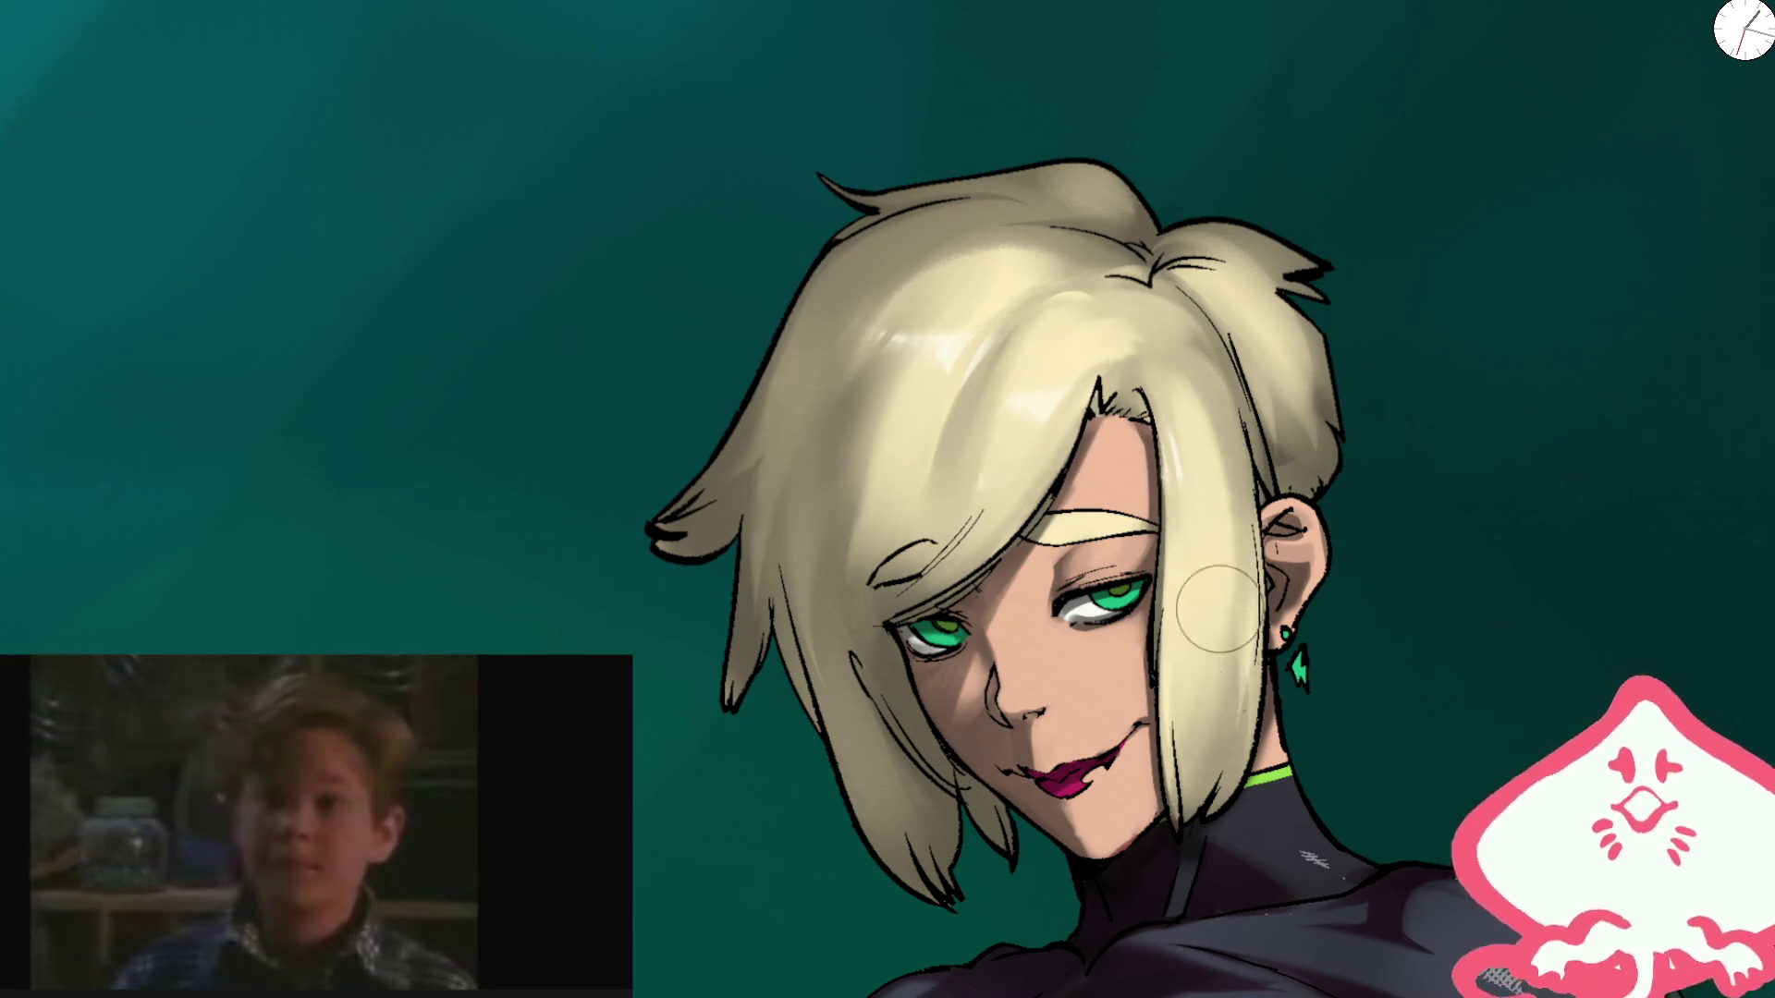
scroll(1219, 610, down, 5)
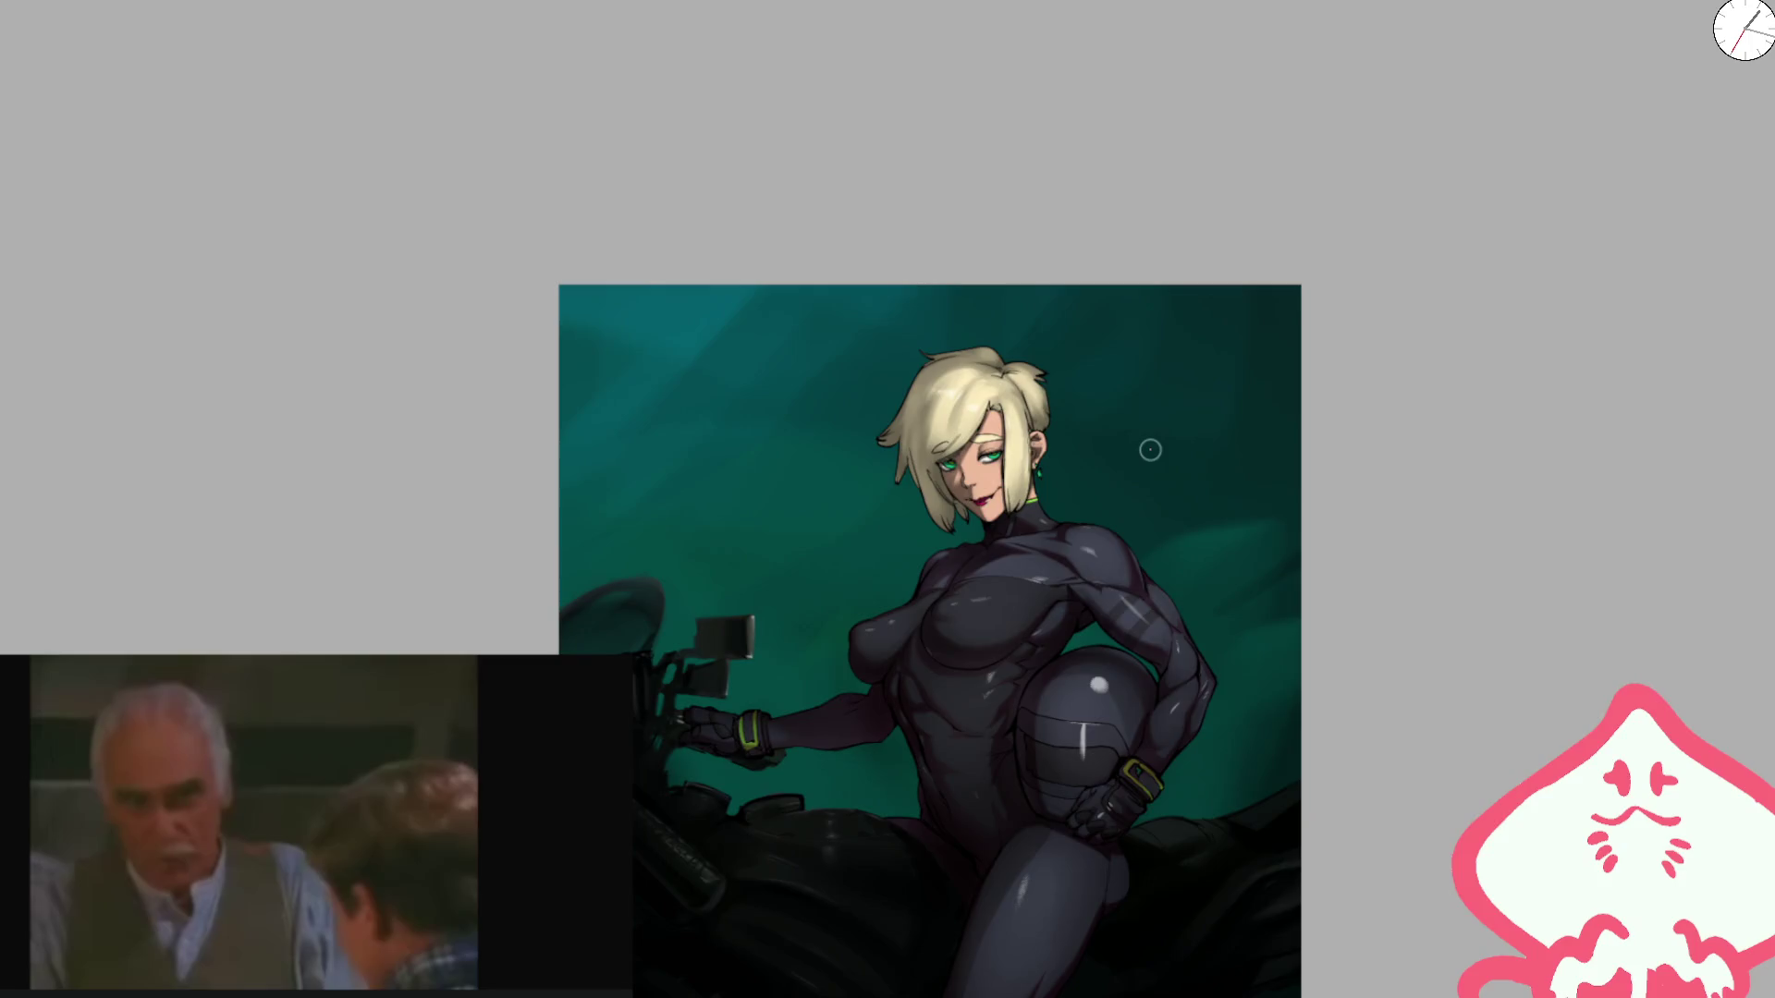
key(m)
scroll(972, 616, up, 5)
key(bracketleft)
key(bracketleft)
key(bracketleft)
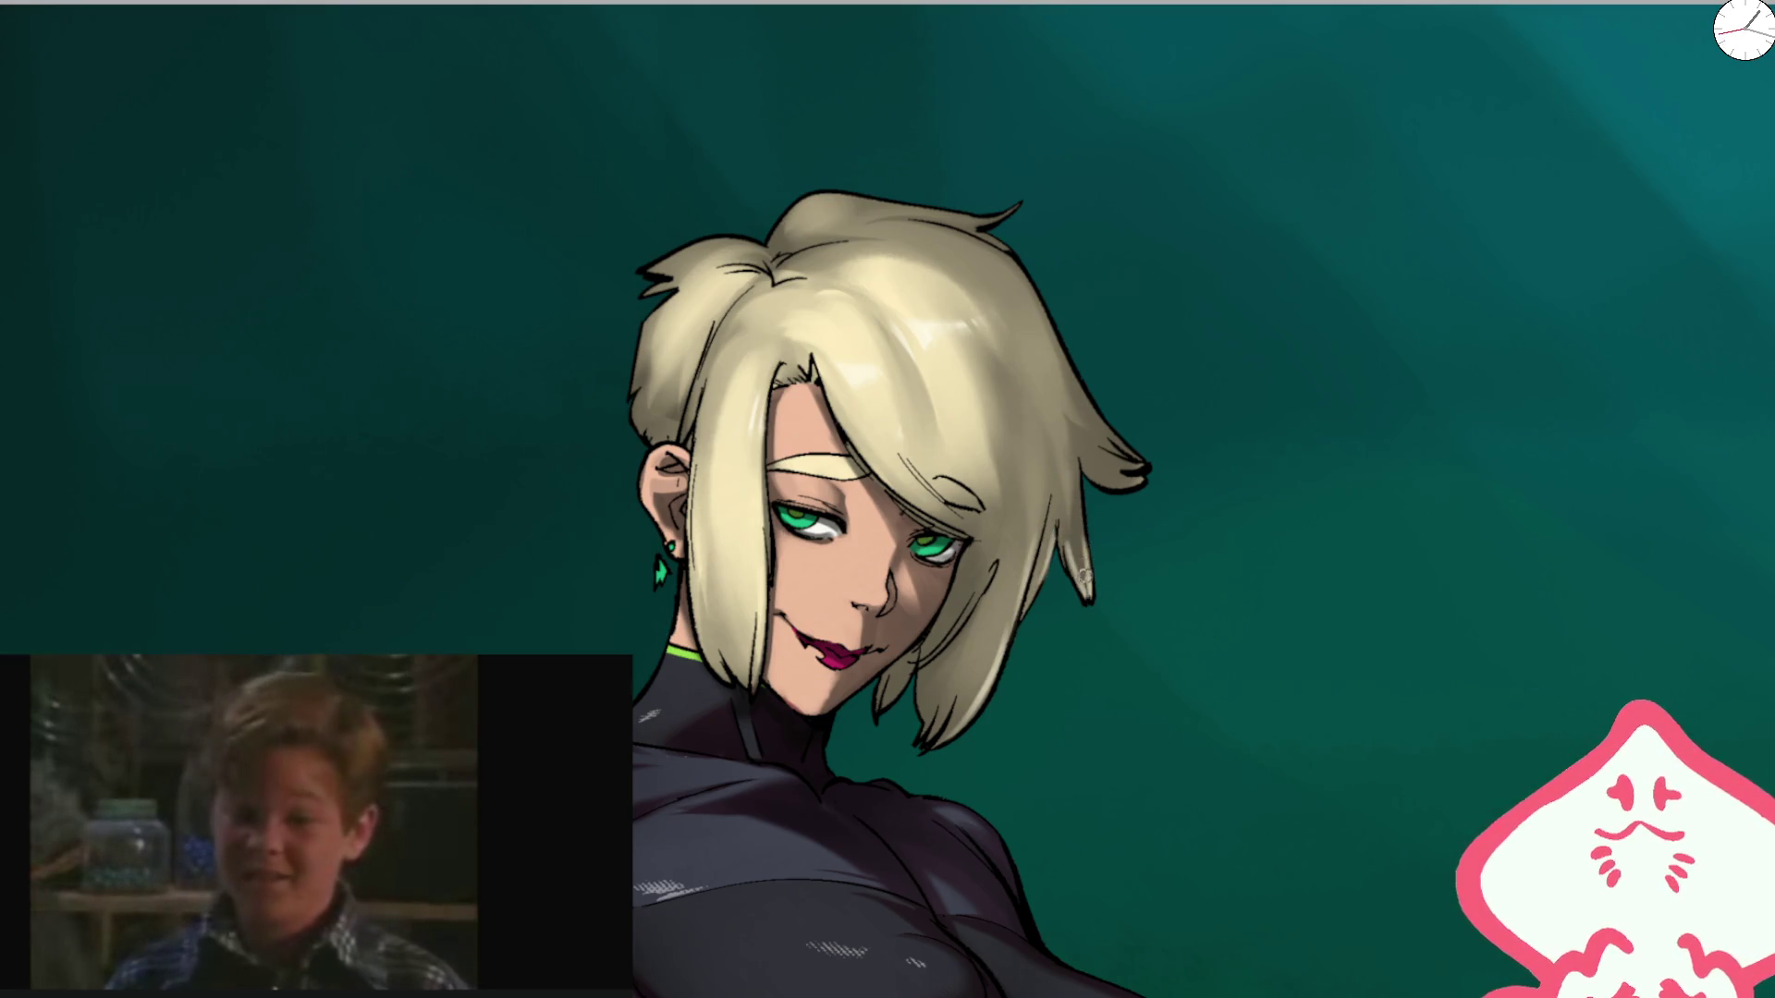
scroll(949, 404, down, 3)
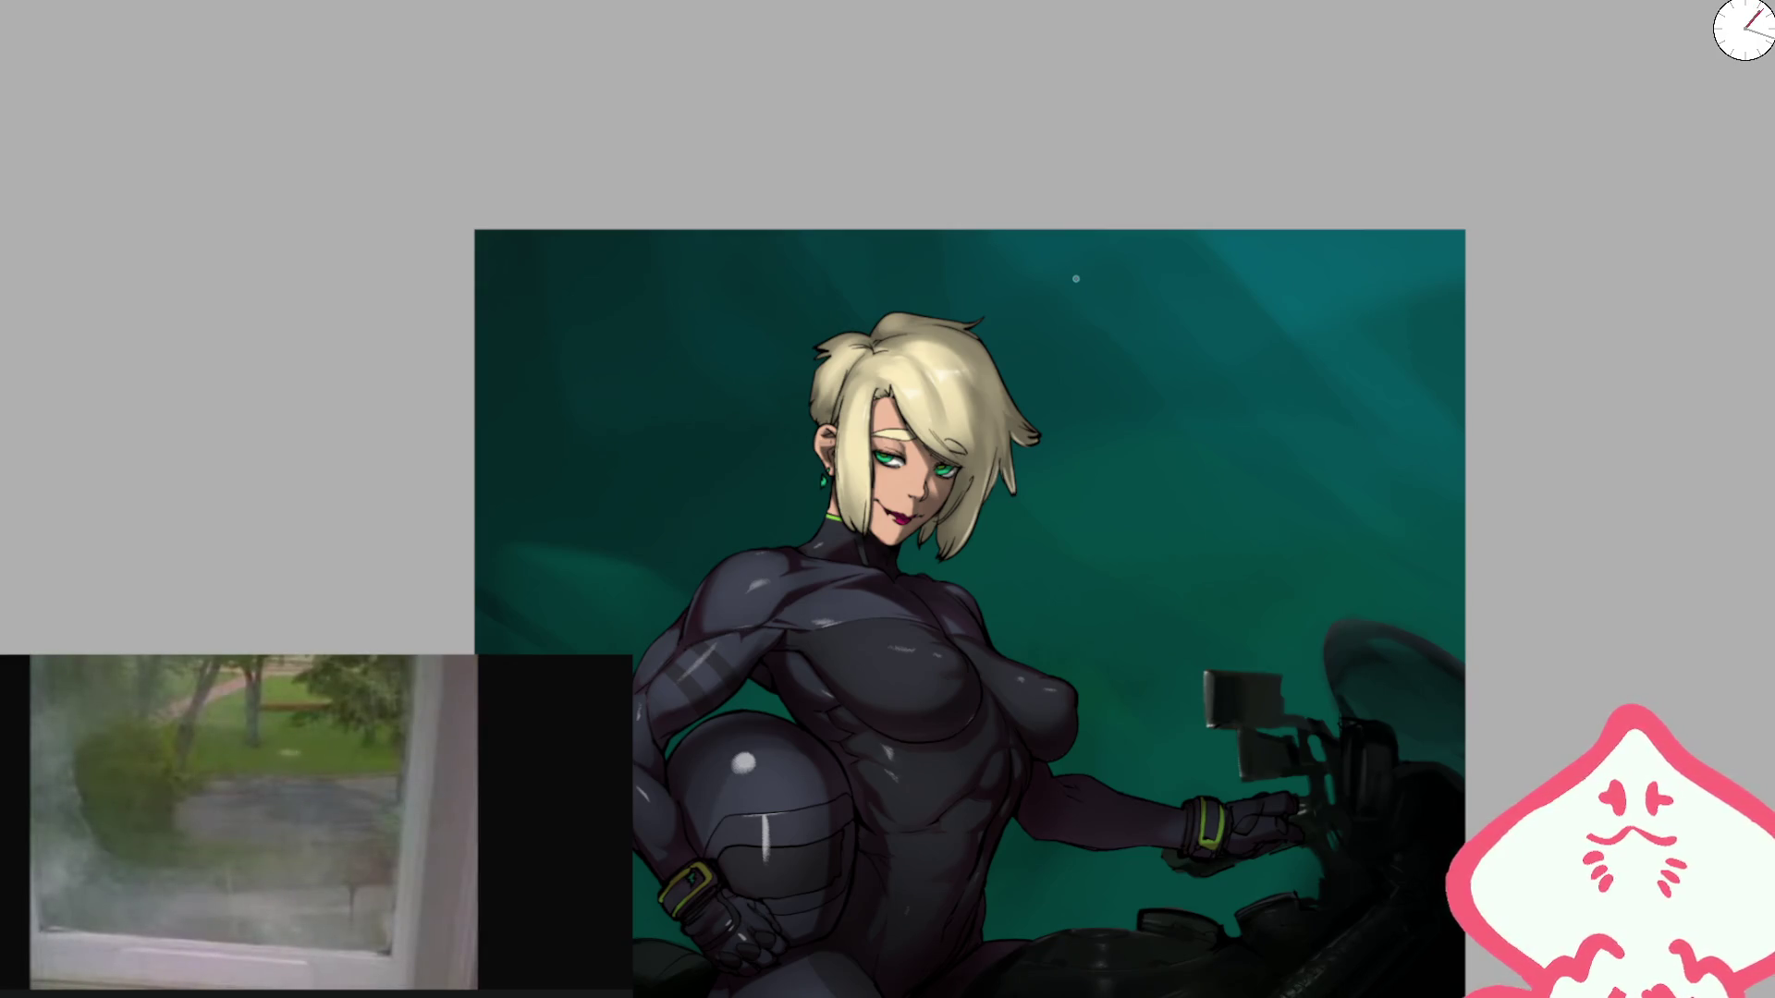
drag(996, 422, 1199, 247)
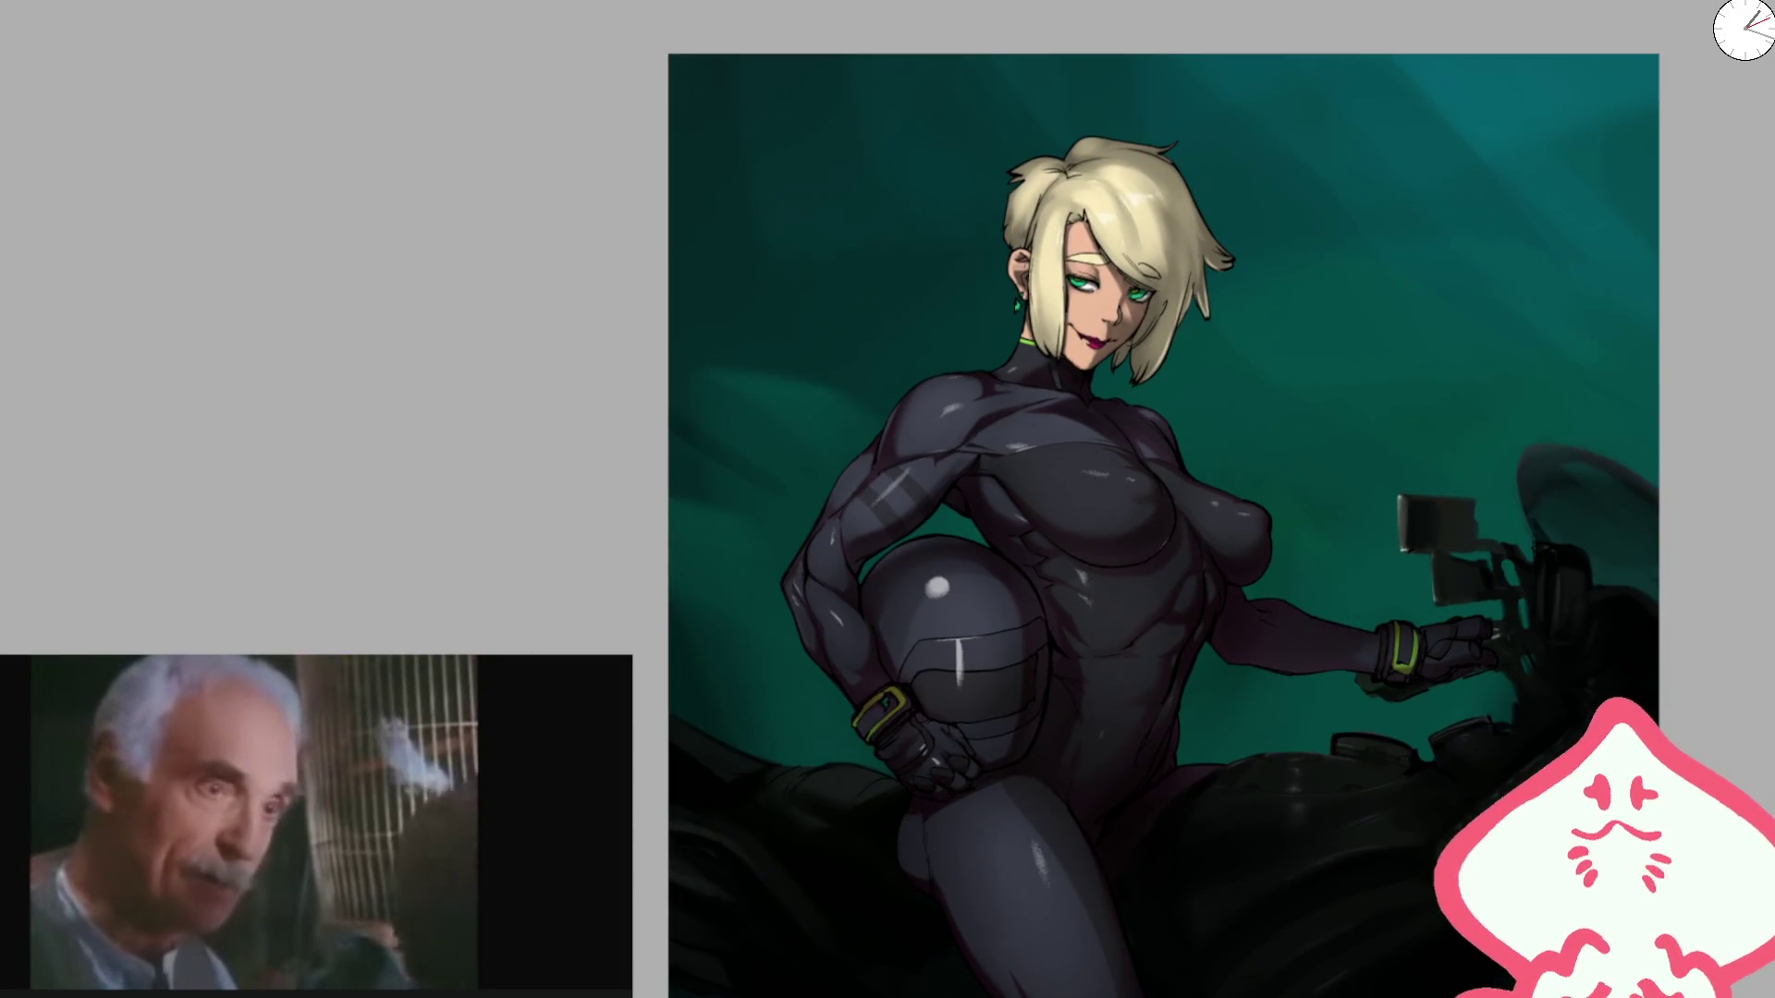
key(ctrl+shift+d)
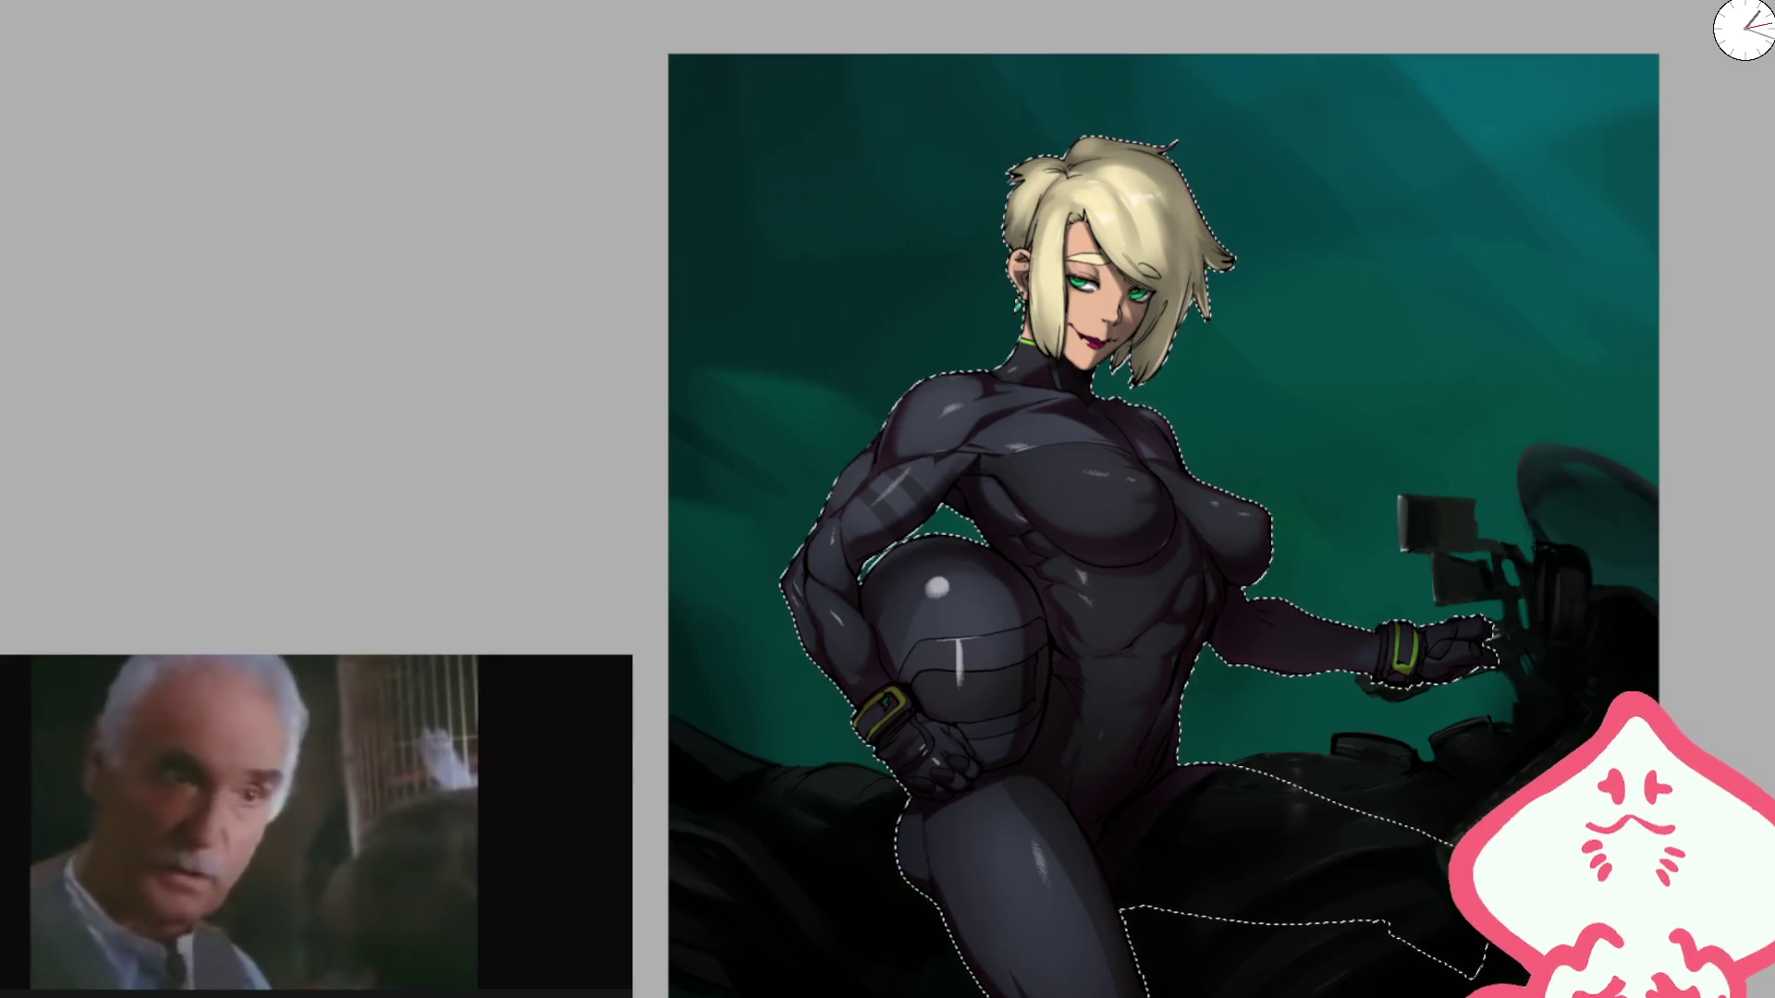
key(ctrl+d)
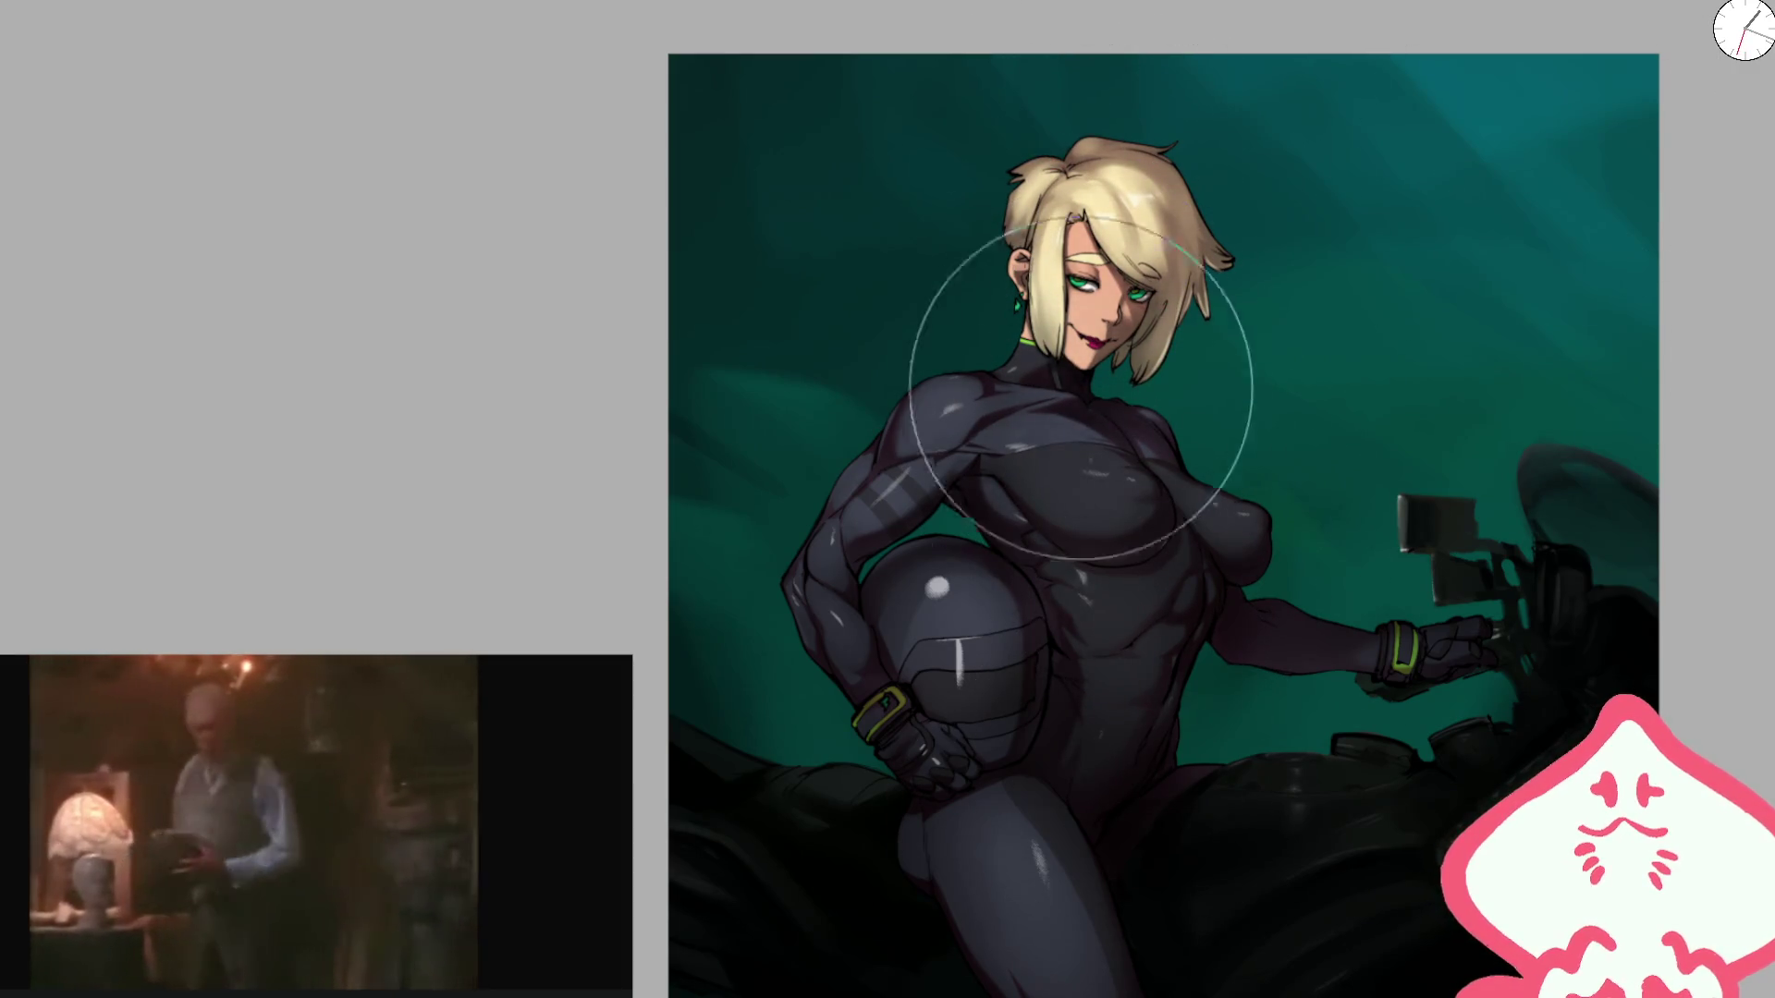
drag(1177, 838, 1229, 467)
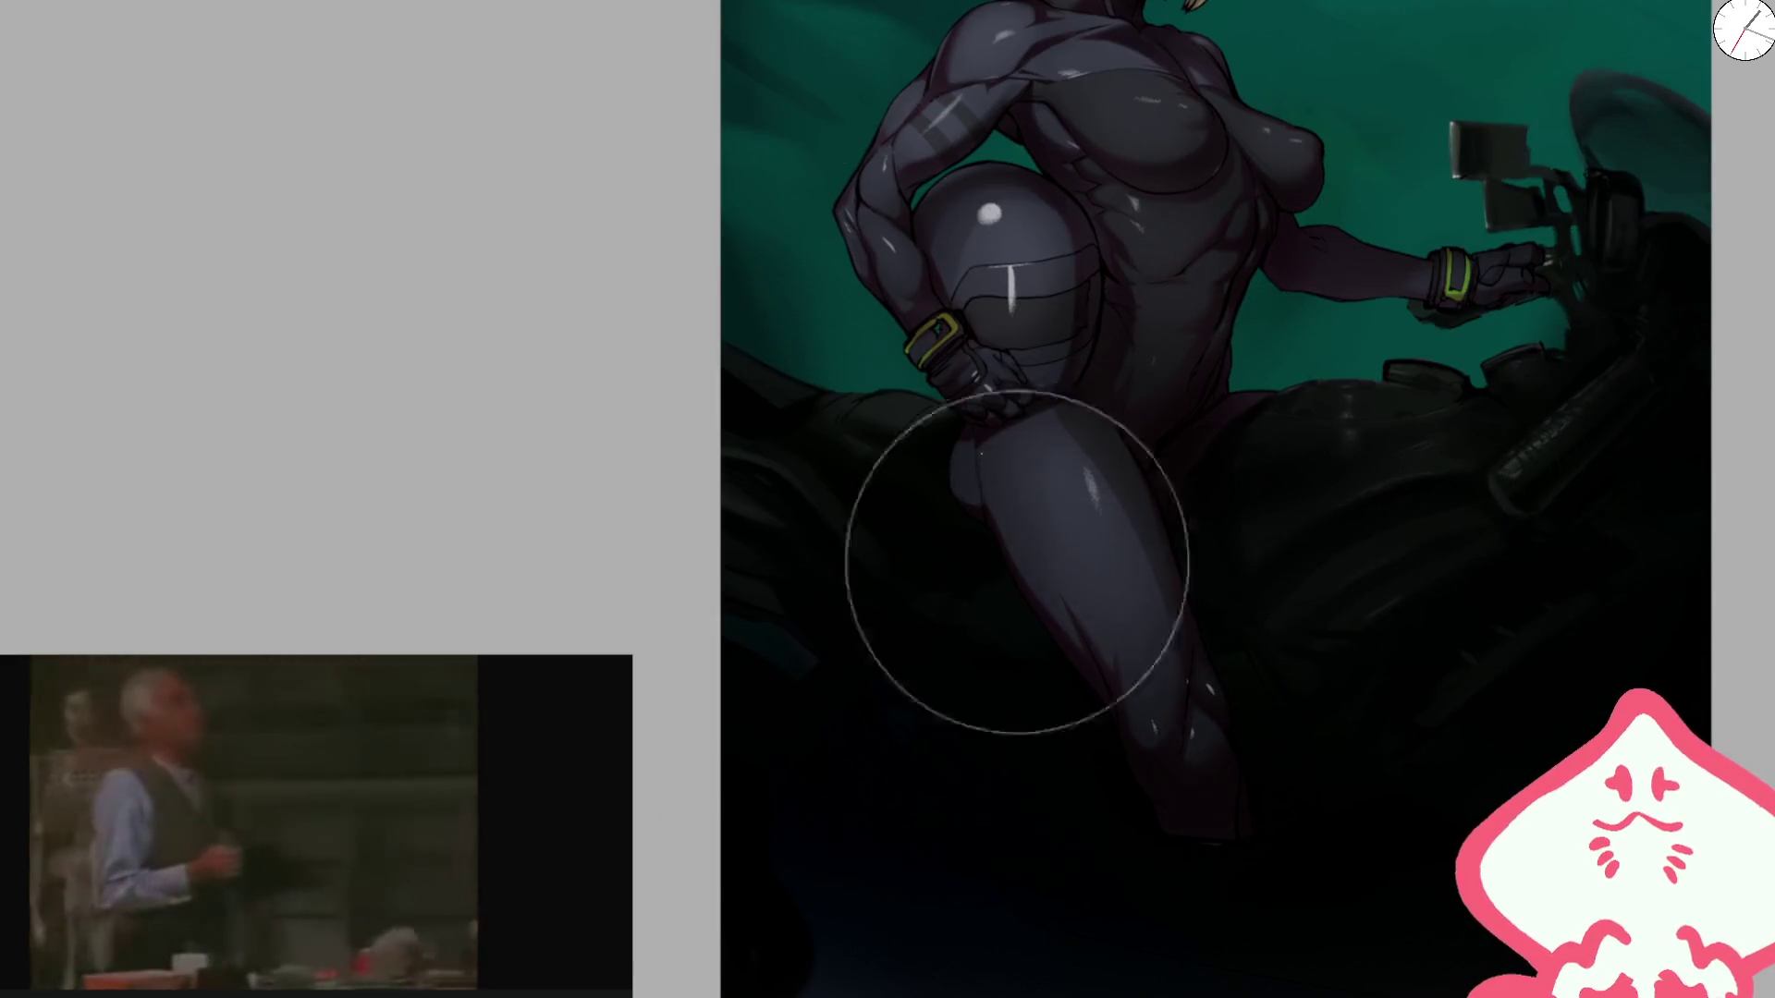
drag(1101, 19, 927, 434)
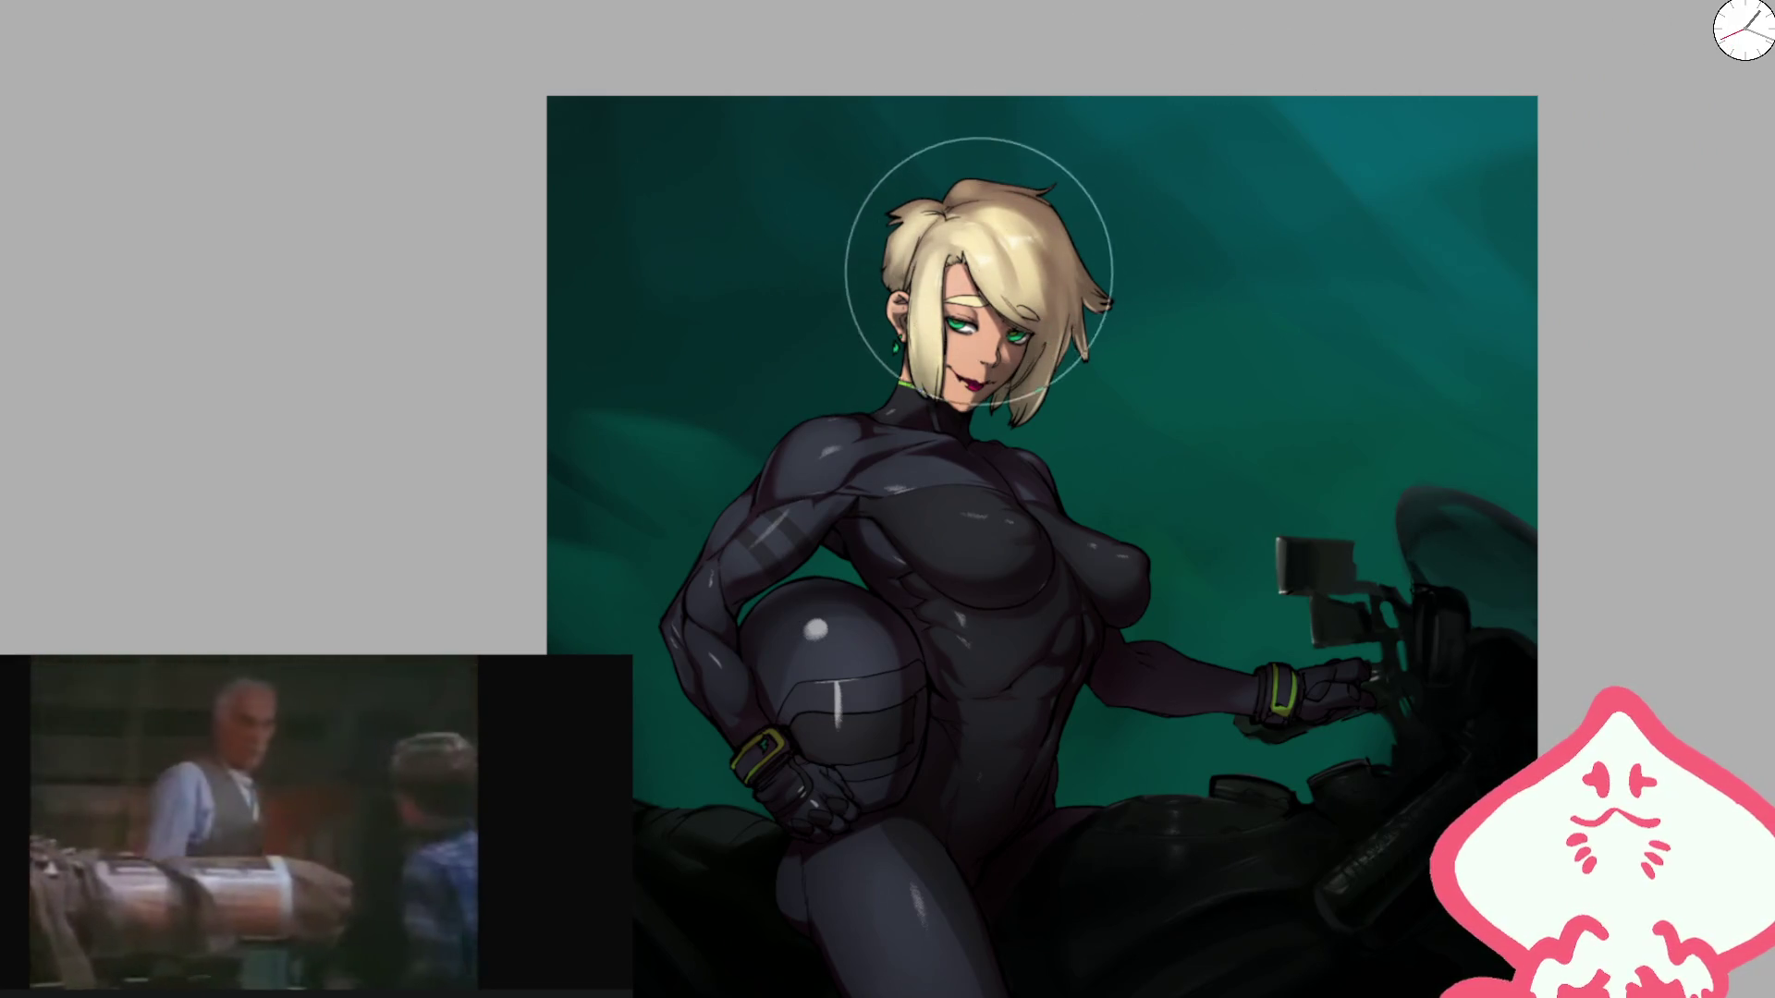
key(bracketleft)
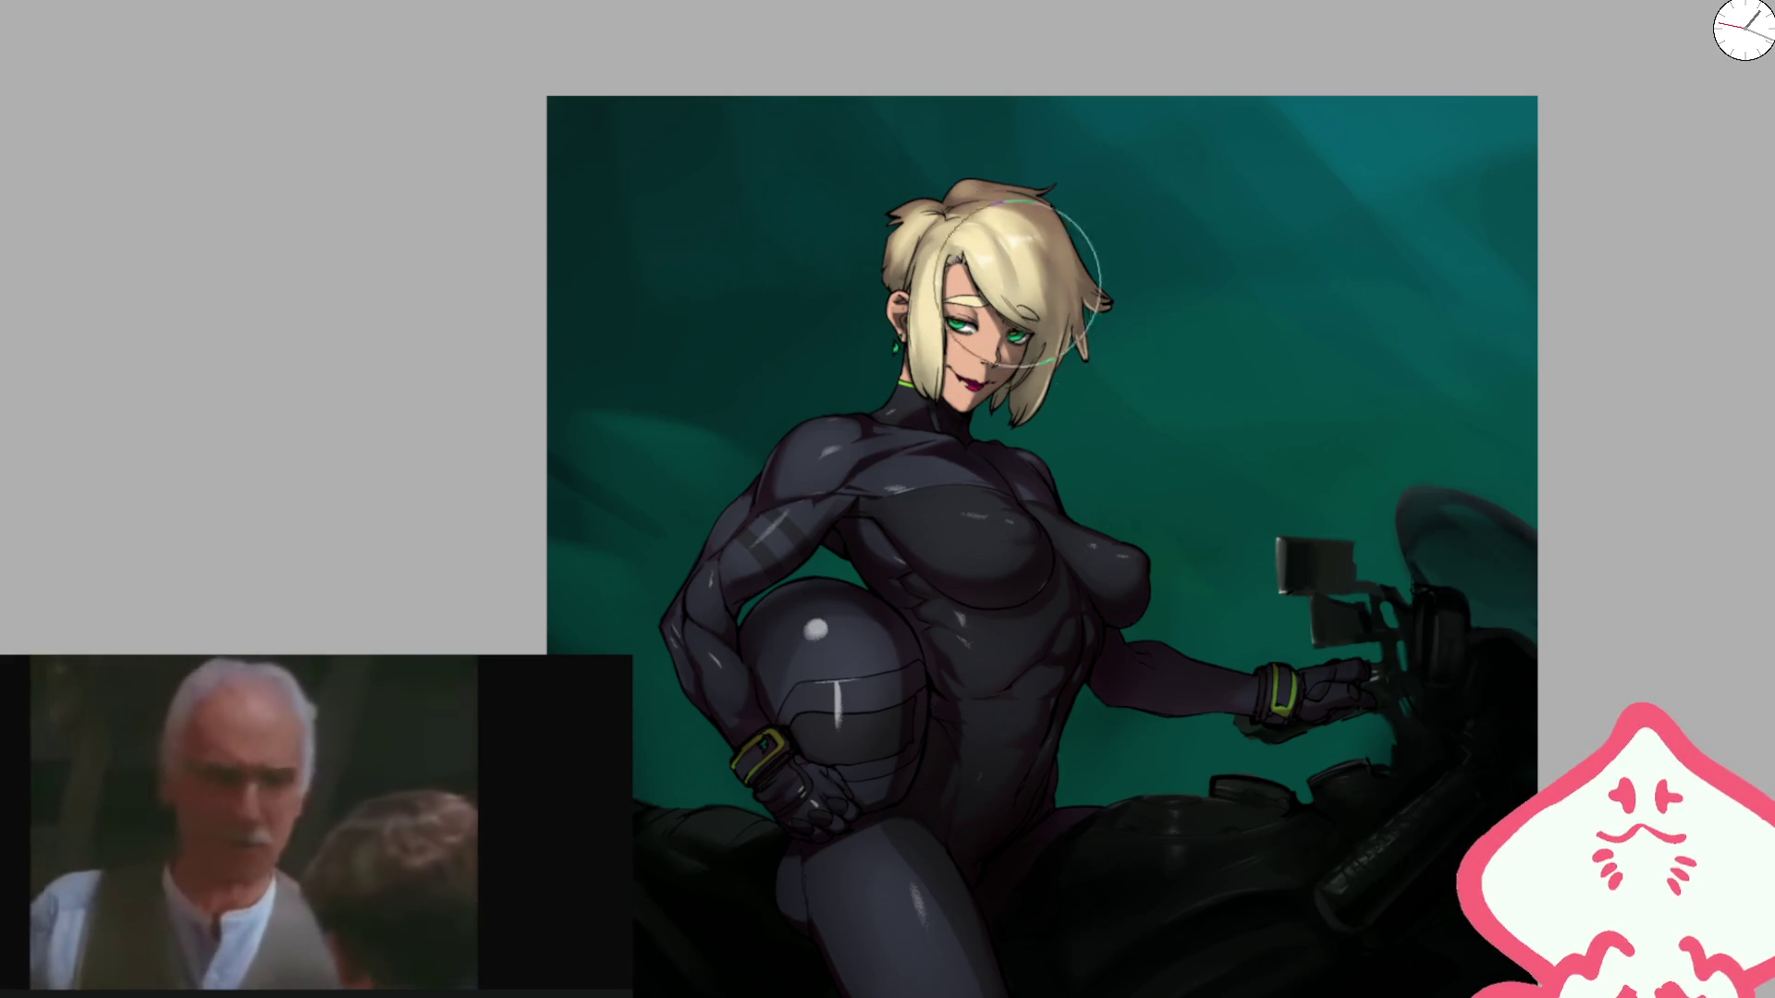
key(ctrl+minus)
key(ctrl+minus)
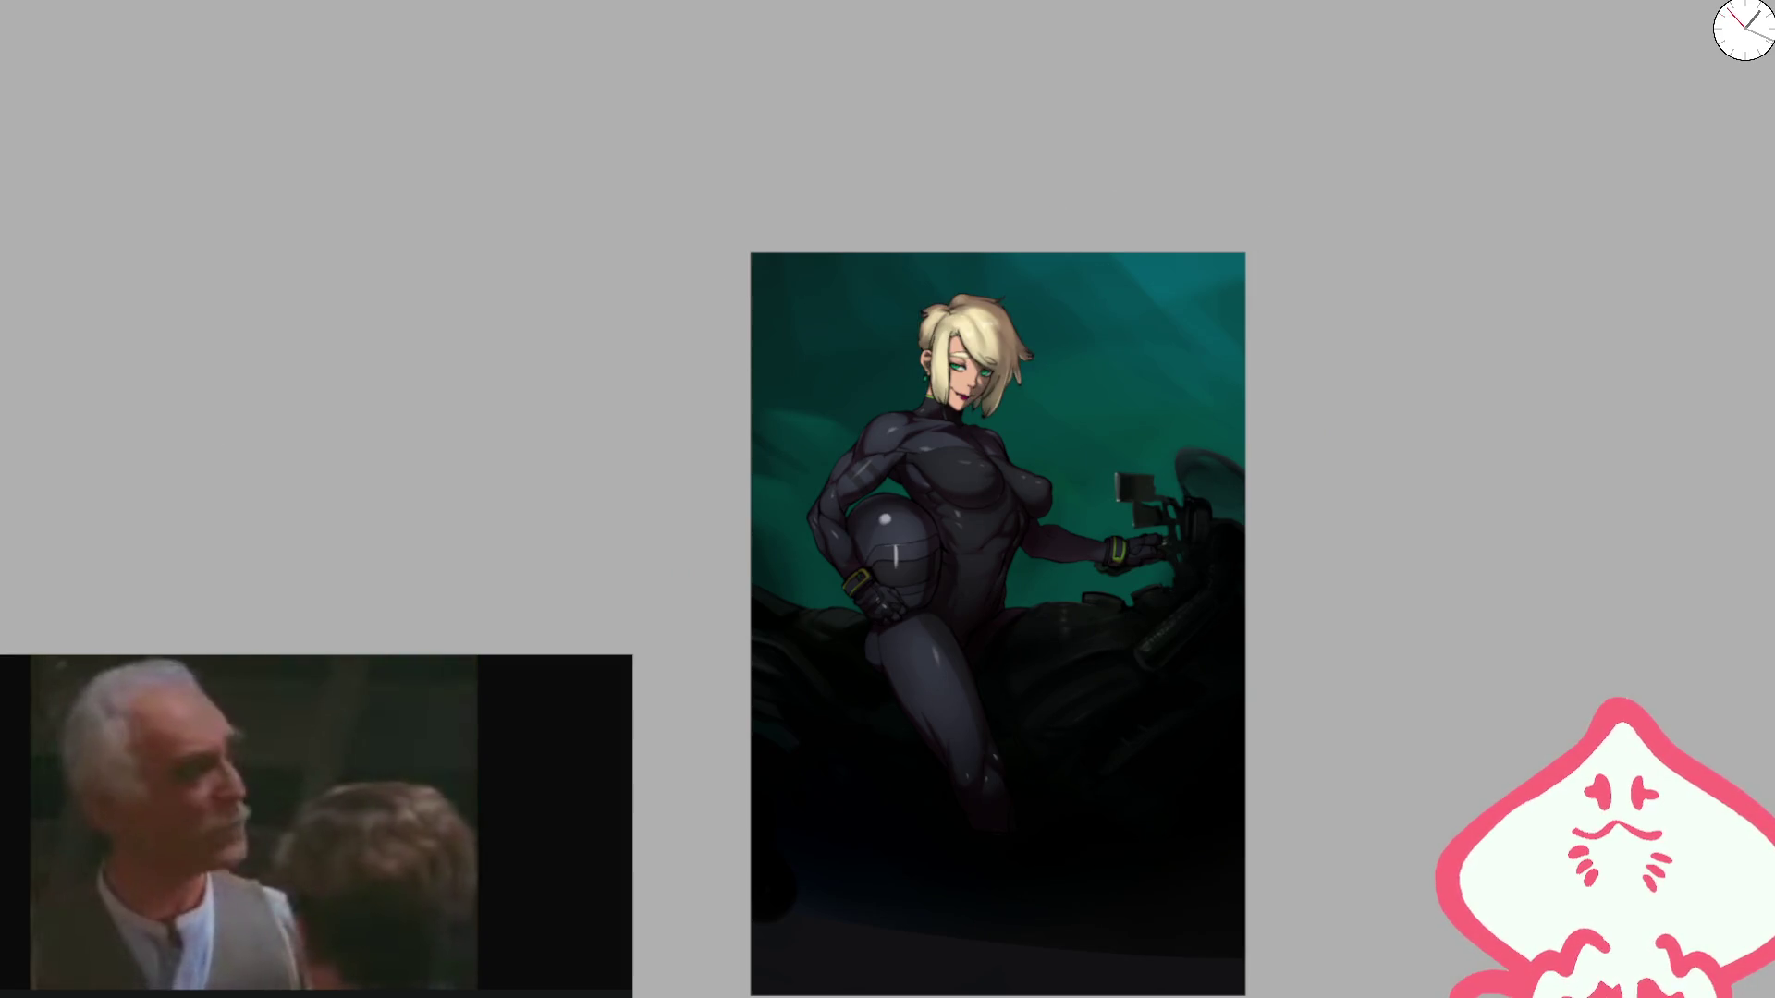
scroll(929, 398, up, 4)
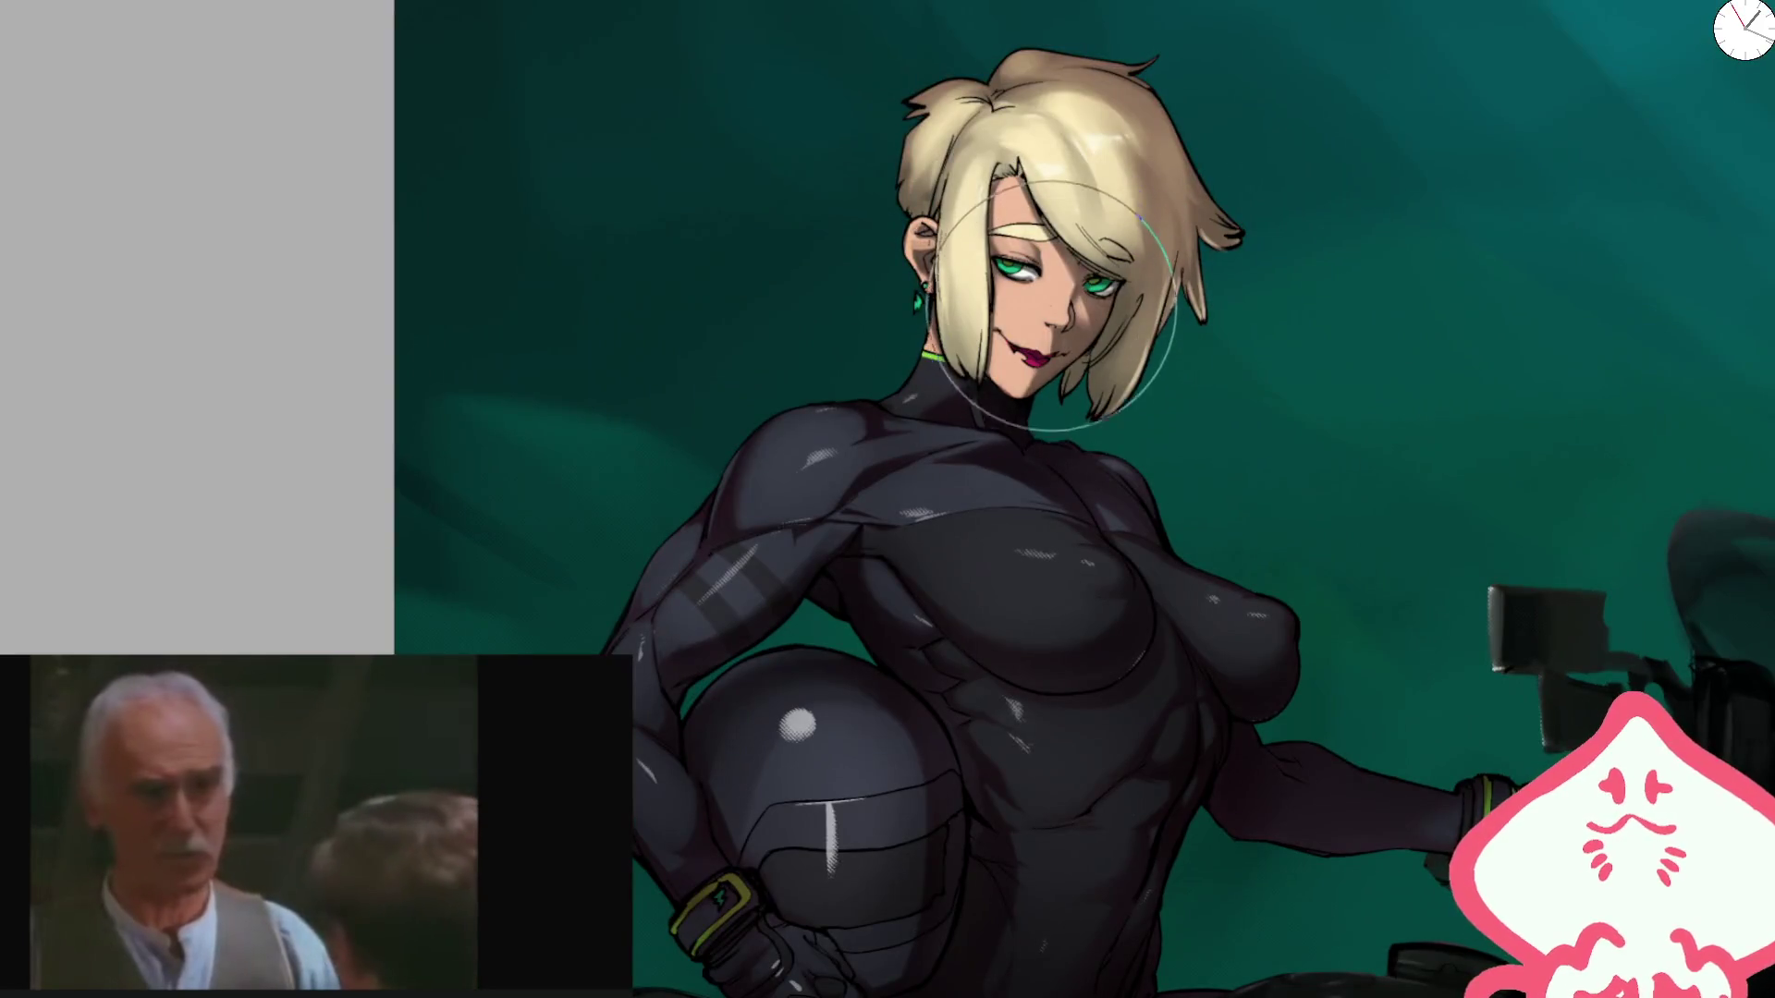
scroll(1054, 306, up, 3)
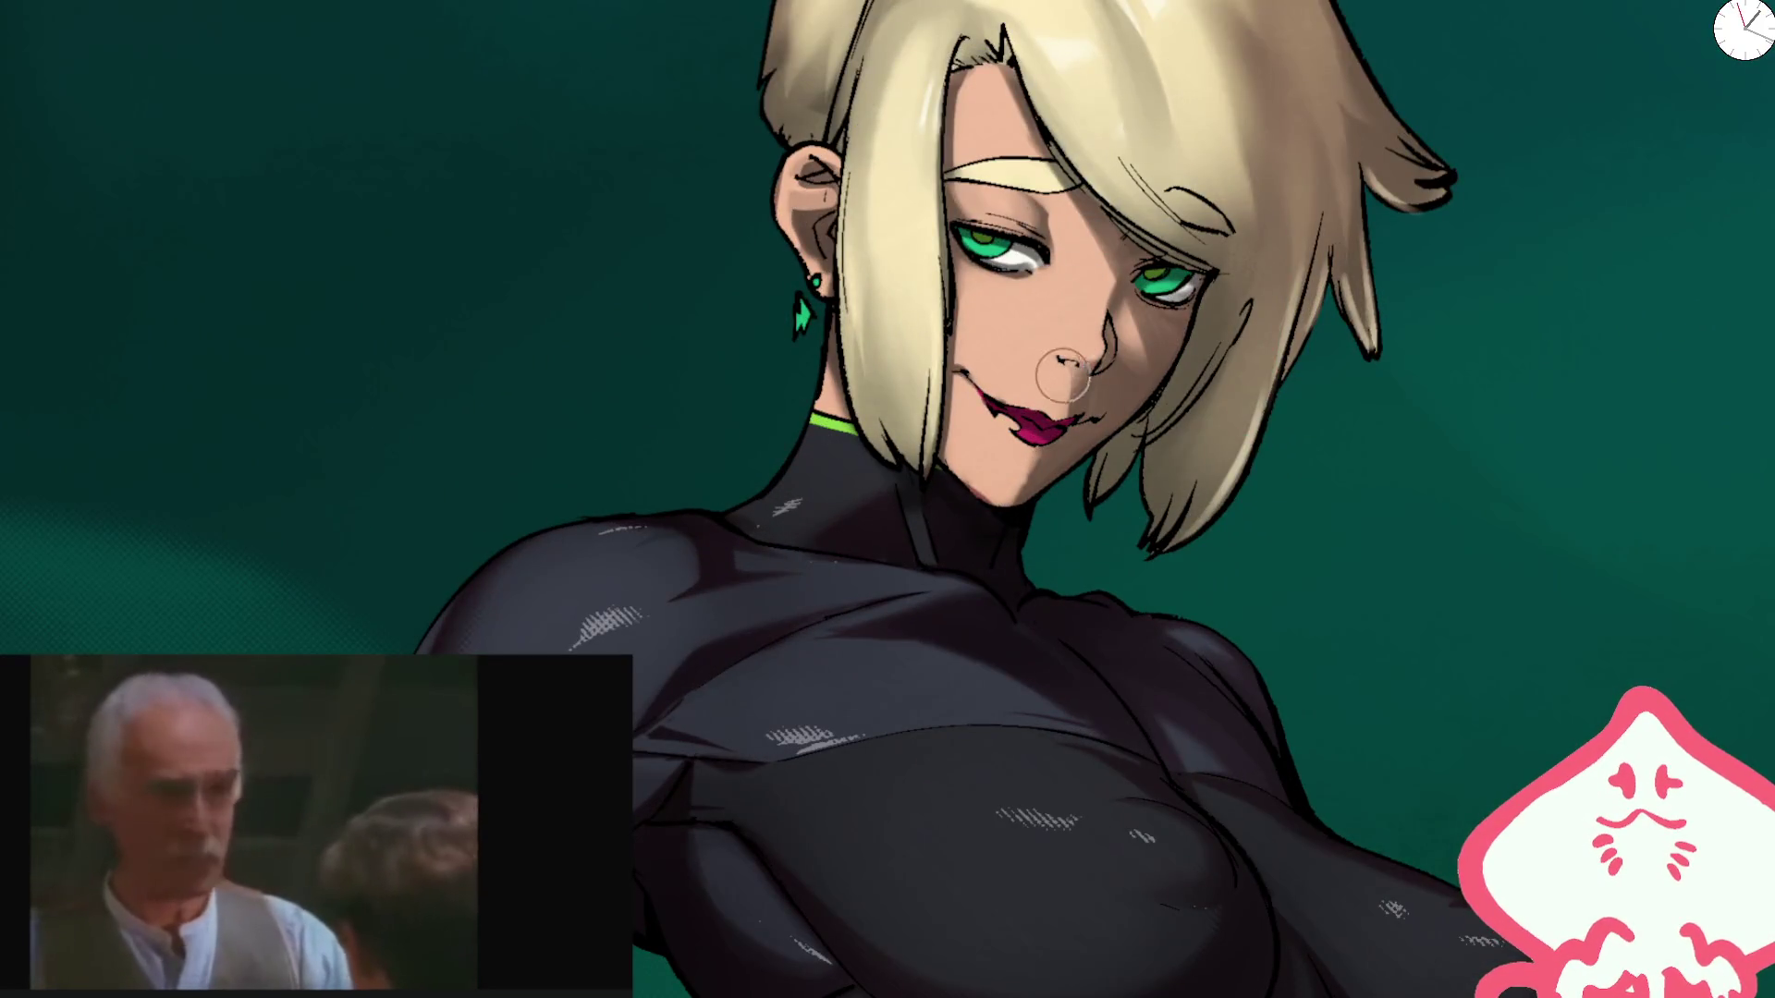
key(h)
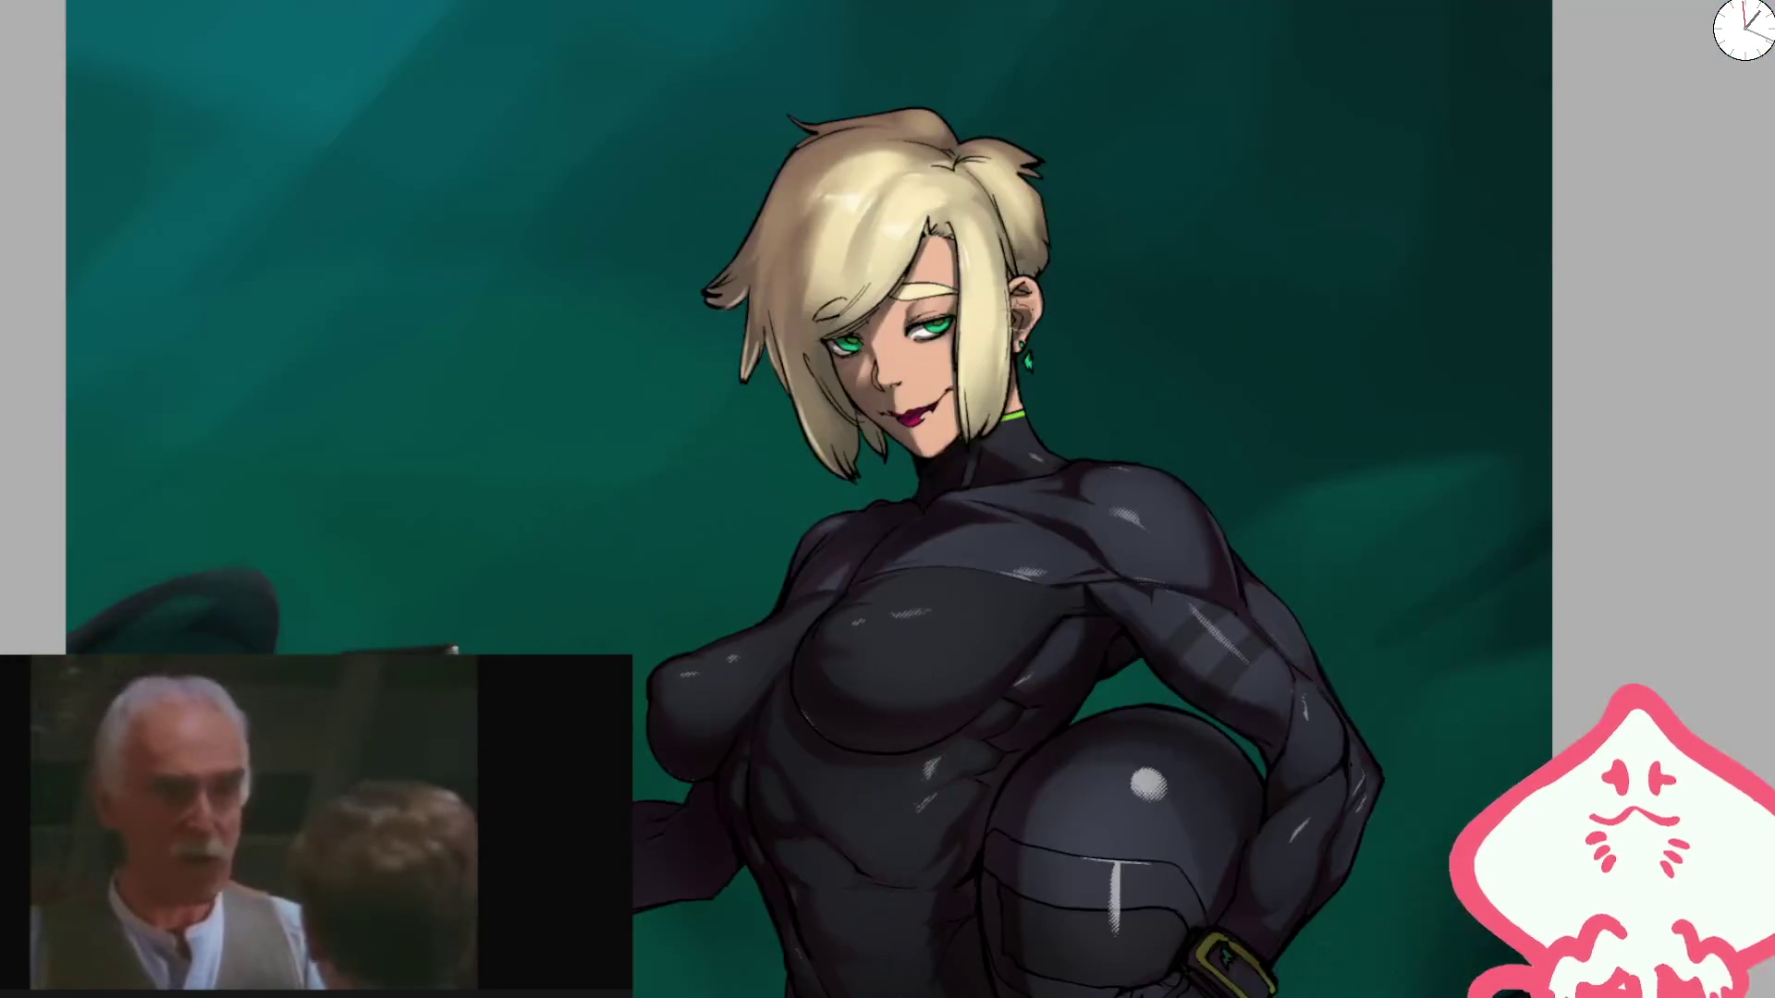
scroll(876, 409, up, 2)
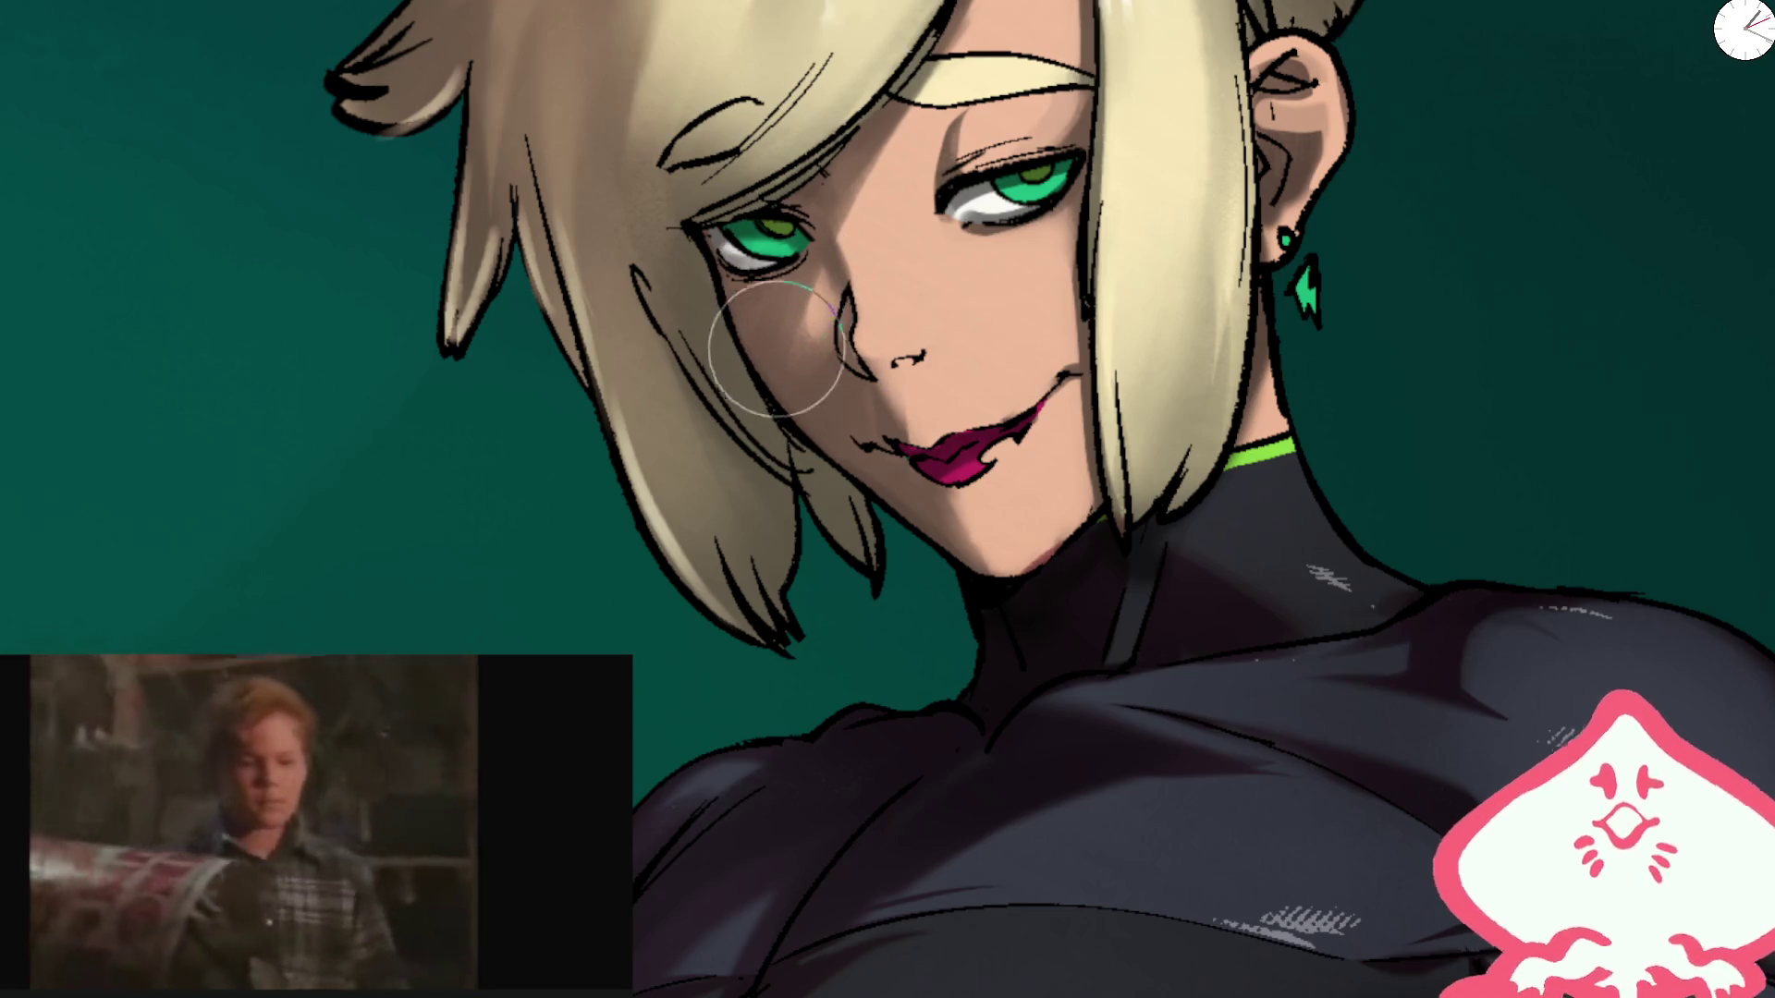
drag(851, 268, 828, 208)
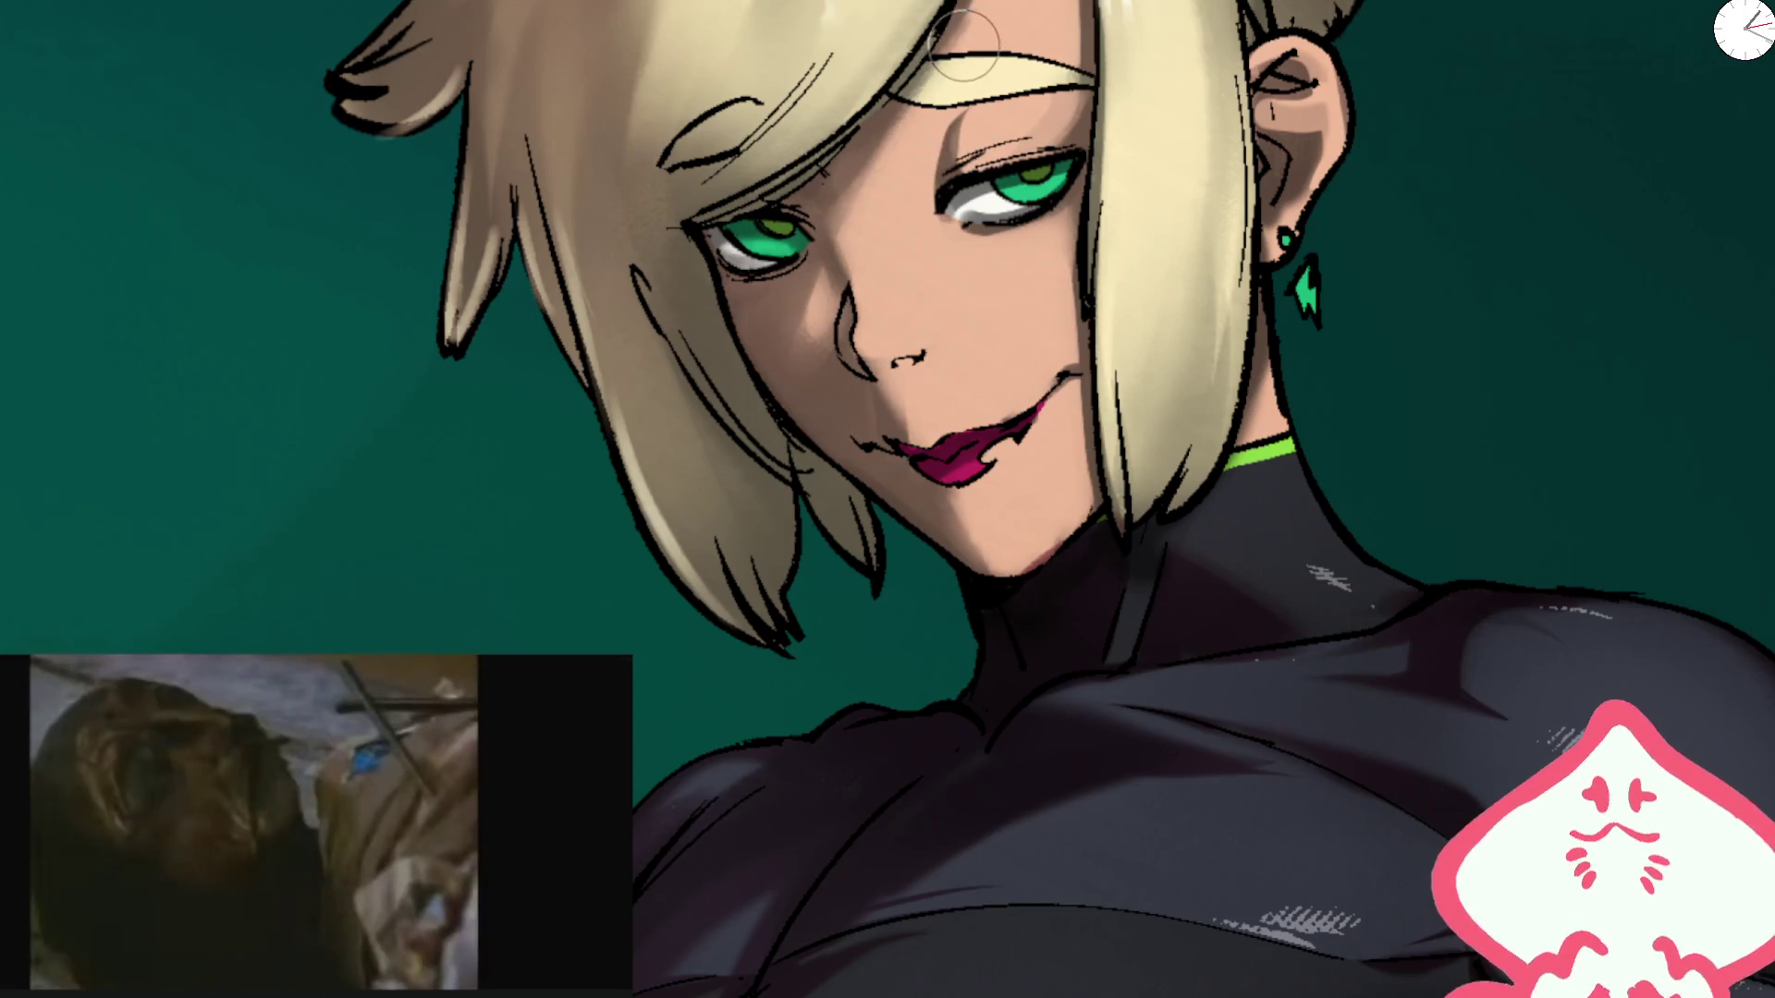
key(ctrl+0)
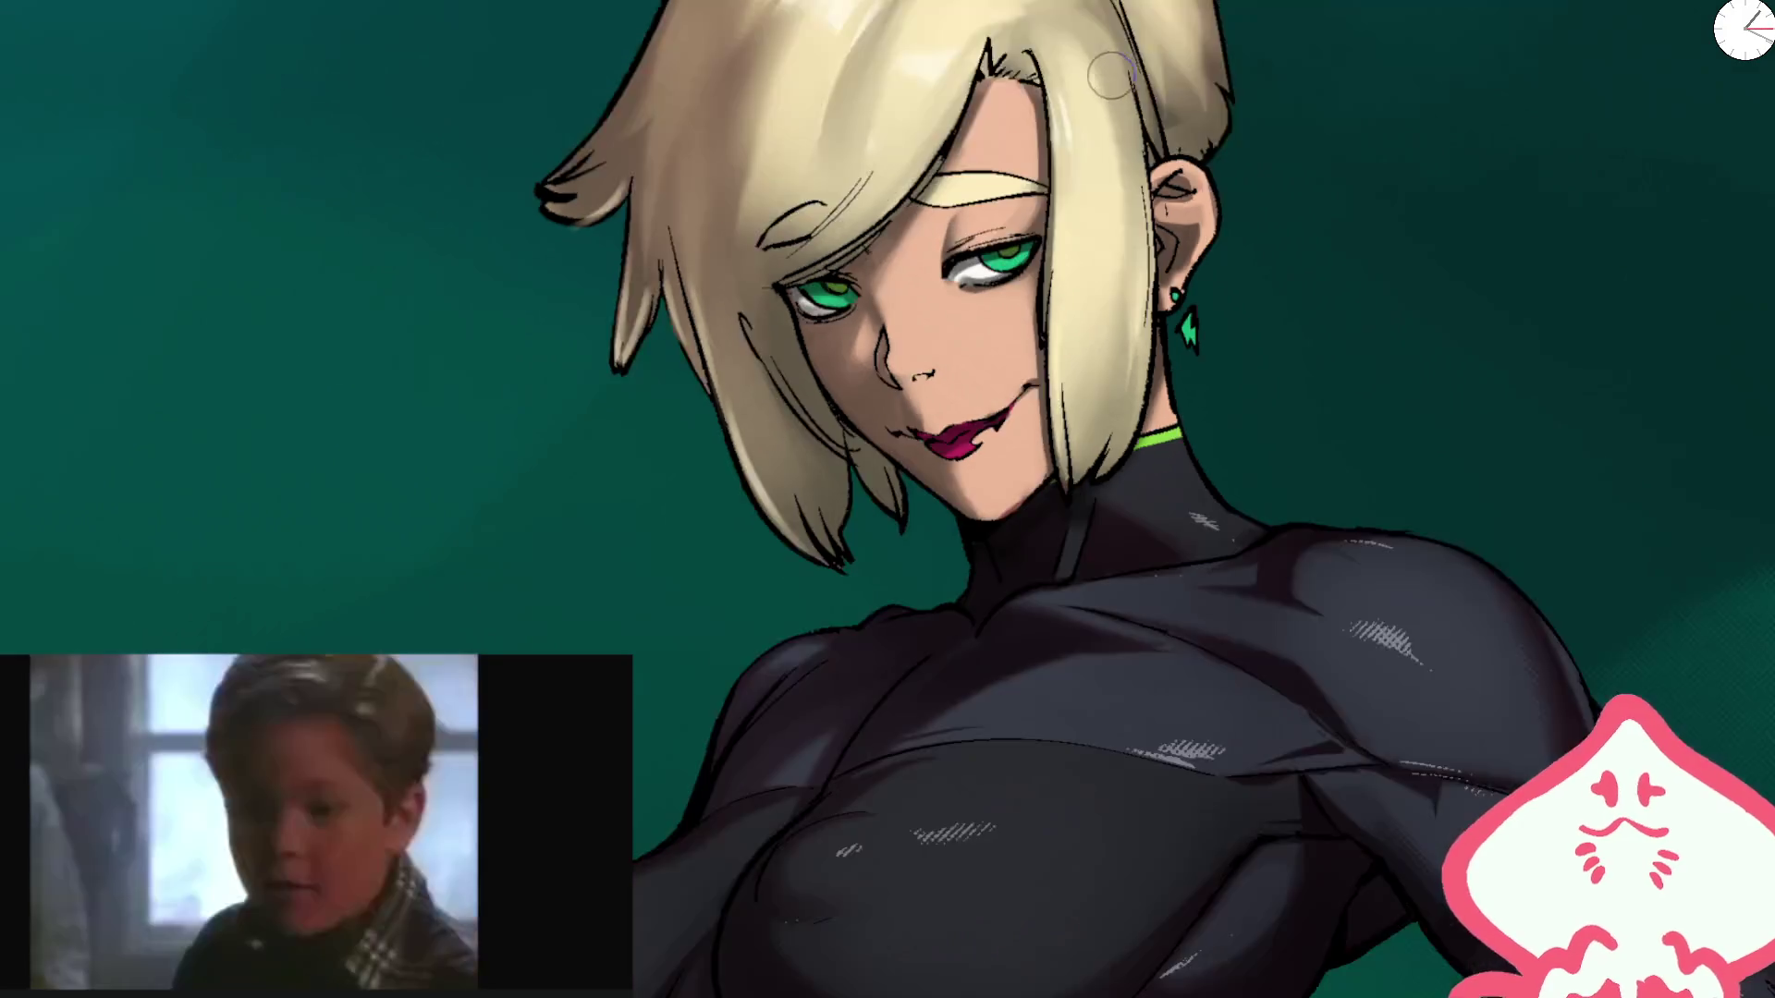
scroll(924, 337, up, 3)
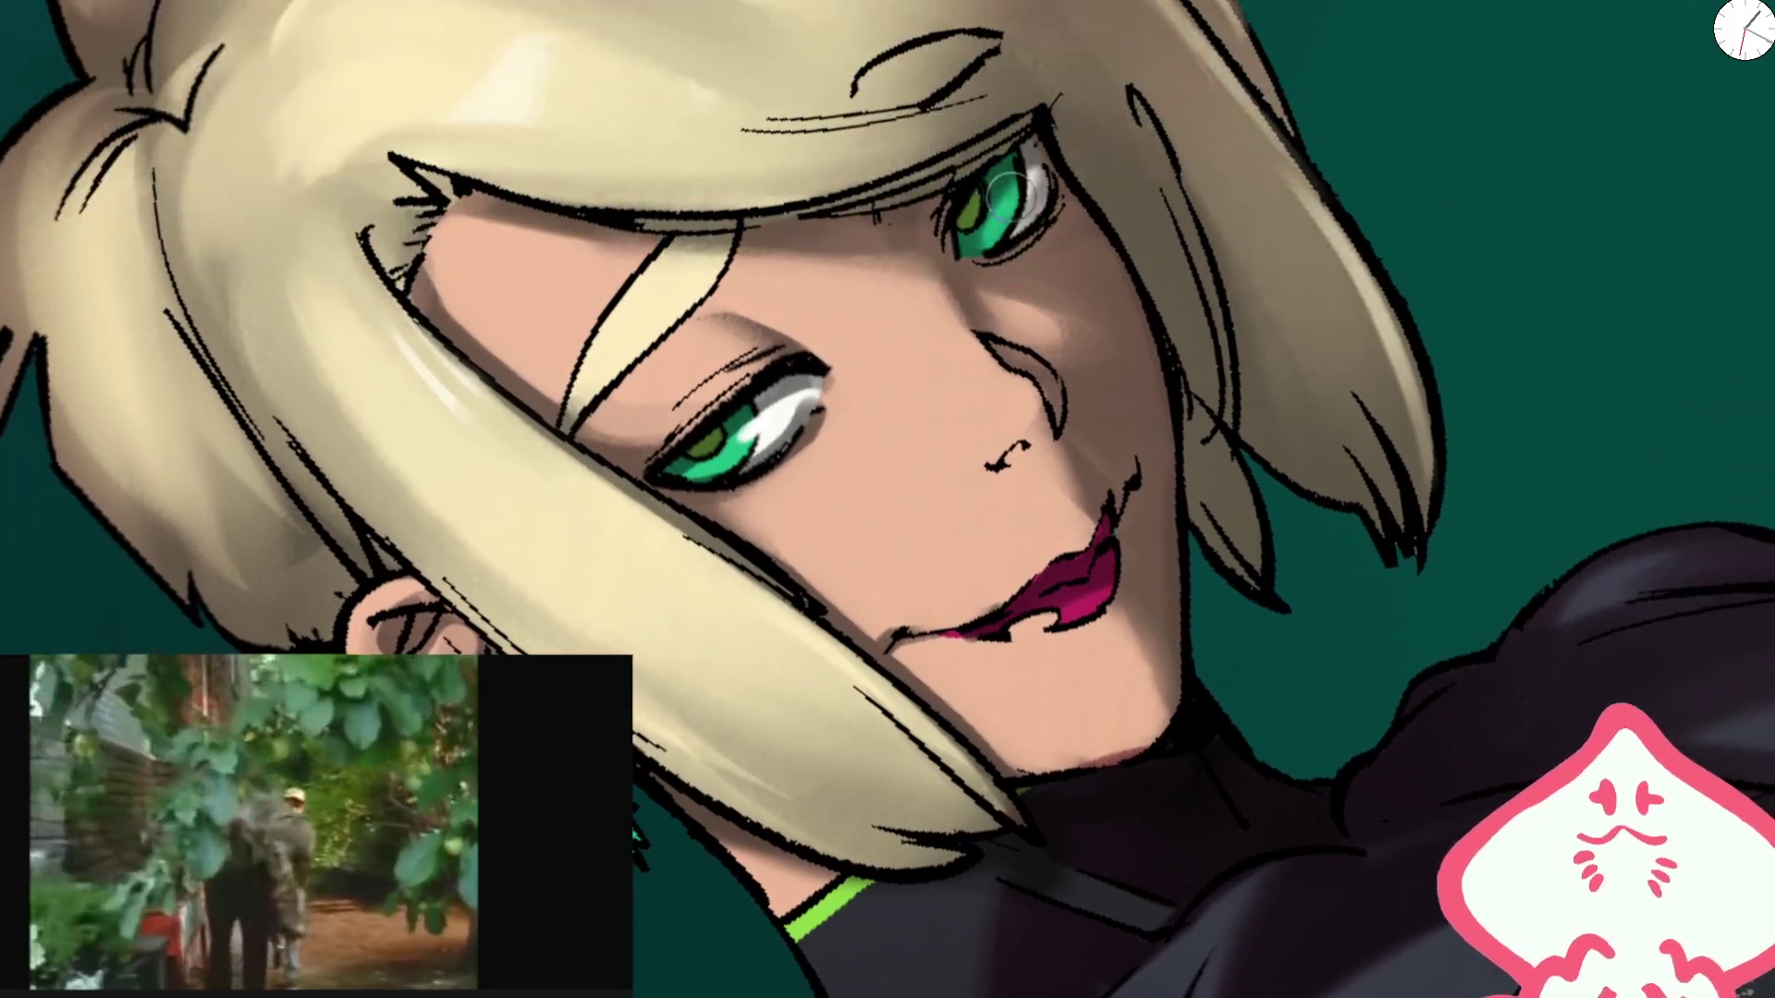
Step: Dab an eye highlight and give the lower lip a blended red gloss instead of white
drag(1028, 183, 1021, 190)
drag(1049, 612, 1022, 631)
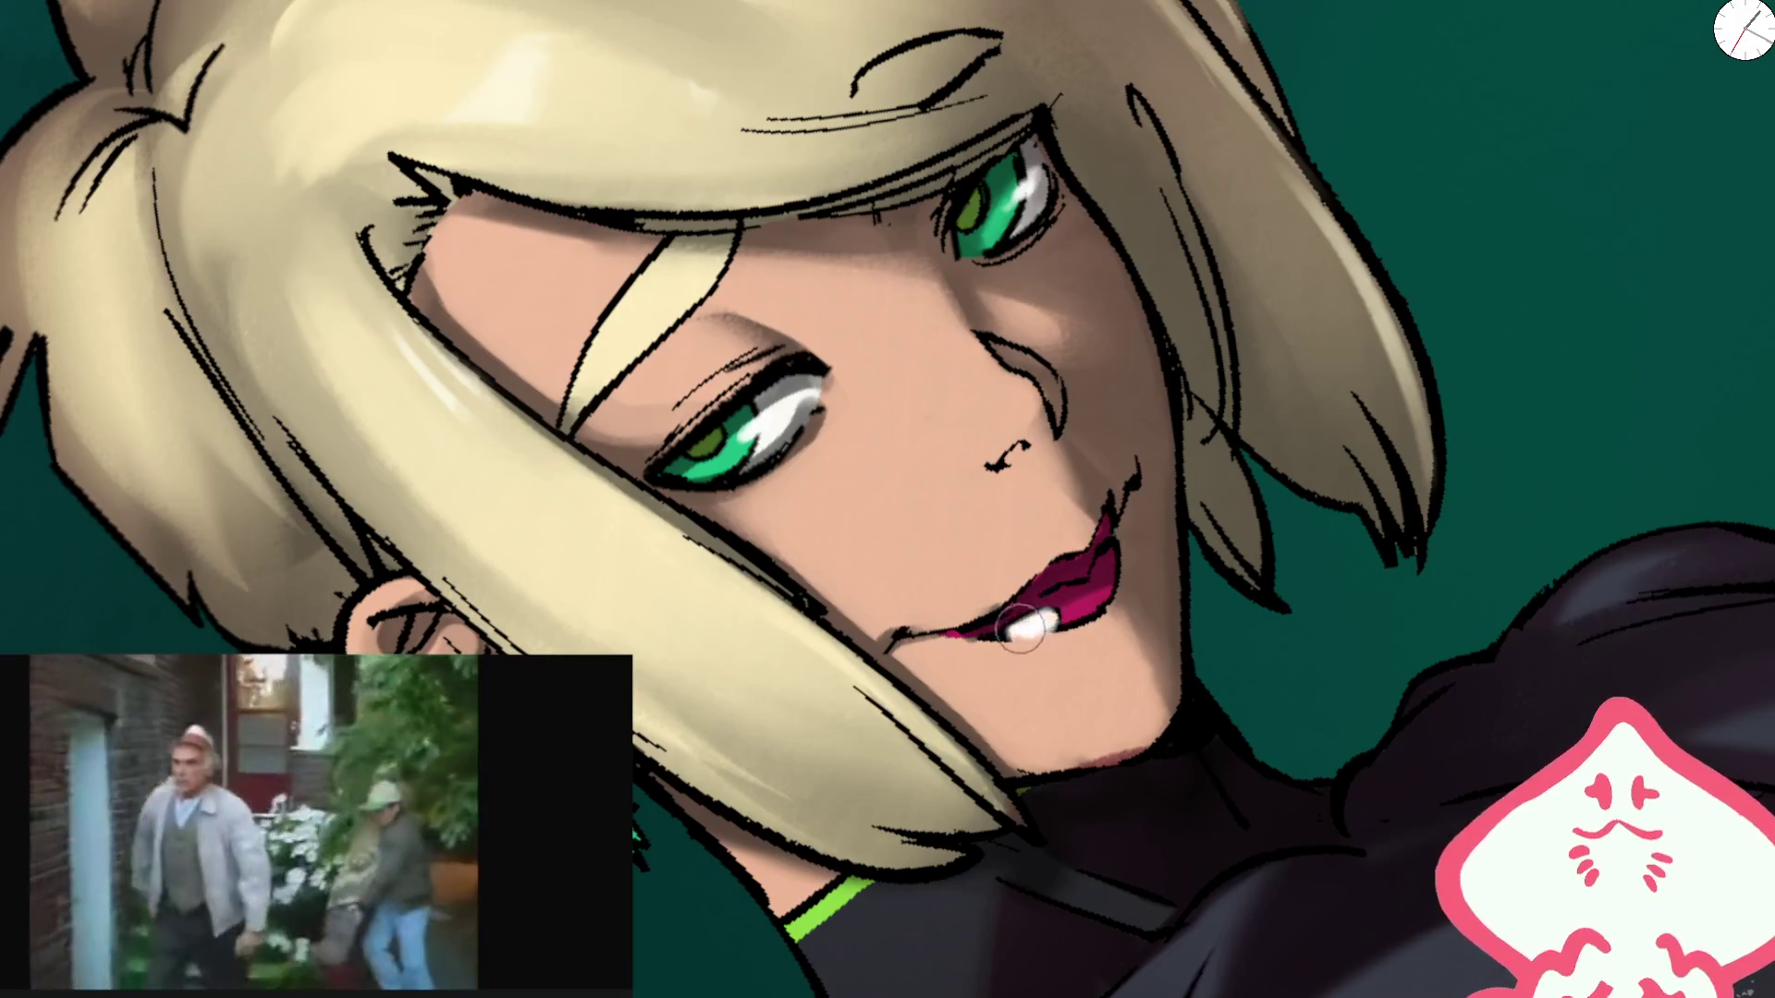
key(ctrl+z)
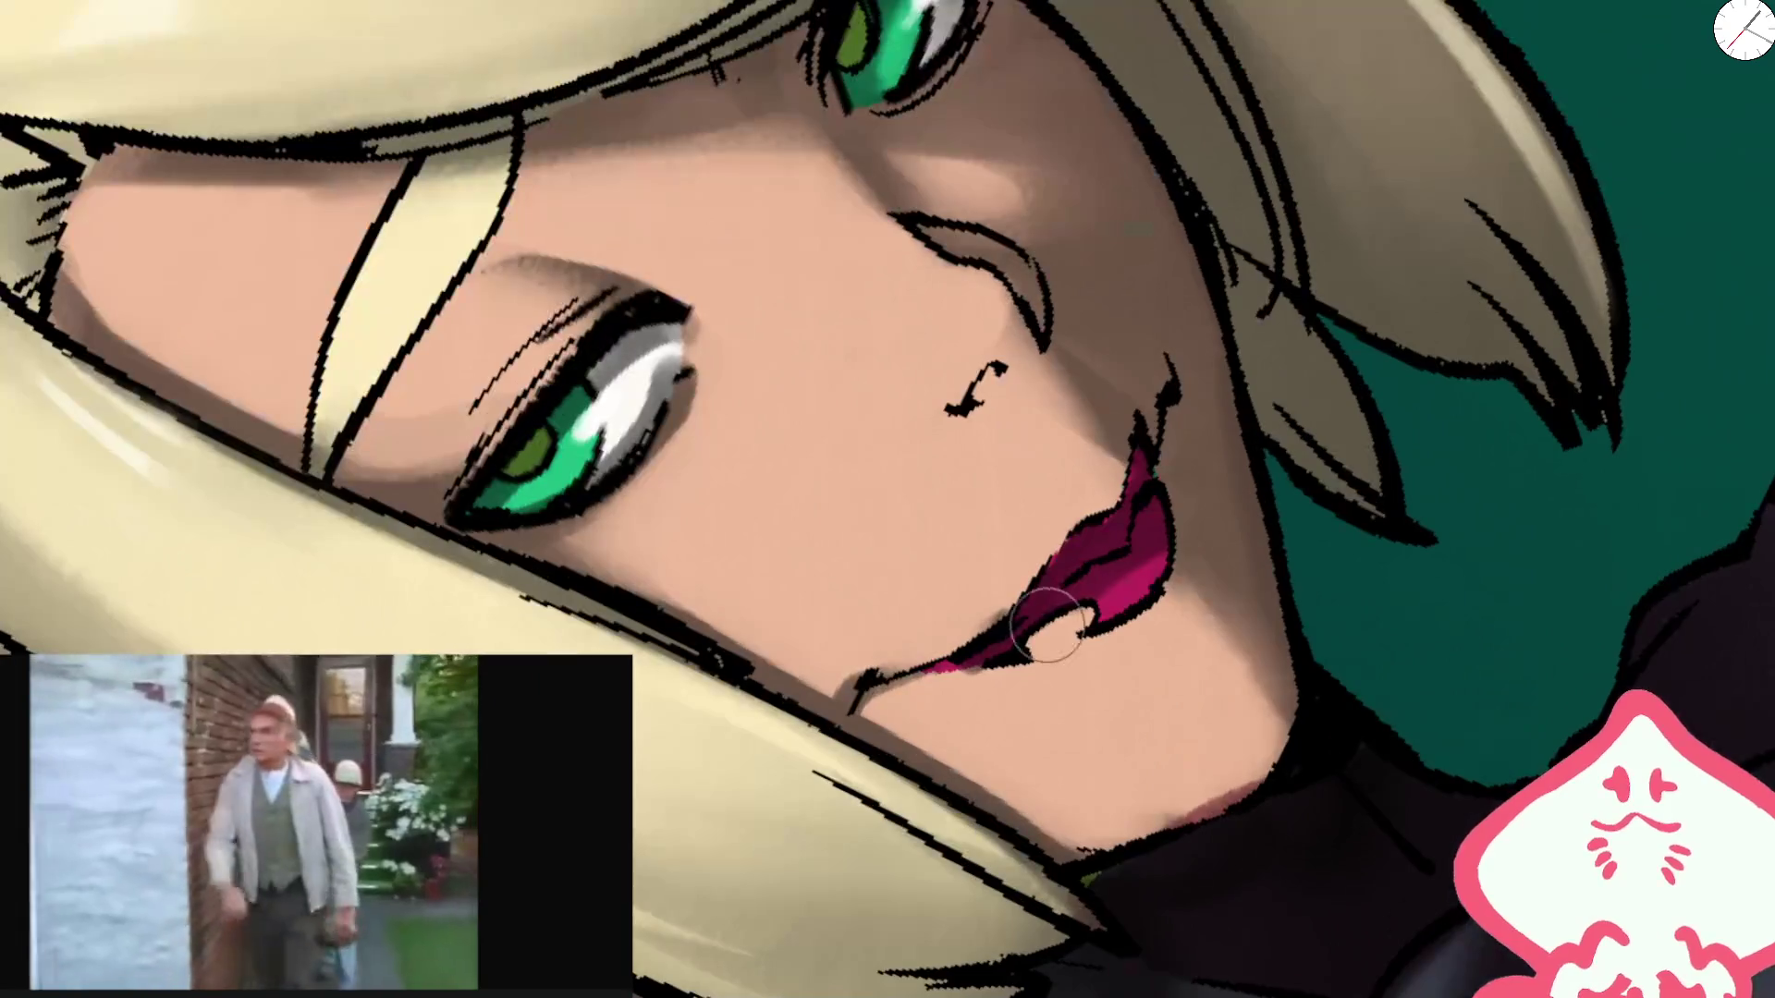
mouse_move(1035, 628)
mouse_down()
mouse_move(1091, 608)
mouse_move(1054, 643)
mouse_move(1091, 615)
mouse_up()
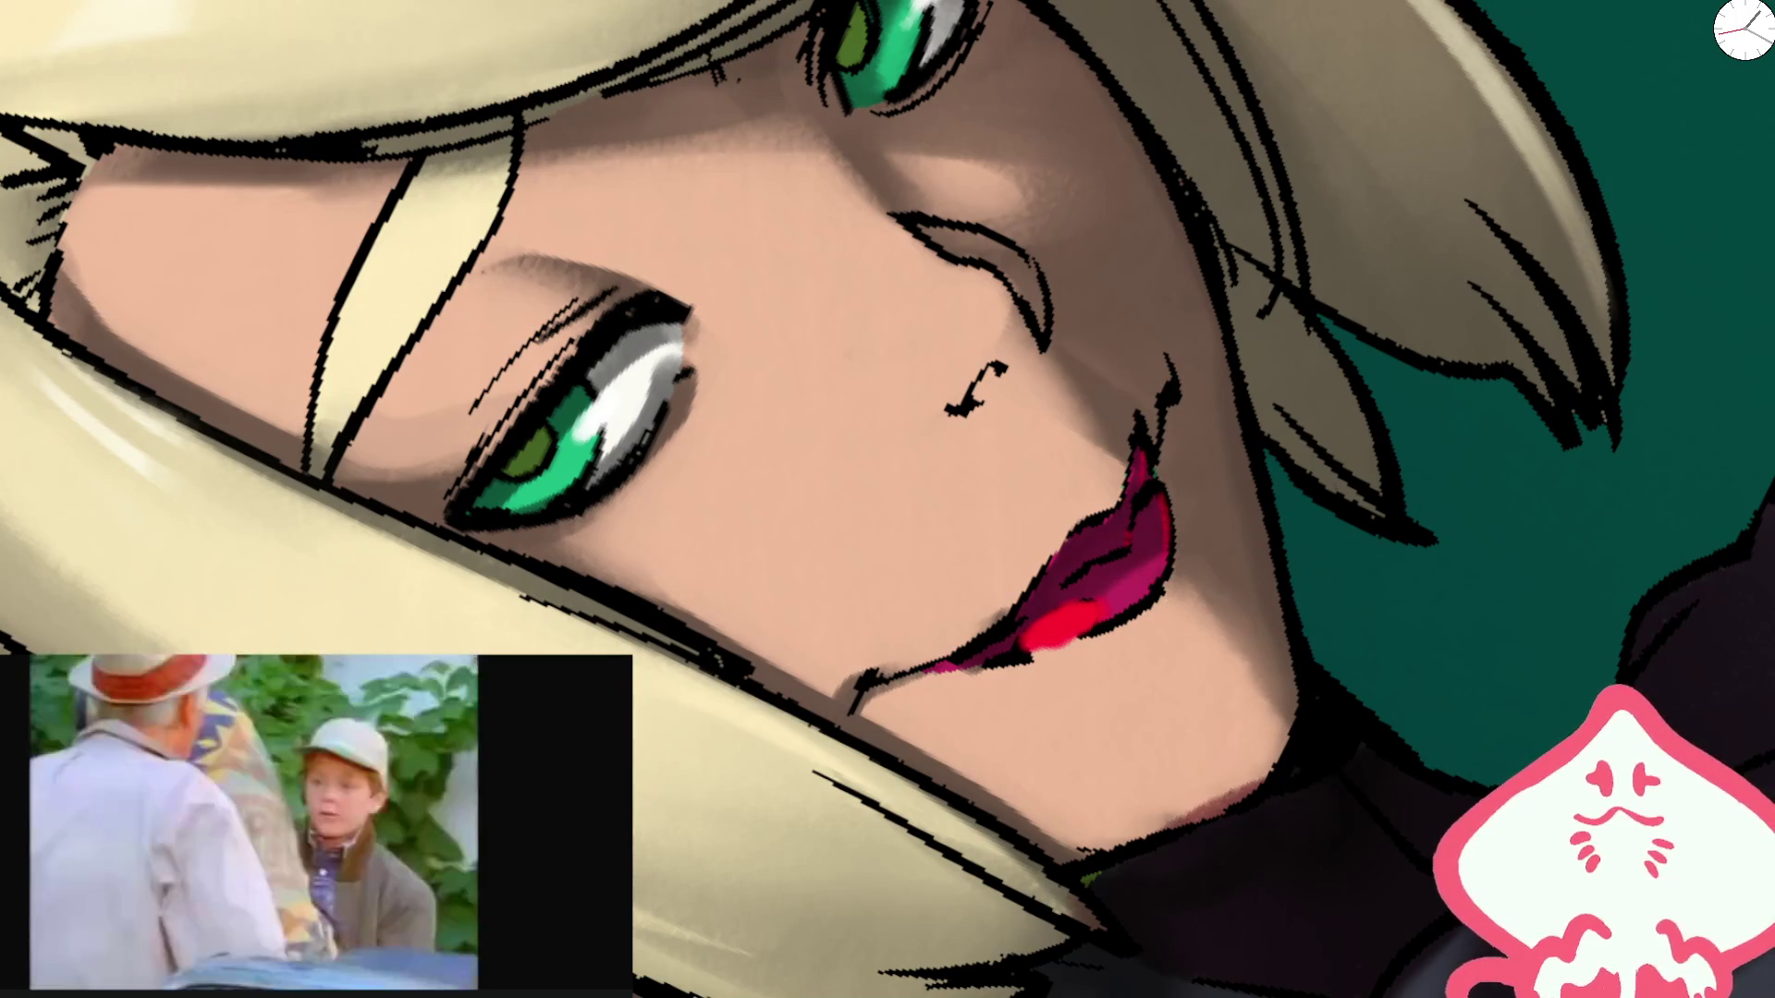
drag(1094, 610, 1060, 627)
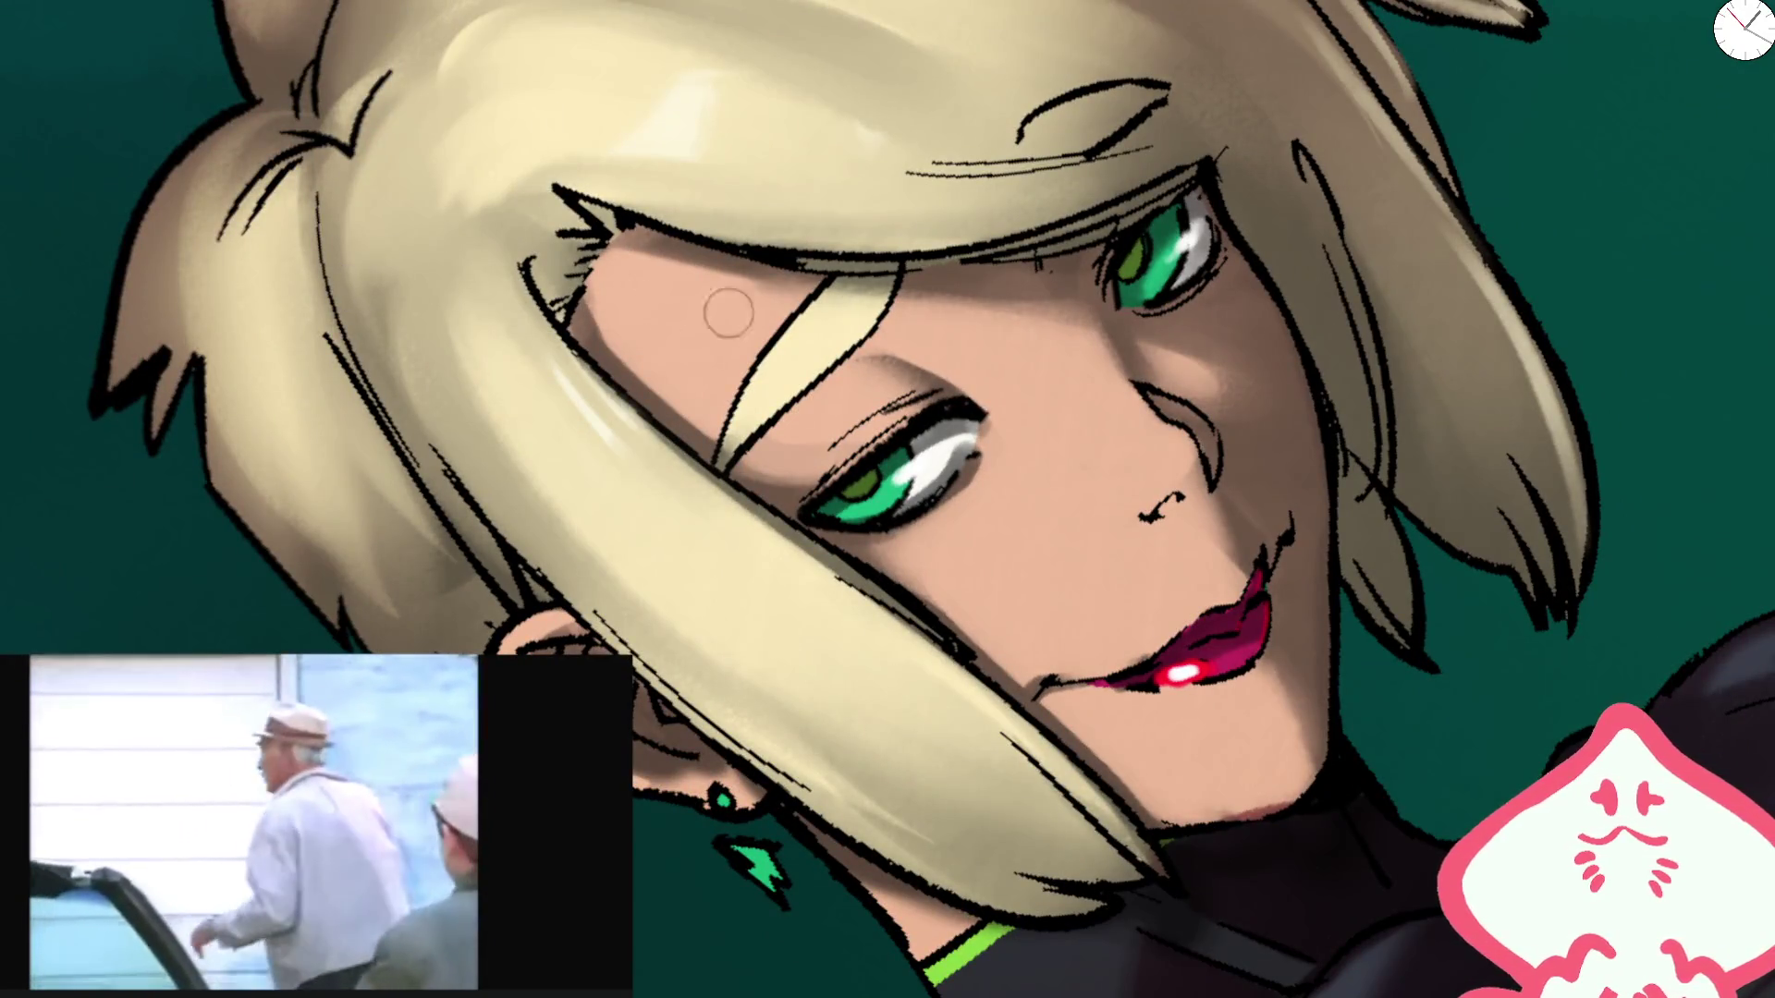
Step: Darken the lower eye's lid line and shading, and brighten the upper eye's highlight
drag(952, 418, 801, 502)
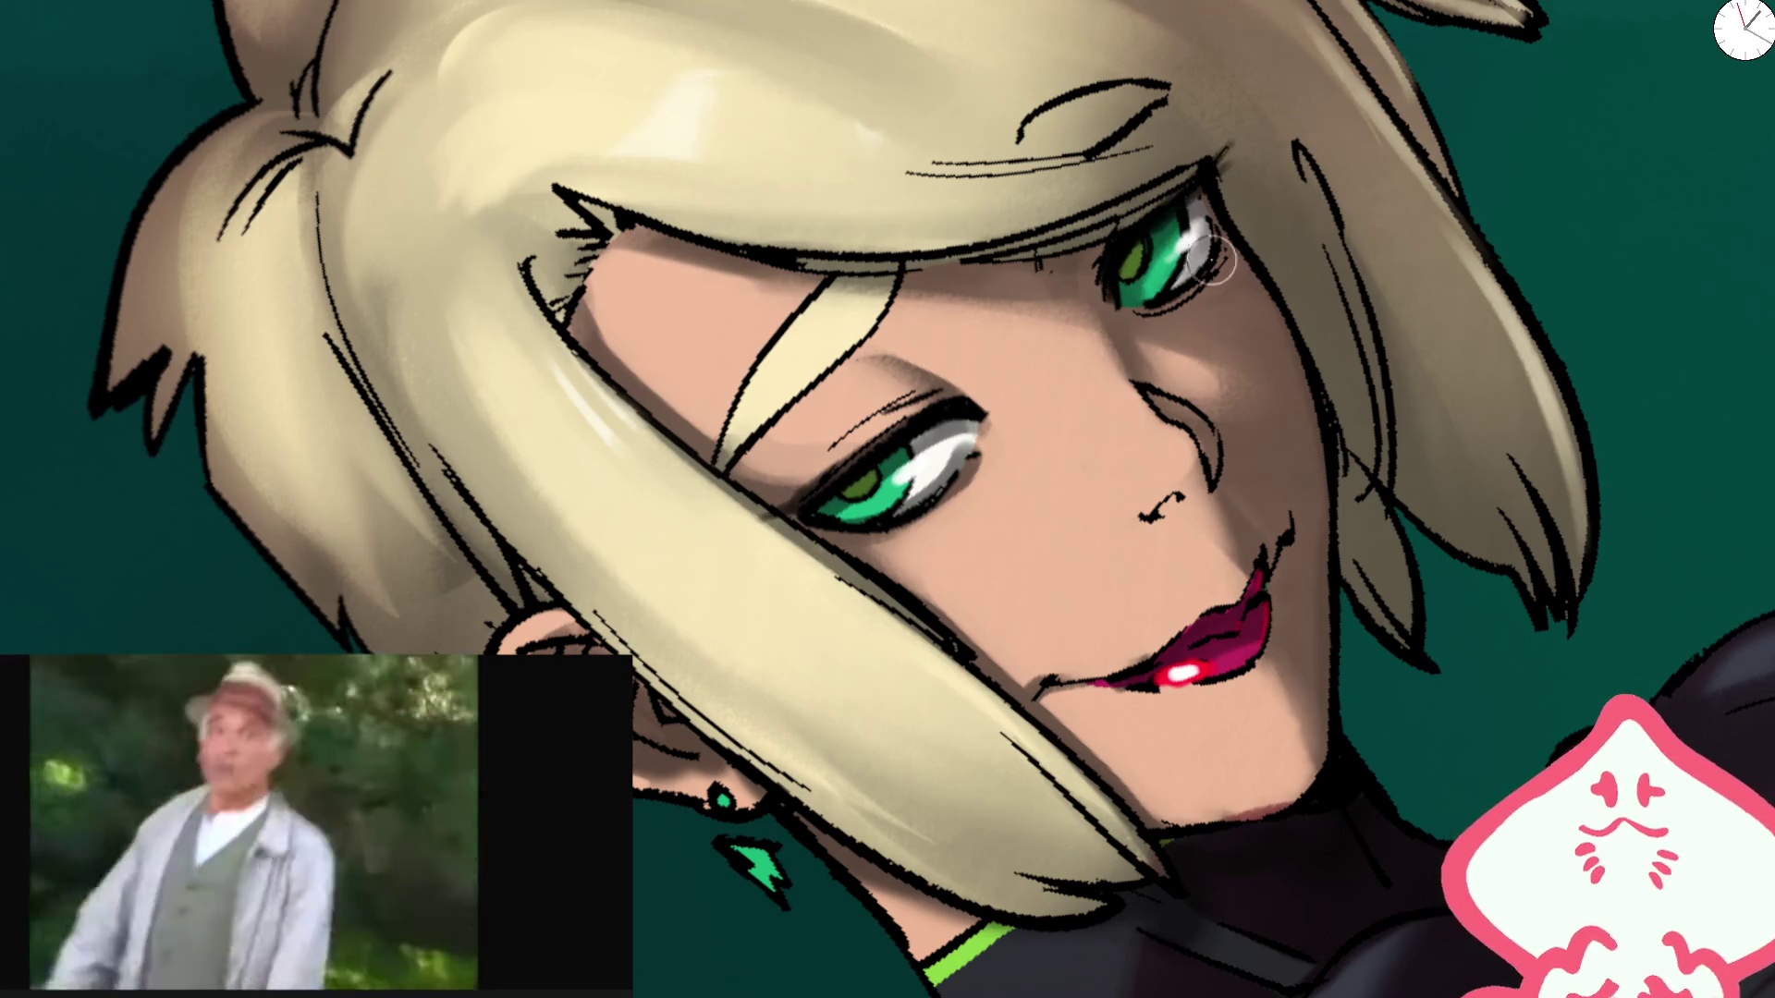
drag(1230, 231, 1202, 298)
drag(871, 529, 895, 525)
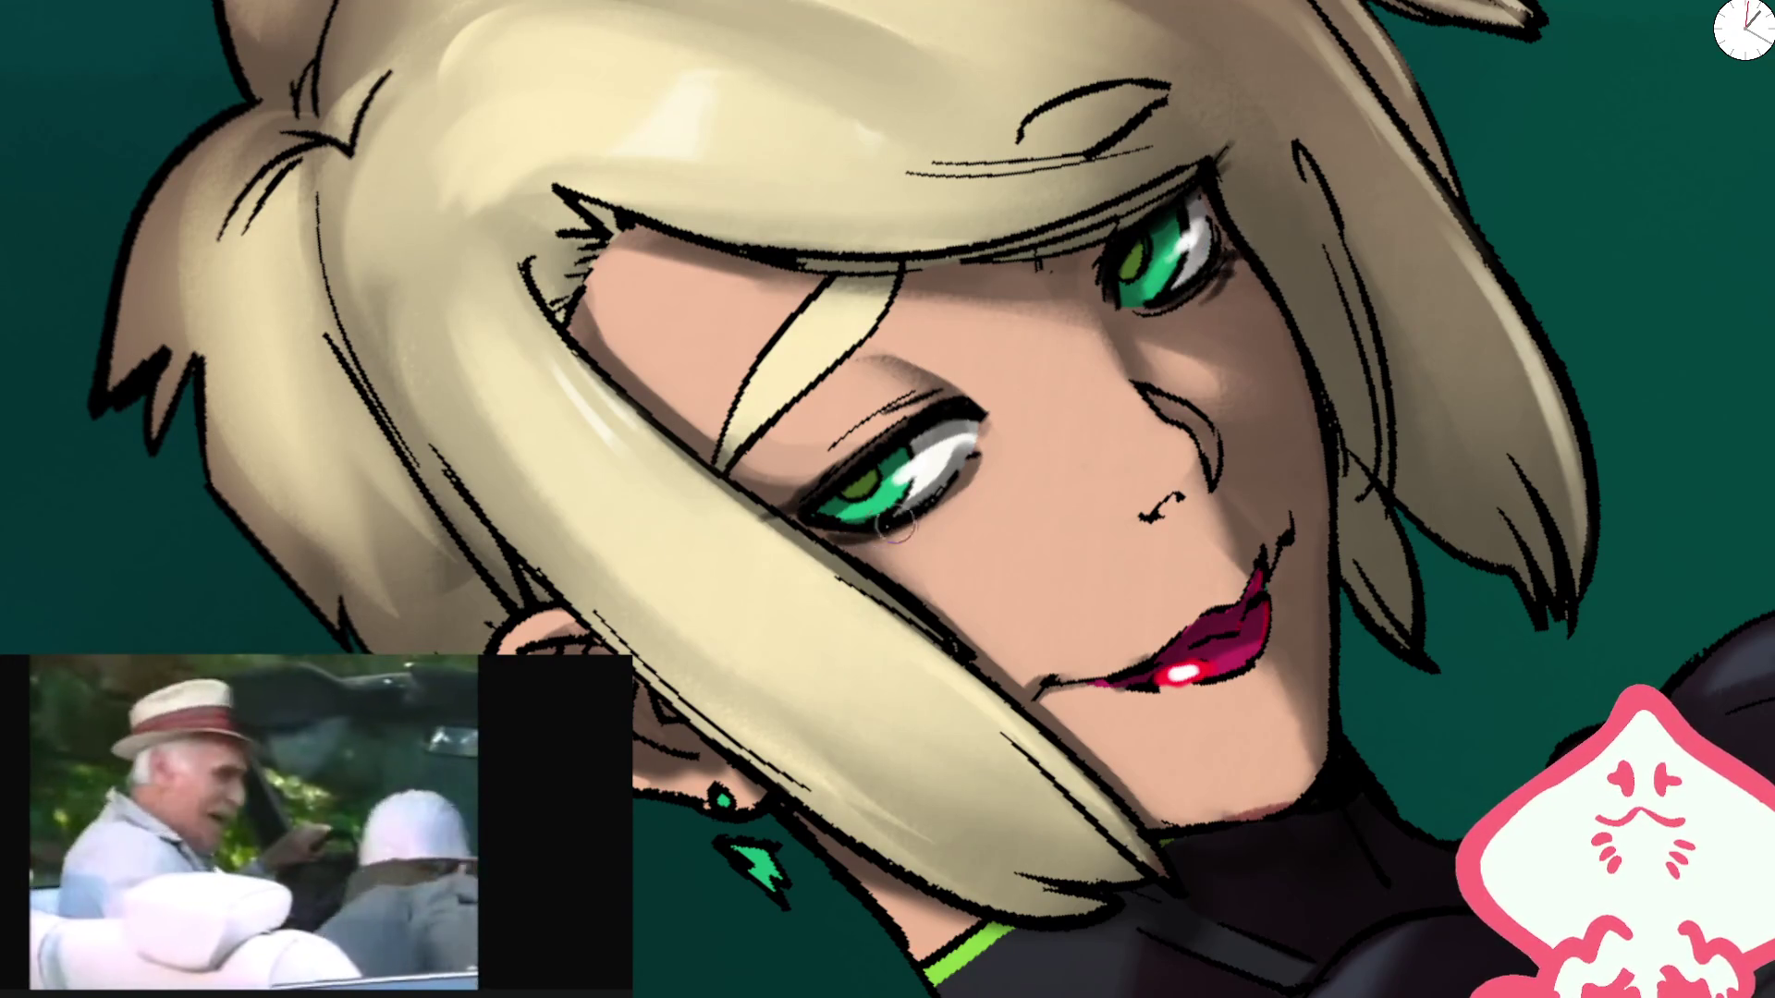
mouse_move(779, 515)
mouse_down()
mouse_move(975, 348)
mouse_move(822, 467)
mouse_up()
key(ctrl+0)
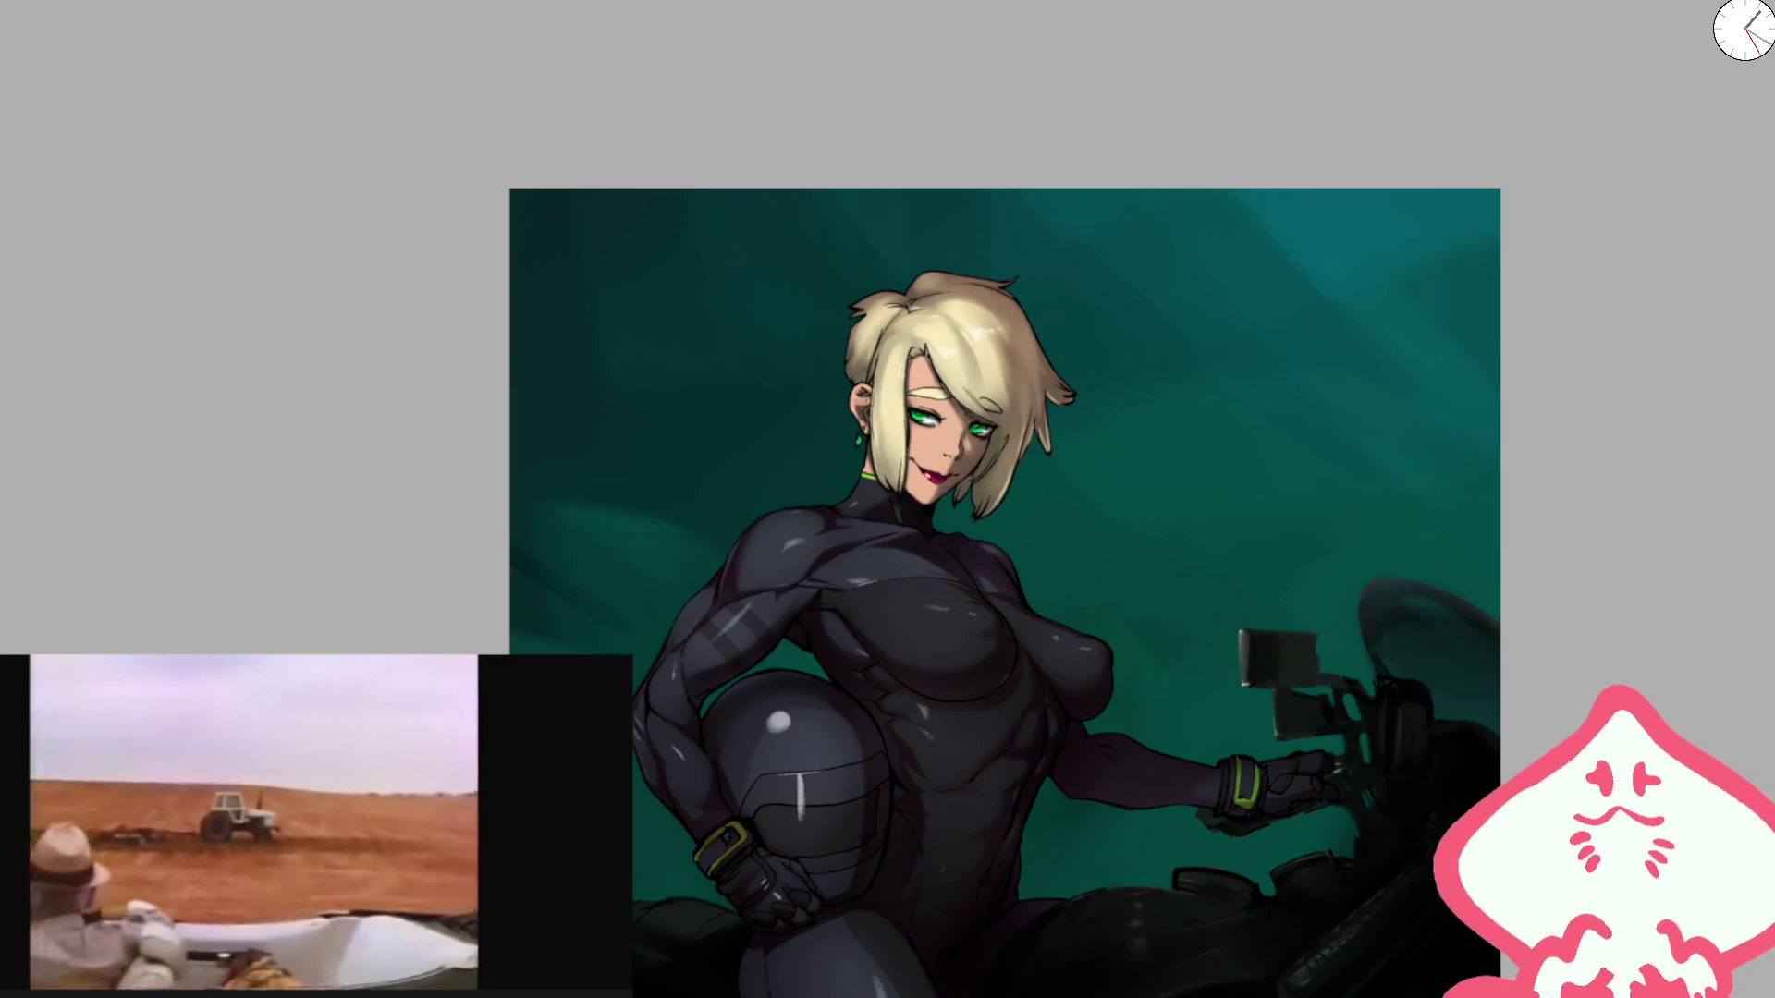
Step: With a size-55 brush, airbrush pink blush across the cheeks and brighten the face's hair strand
key(bracketright)
key(bracketright)
key(bracketright)
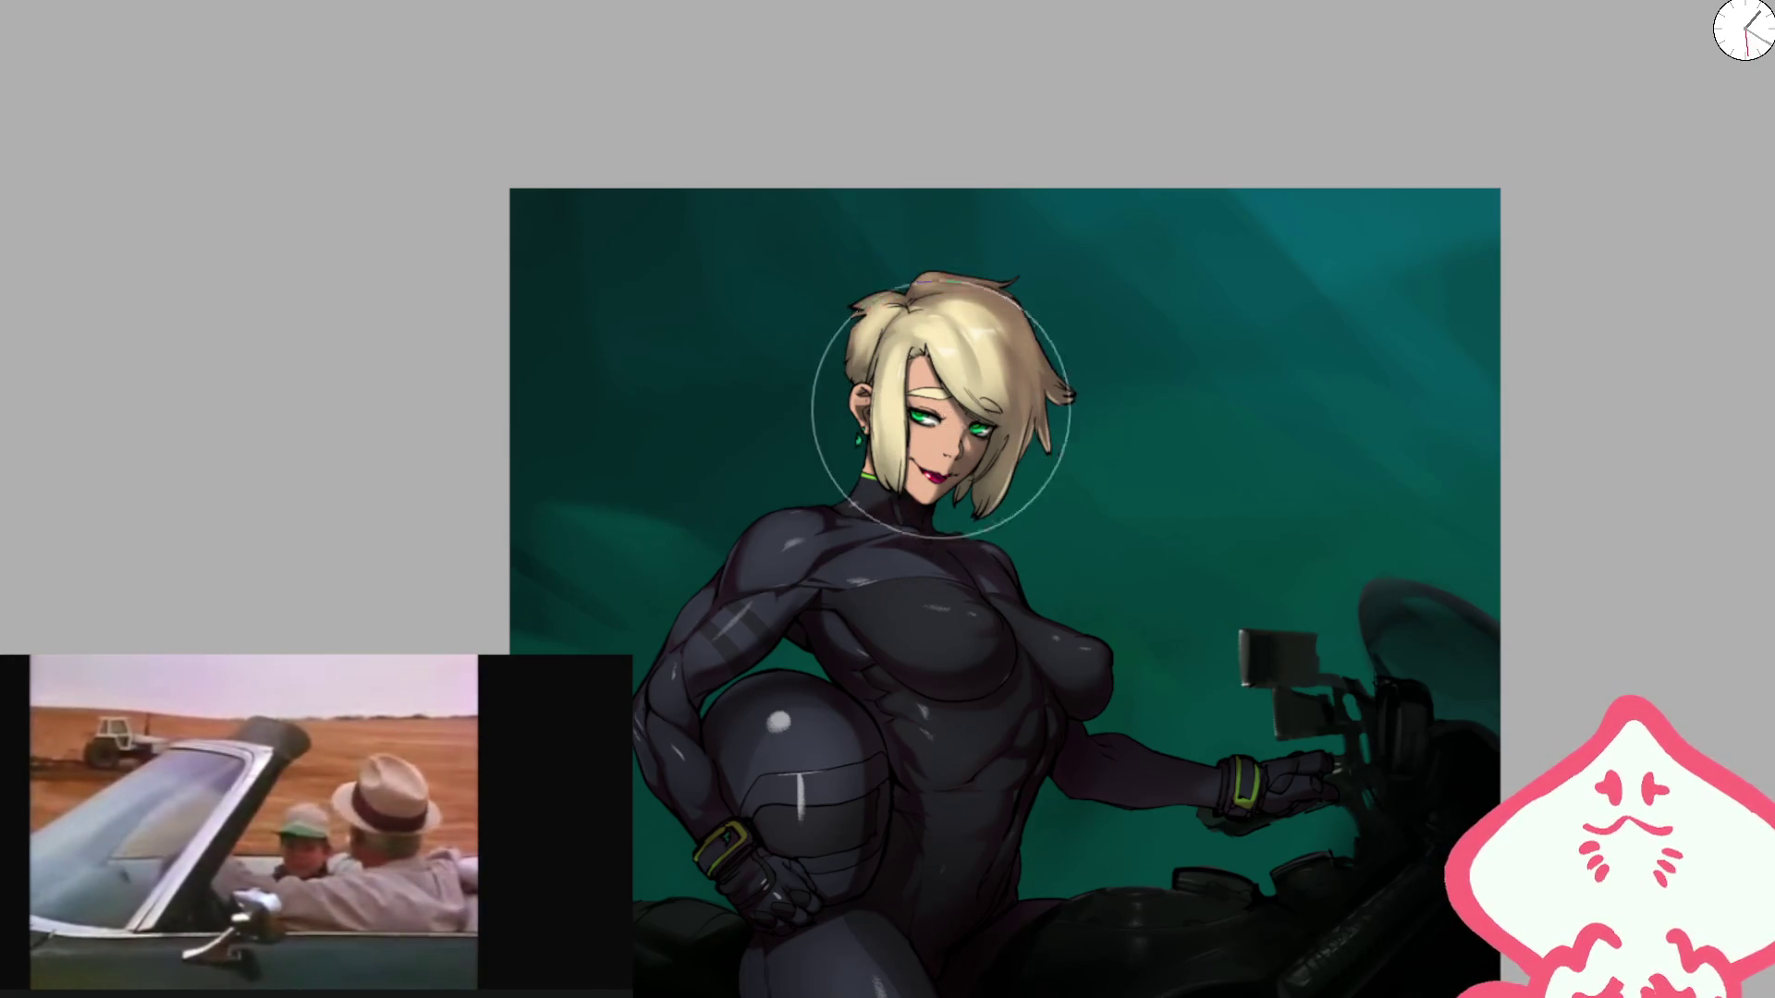
key(bracketright)
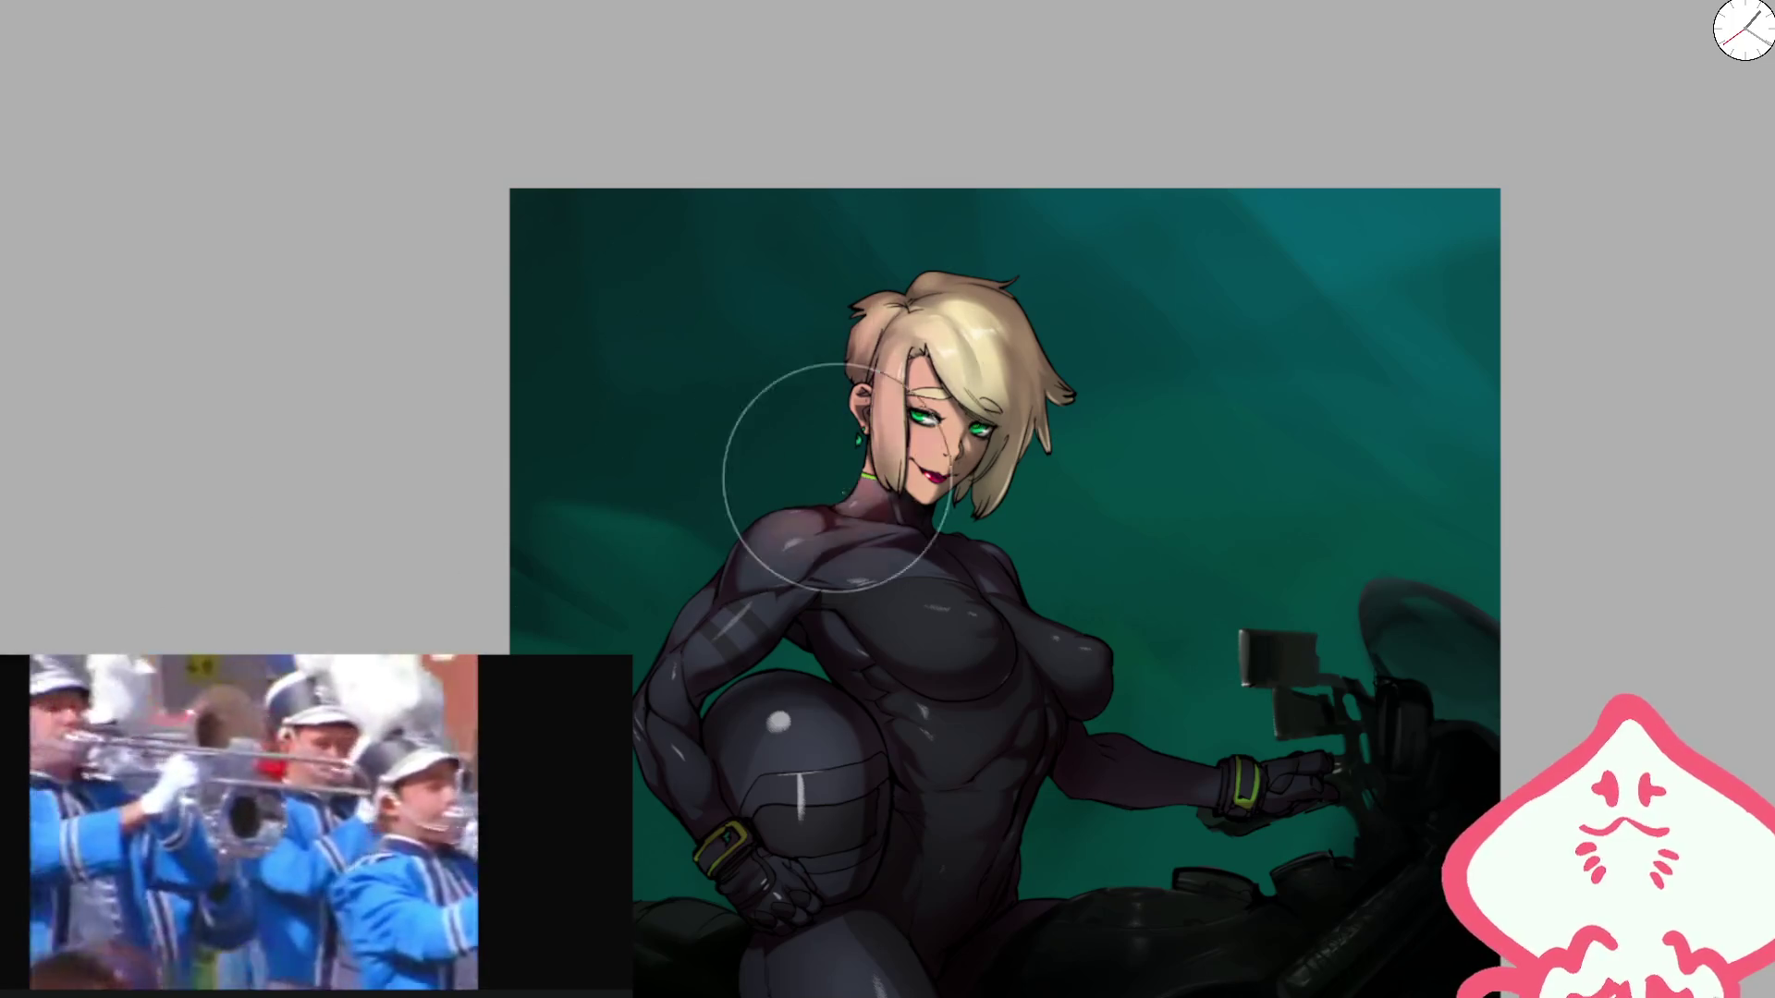
scroll(841, 476, up, 5)
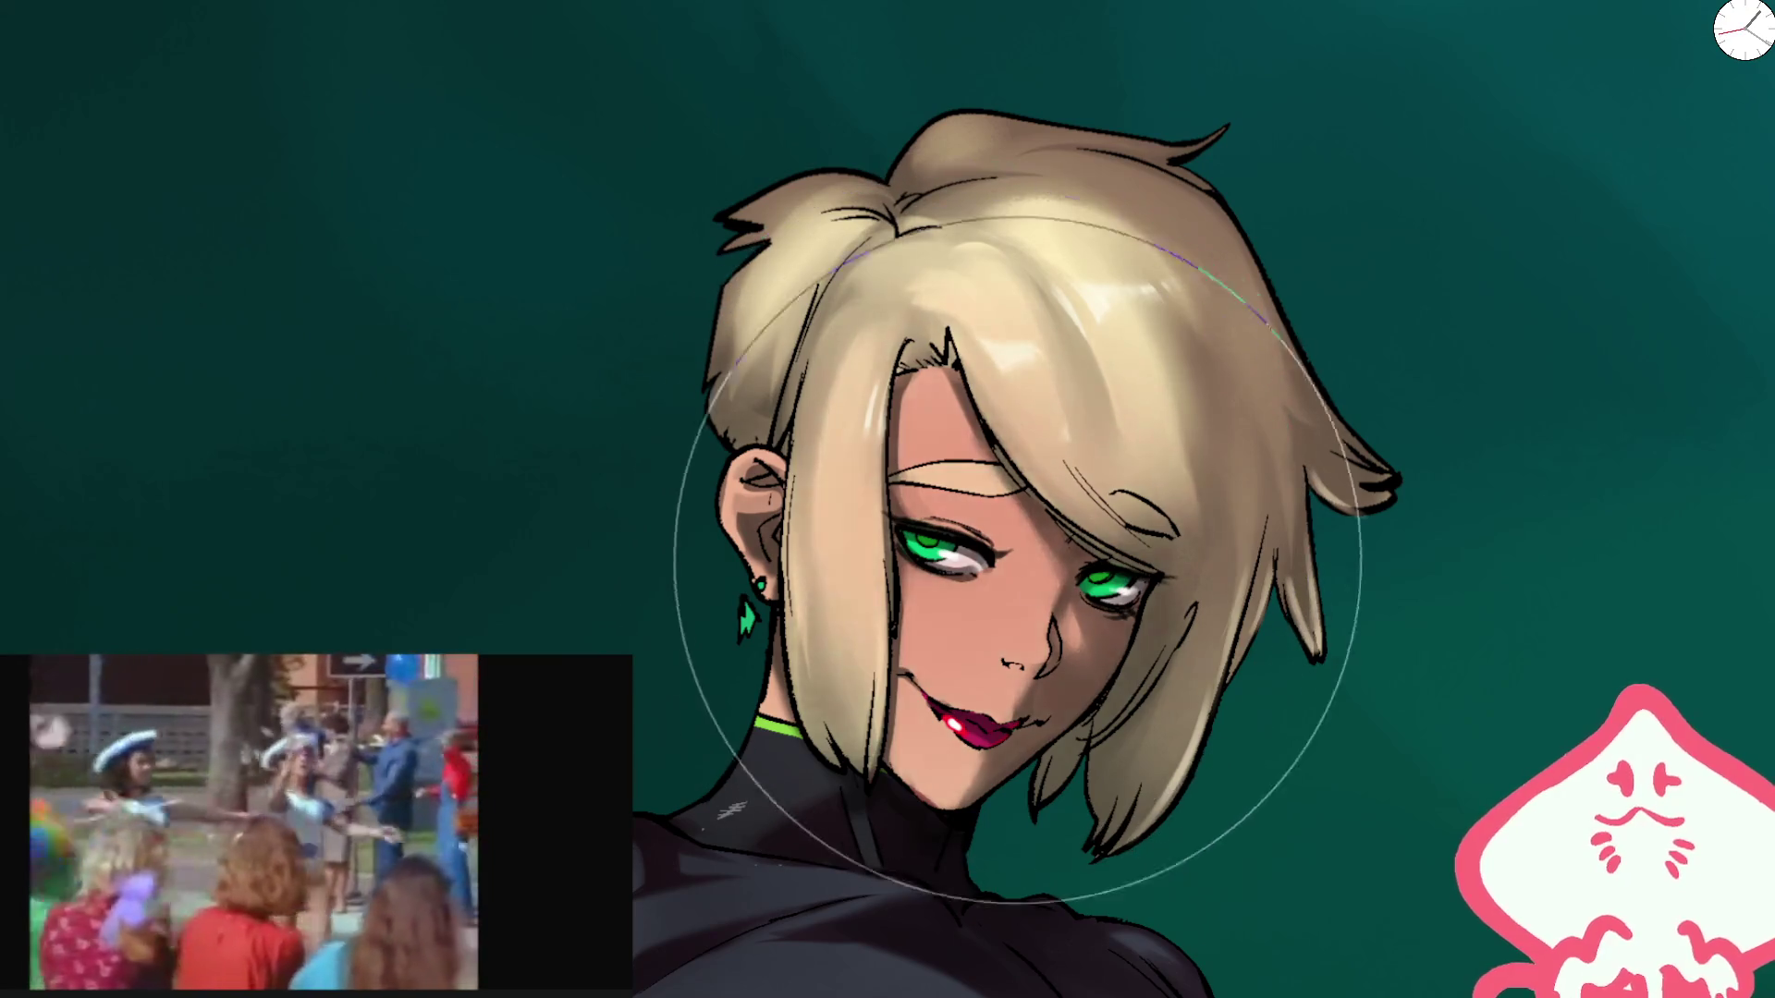
drag(991, 634, 876, 474)
key(Delete)
key(Delete)
key(Delete)
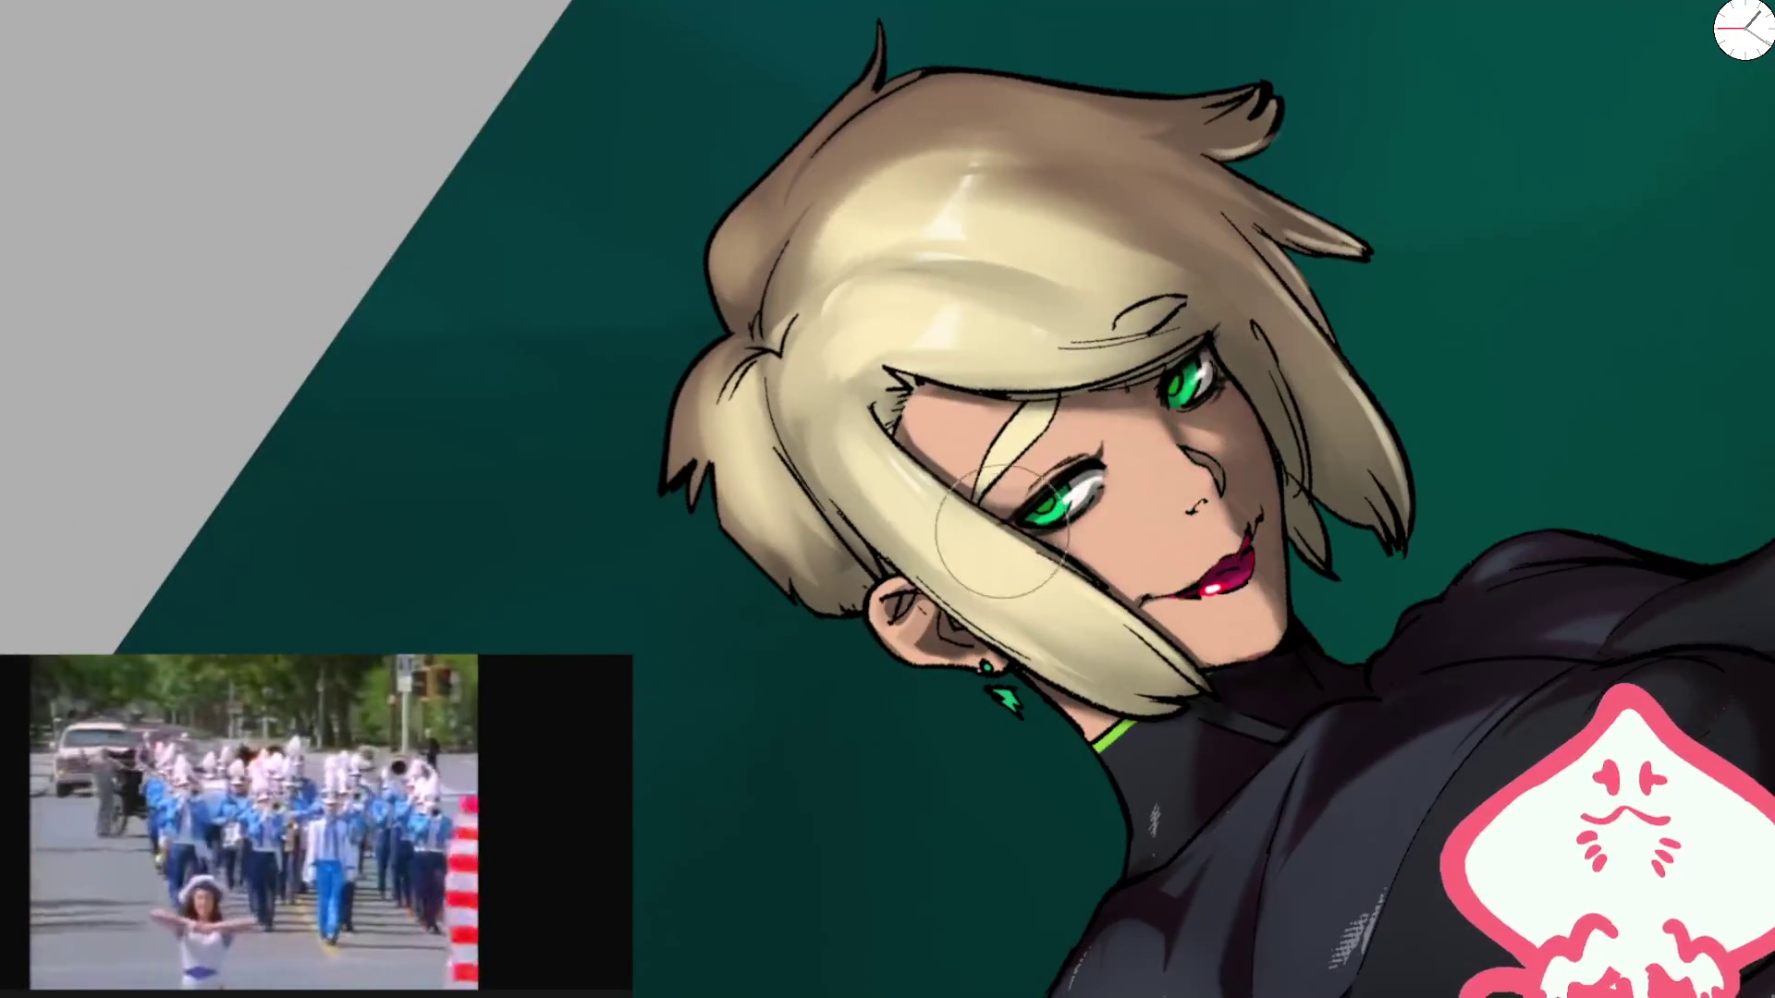
drag(1095, 531, 1202, 388)
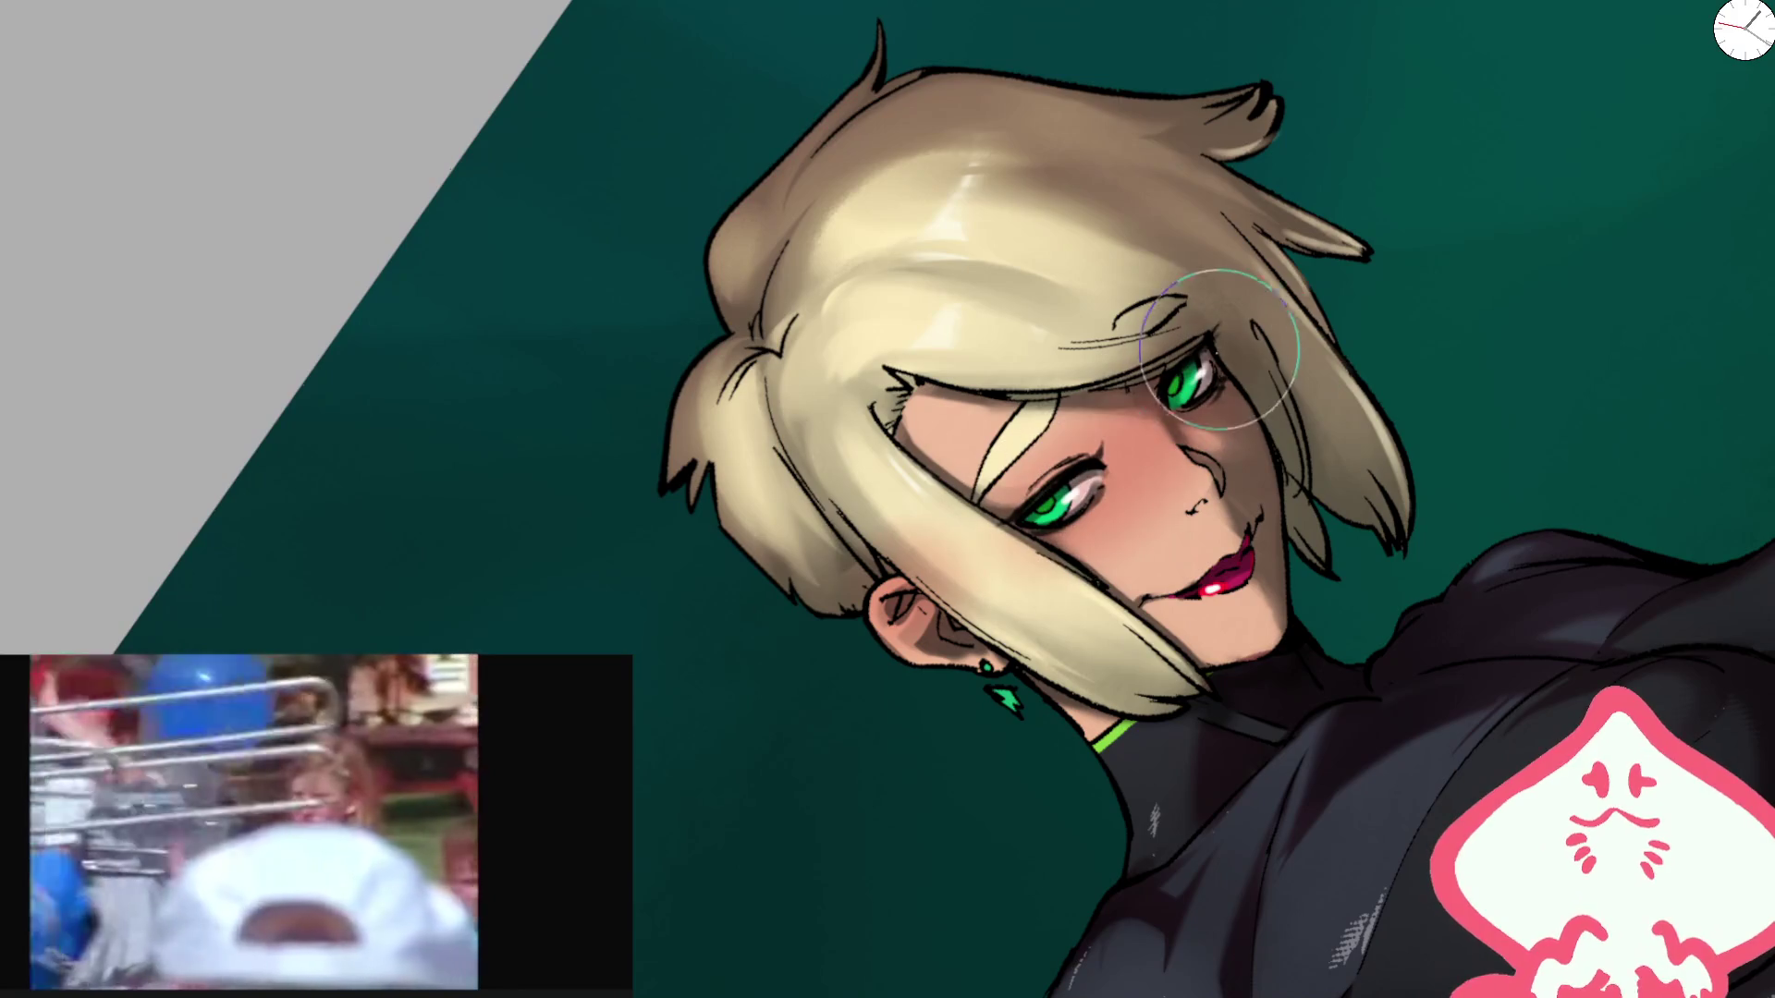
mouse_move(1295, 348)
mouse_down()
mouse_move(1156, 356)
mouse_move(920, 532)
mouse_move(952, 574)
mouse_move(1116, 617)
mouse_move(1216, 407)
mouse_move(996, 373)
mouse_move(935, 336)
mouse_move(878, 350)
mouse_up()
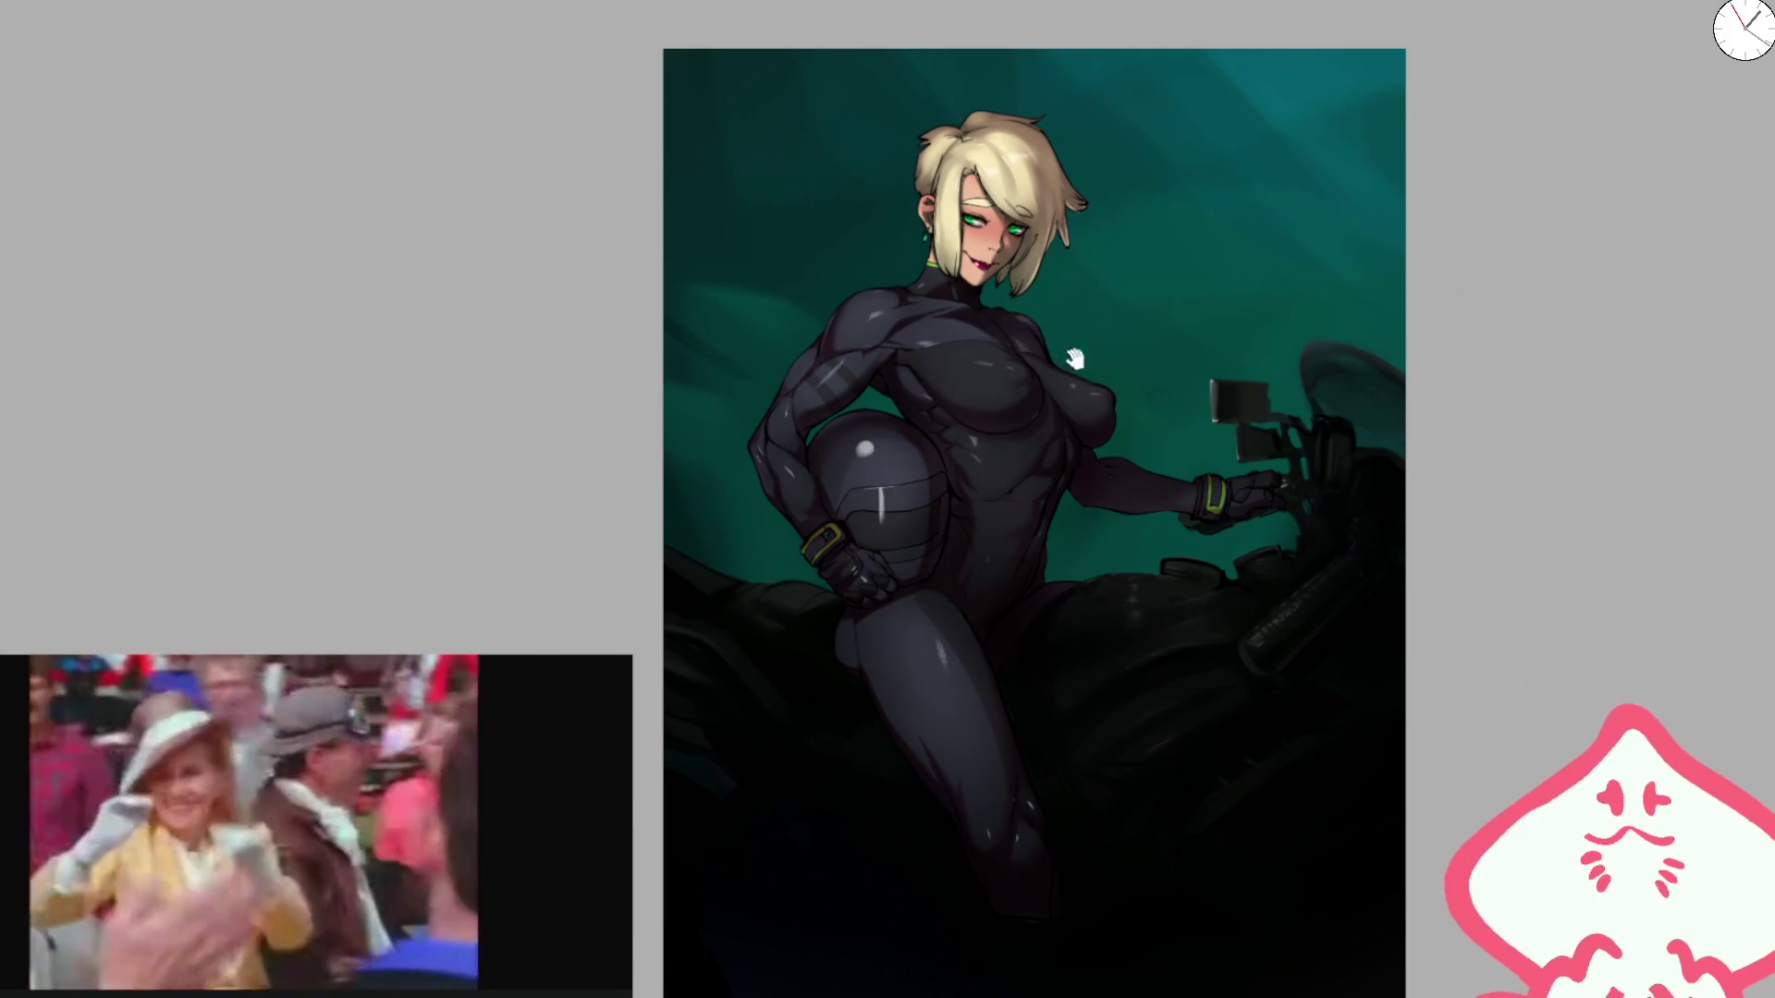
Step: Airbrush a purple-magenta glow over the top-right, toggling it to compare before and after
drag(1033, 442, 1029, 280)
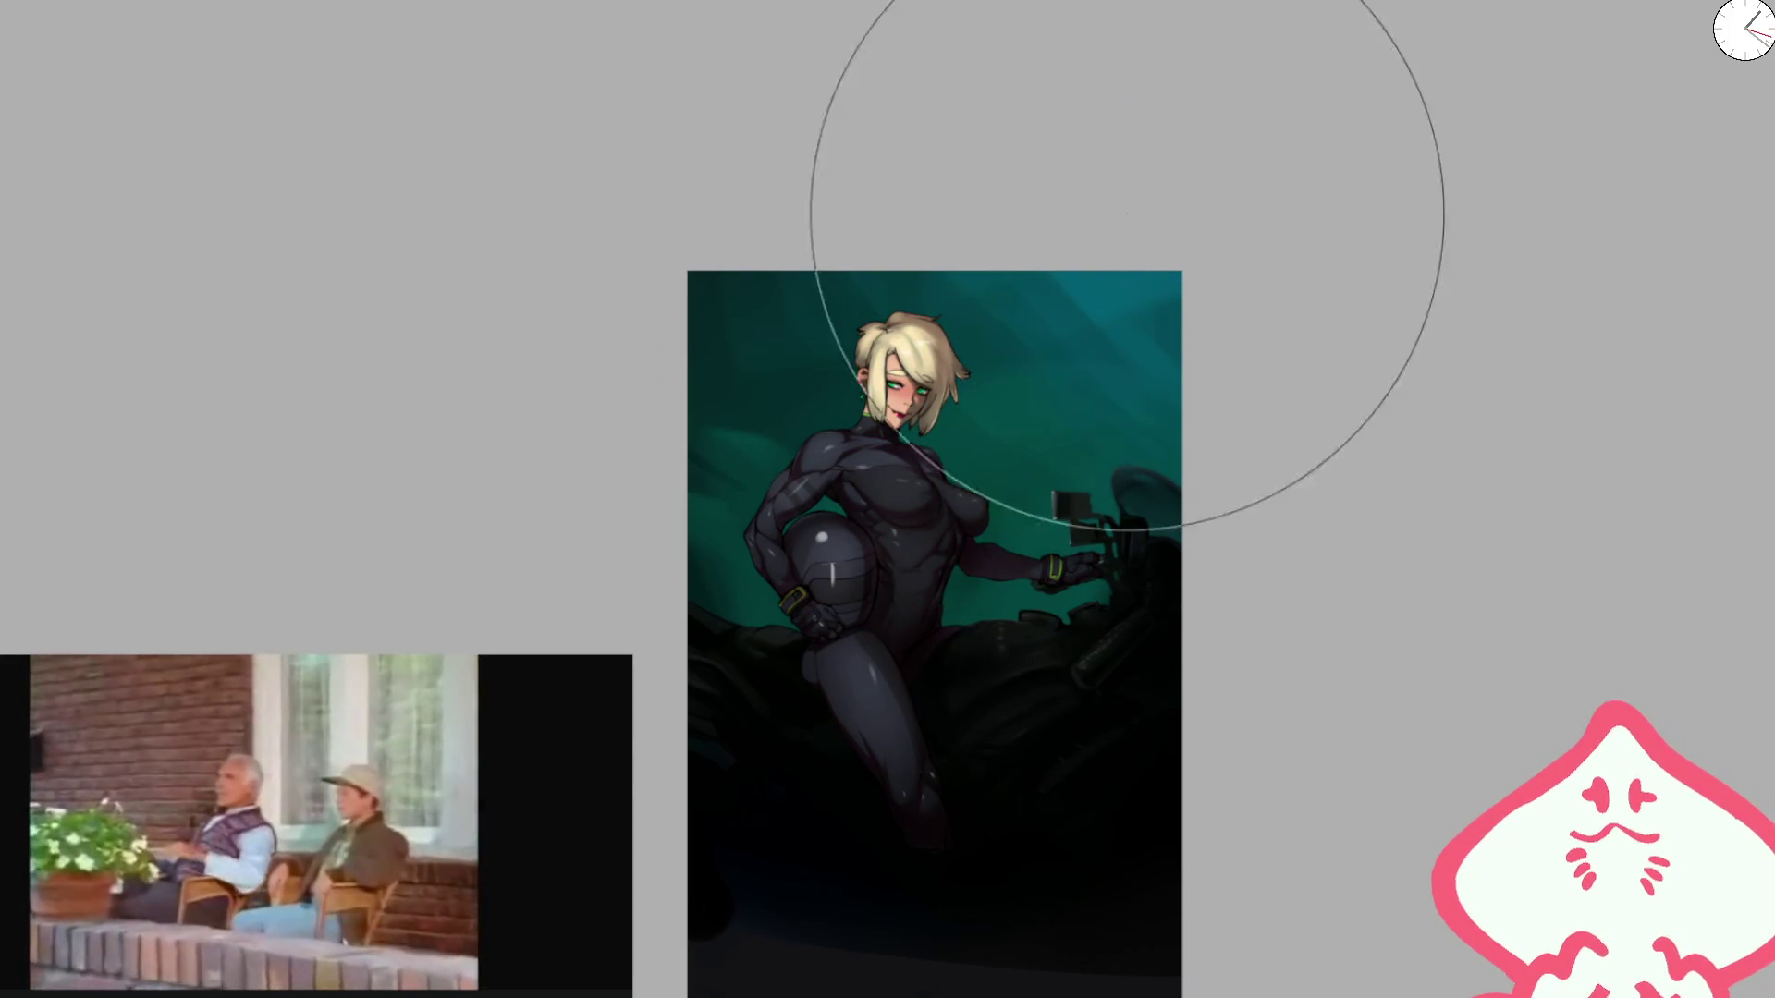
drag(1125, 206, 1303, 317)
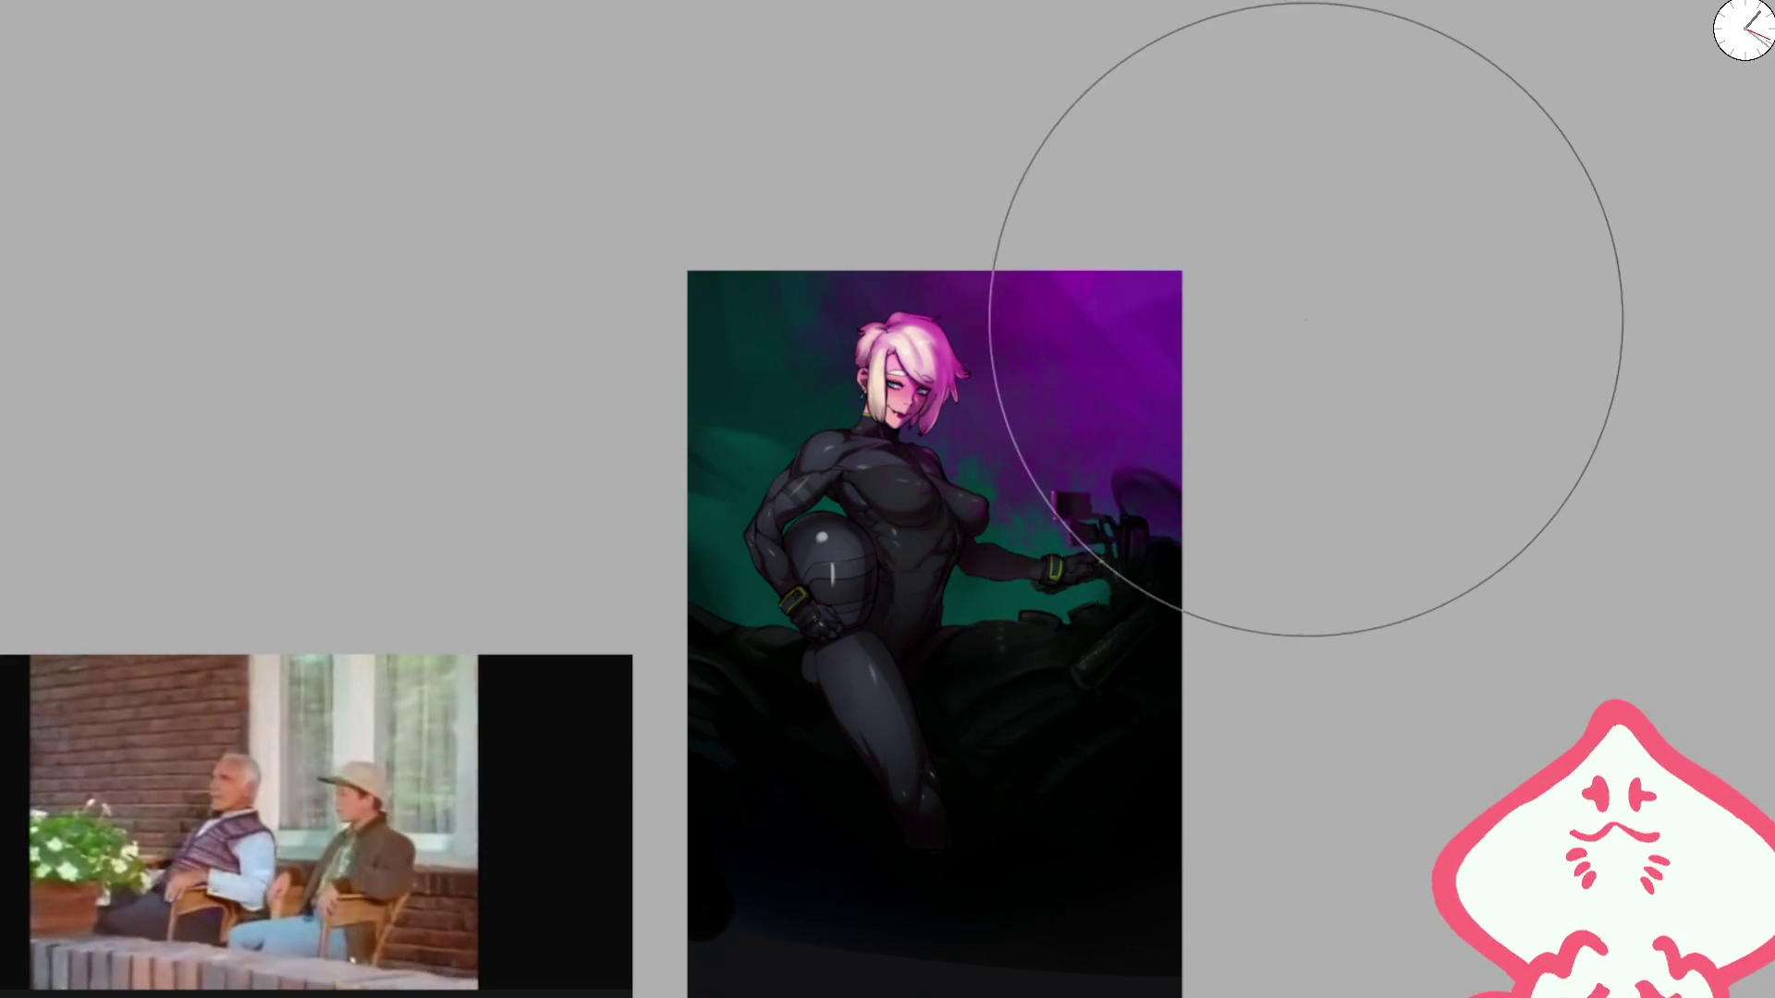
key(ctrl+z)
key(ctrl+shift+z)
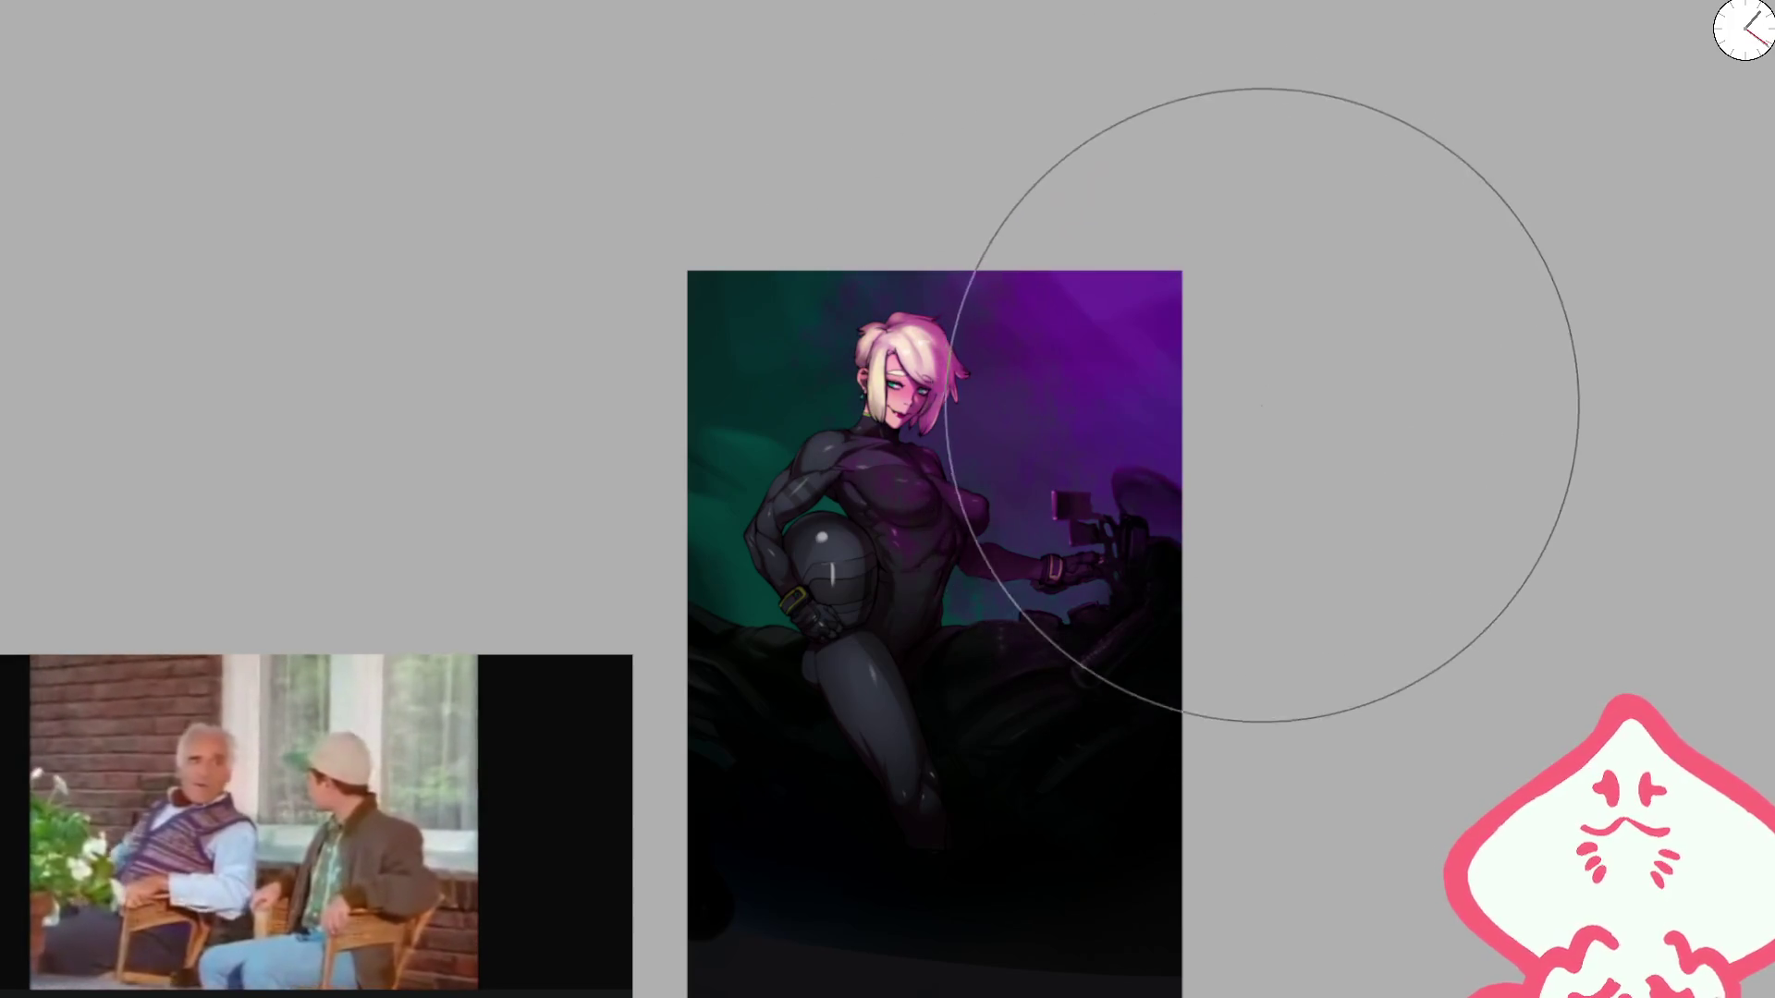
key(ctrl+z)
click(1256, 328)
scroll(1202, 278, up, 2)
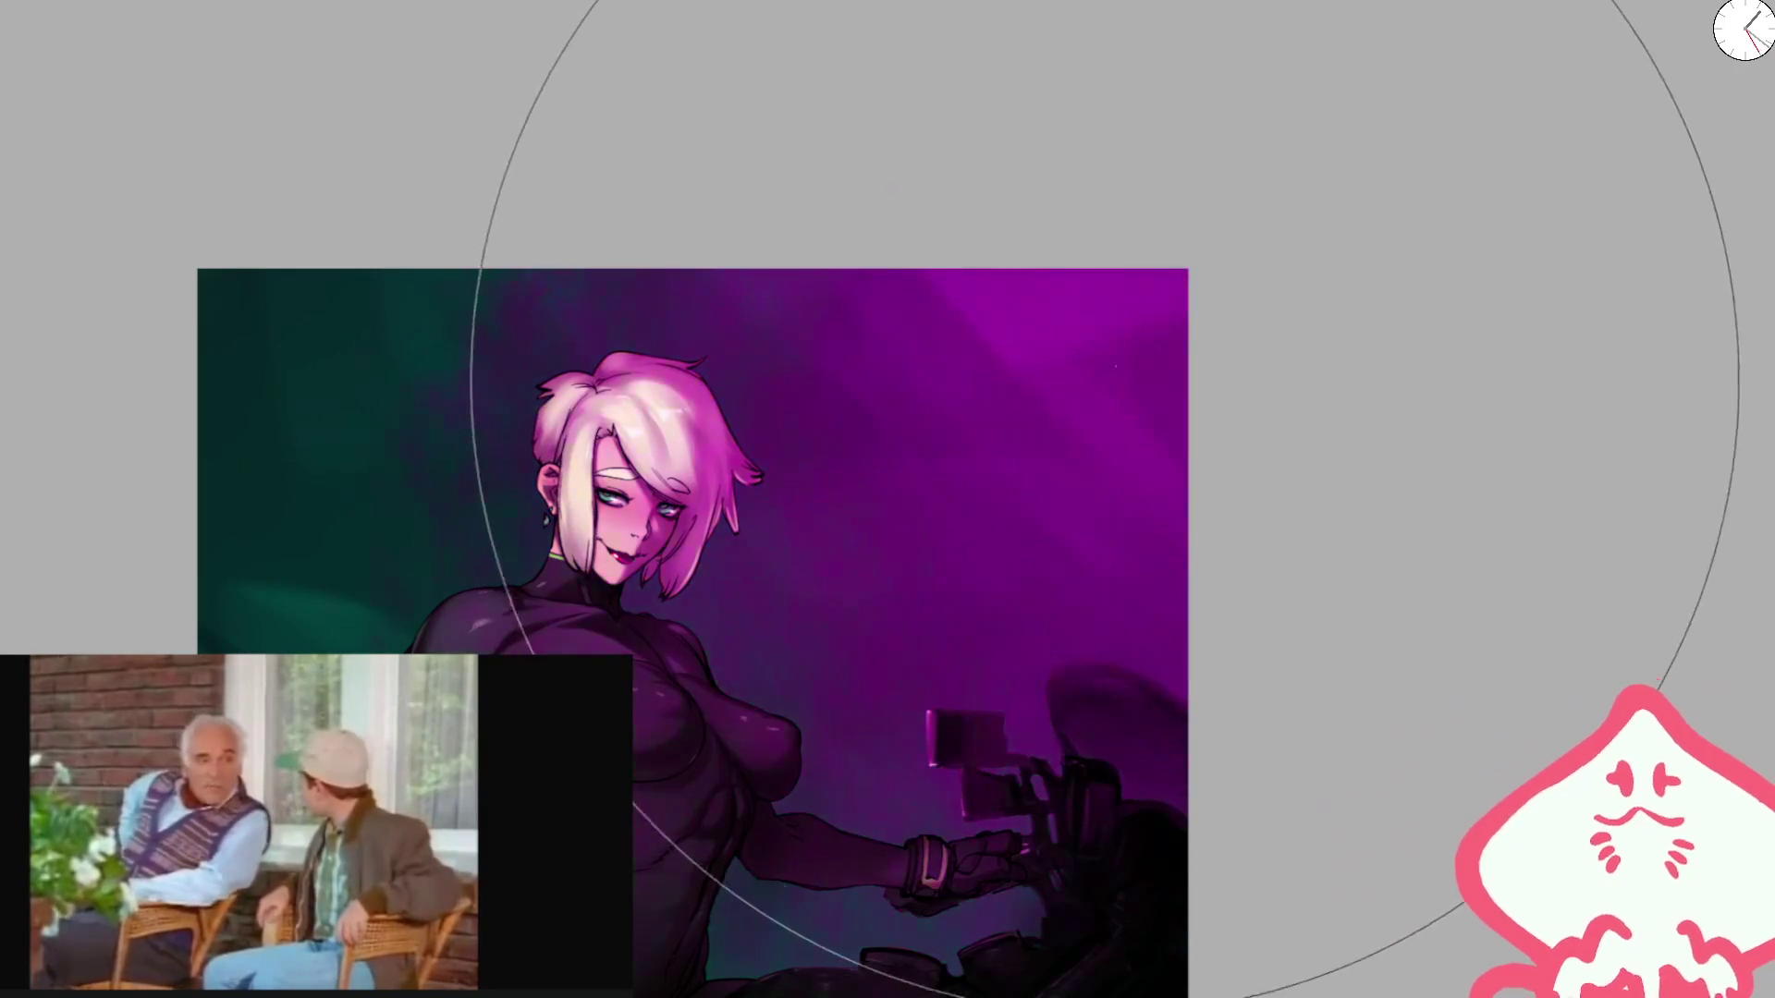
scroll(951, 409, down, 1)
key(ctrl+shift+z)
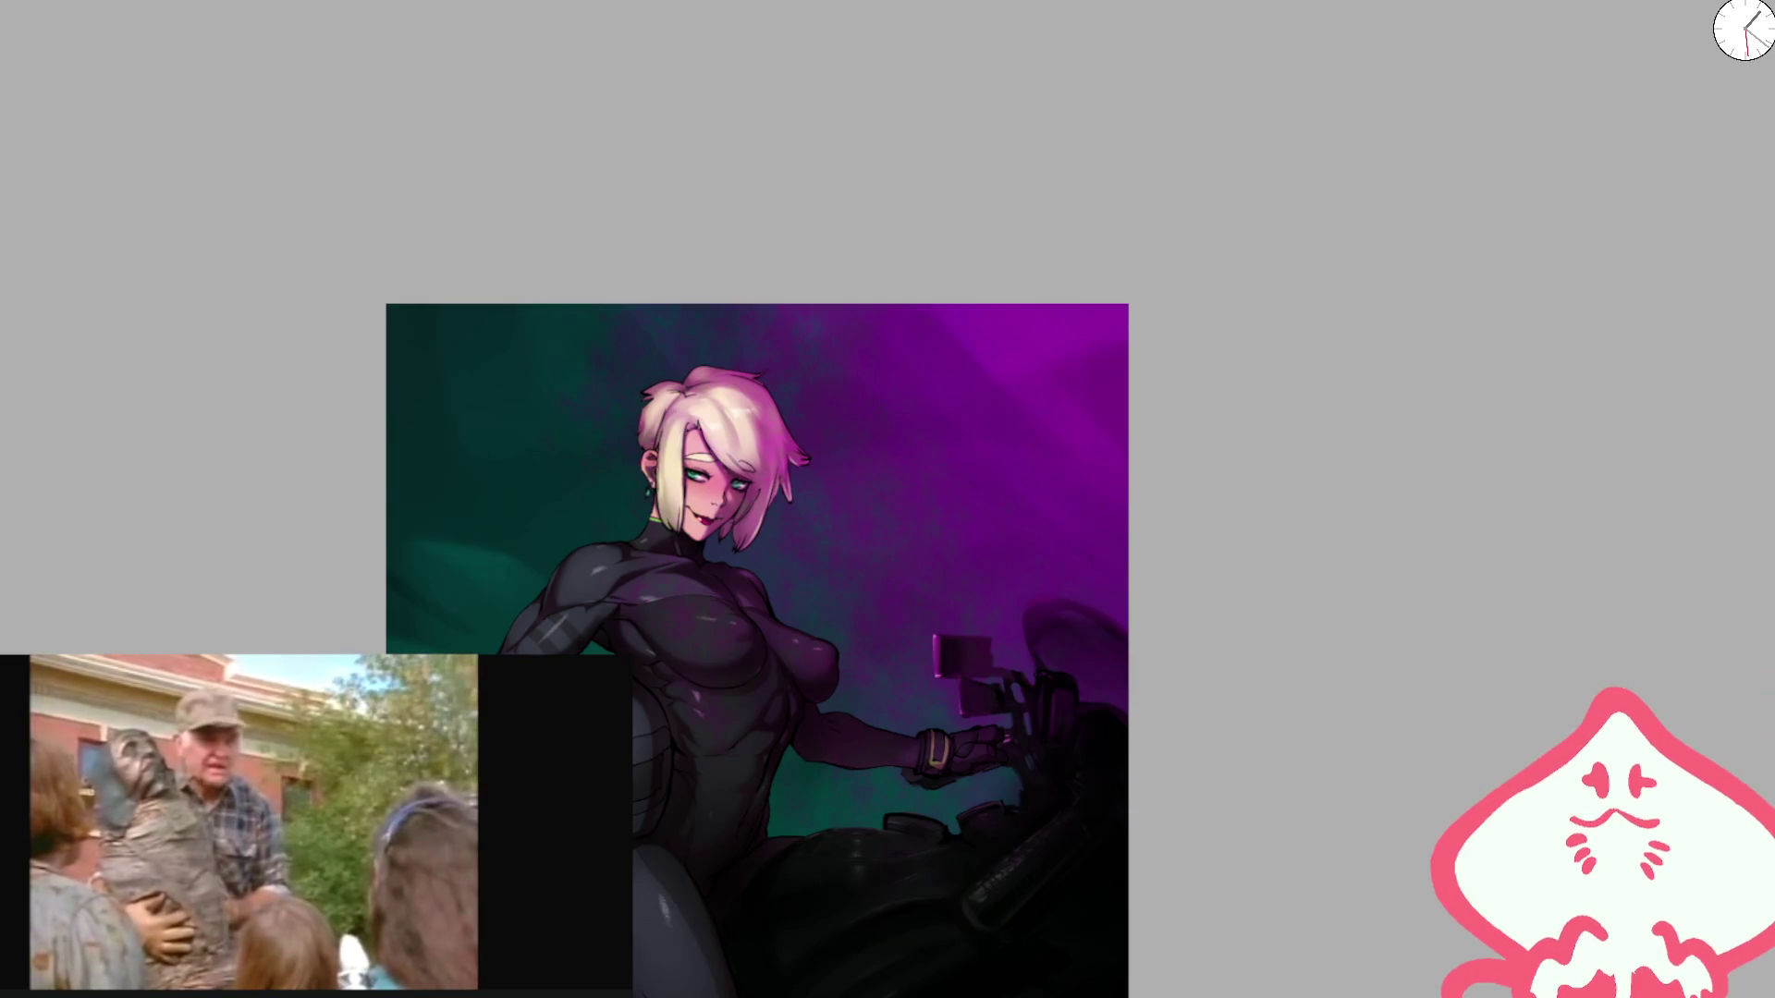
key(ctrl+z)
key(ctrl+shift+z)
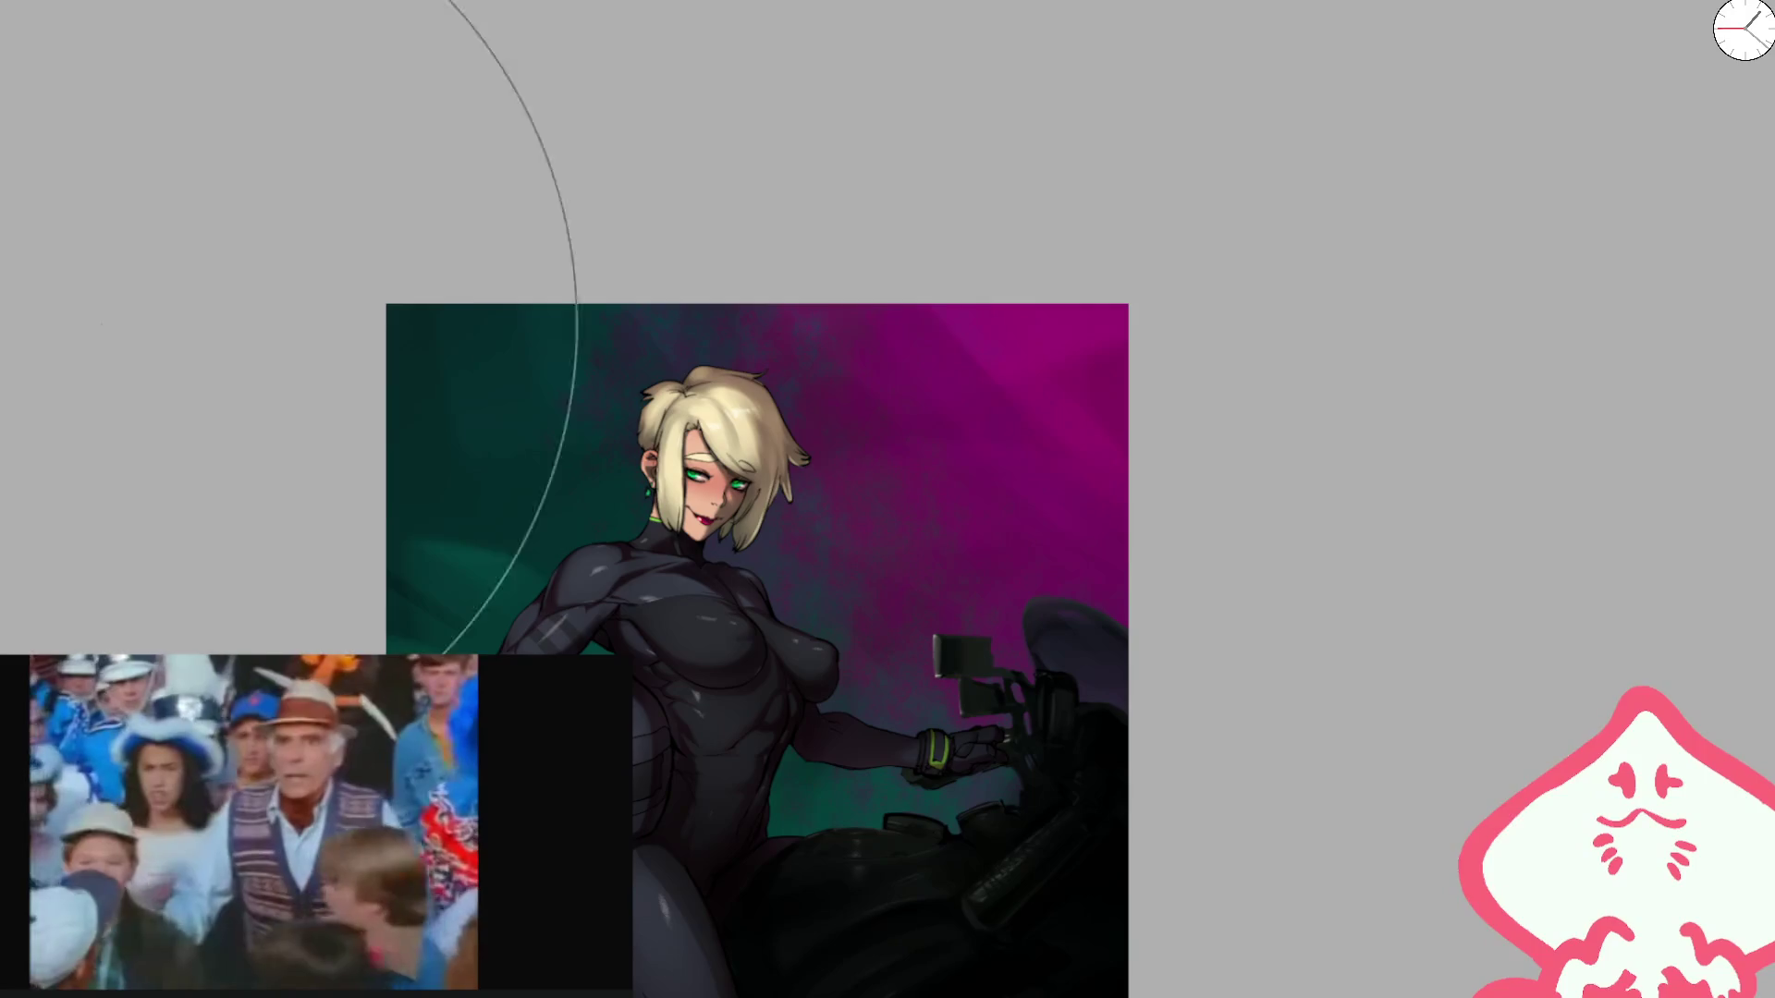
scroll(527, 323, up, 5)
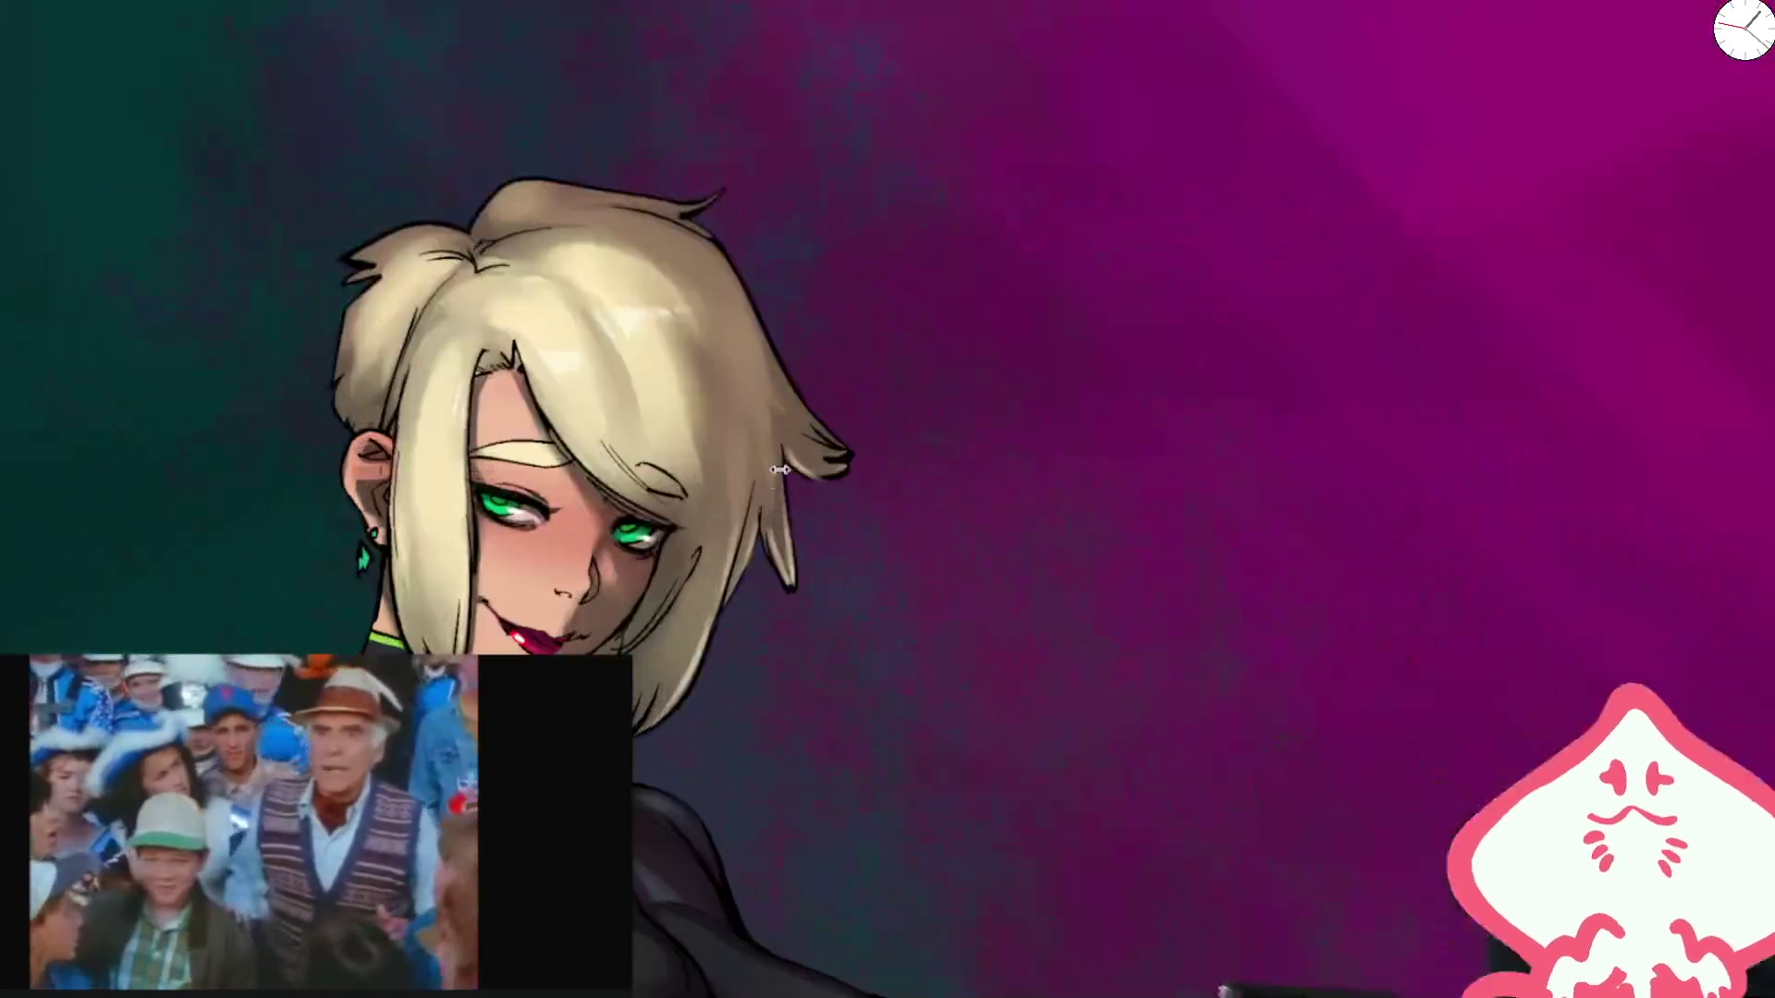
Step: Paint magenta rim light along the handlebar mirror's upper and lower edges
key(h)
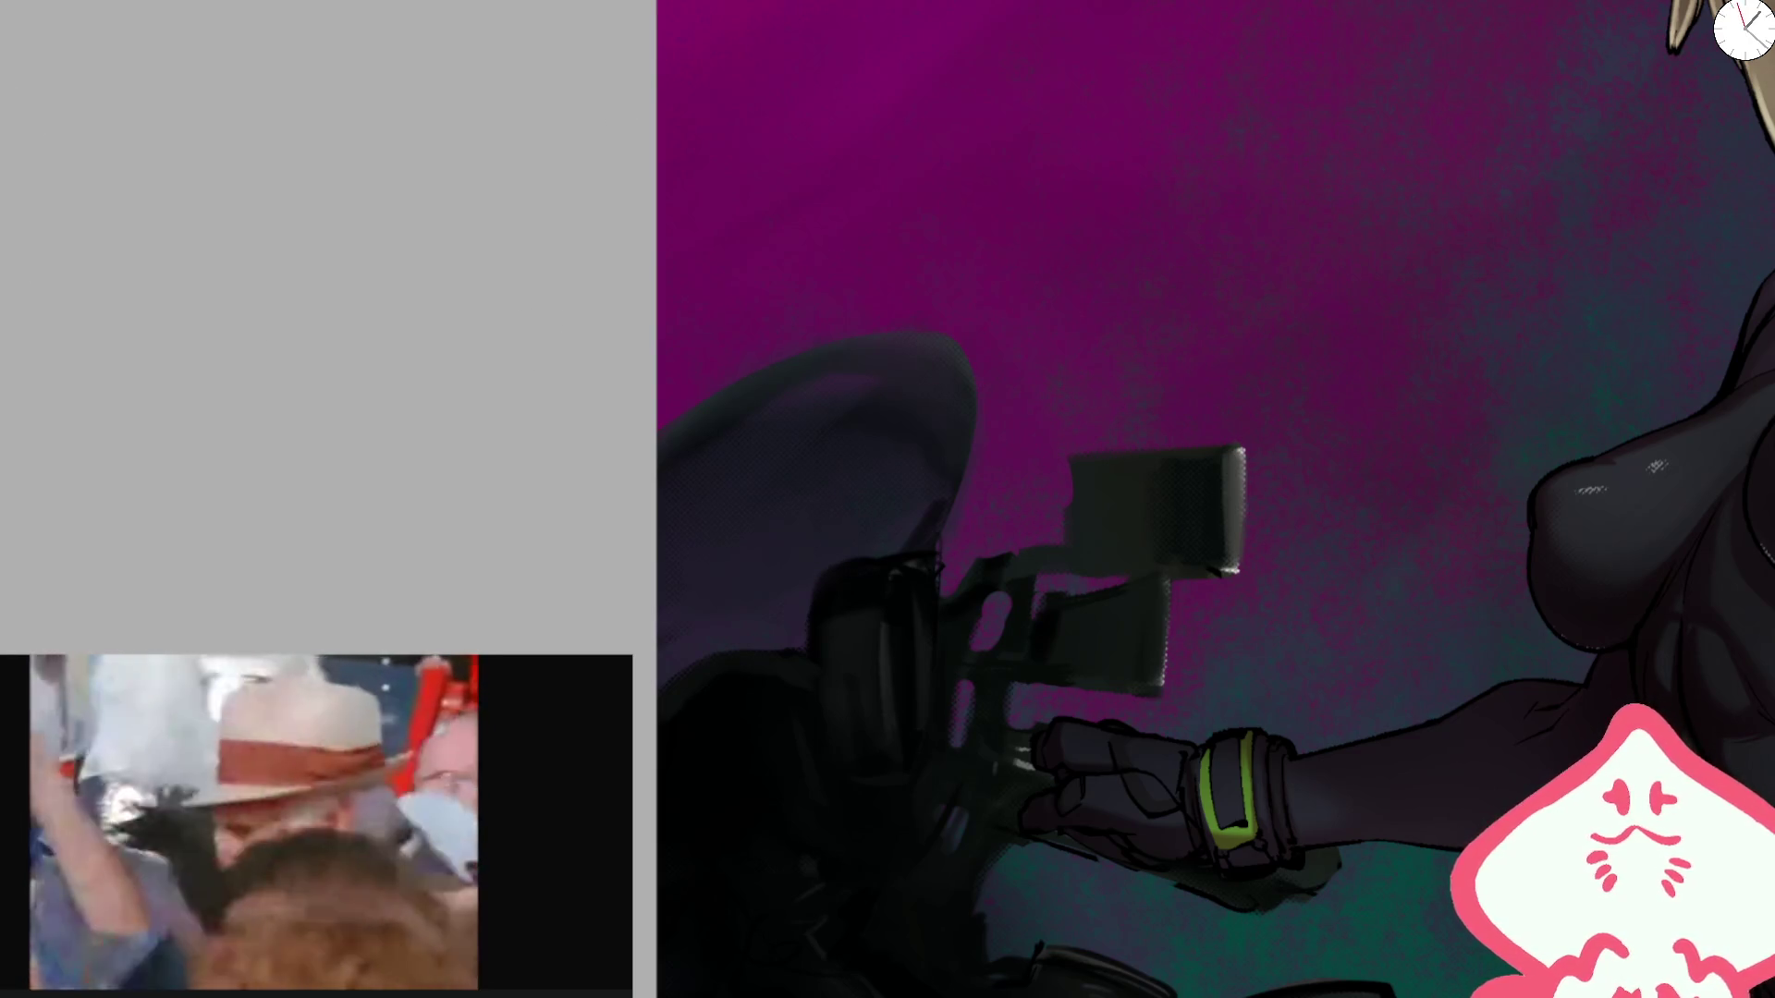
drag(1320, 230, 765, 511)
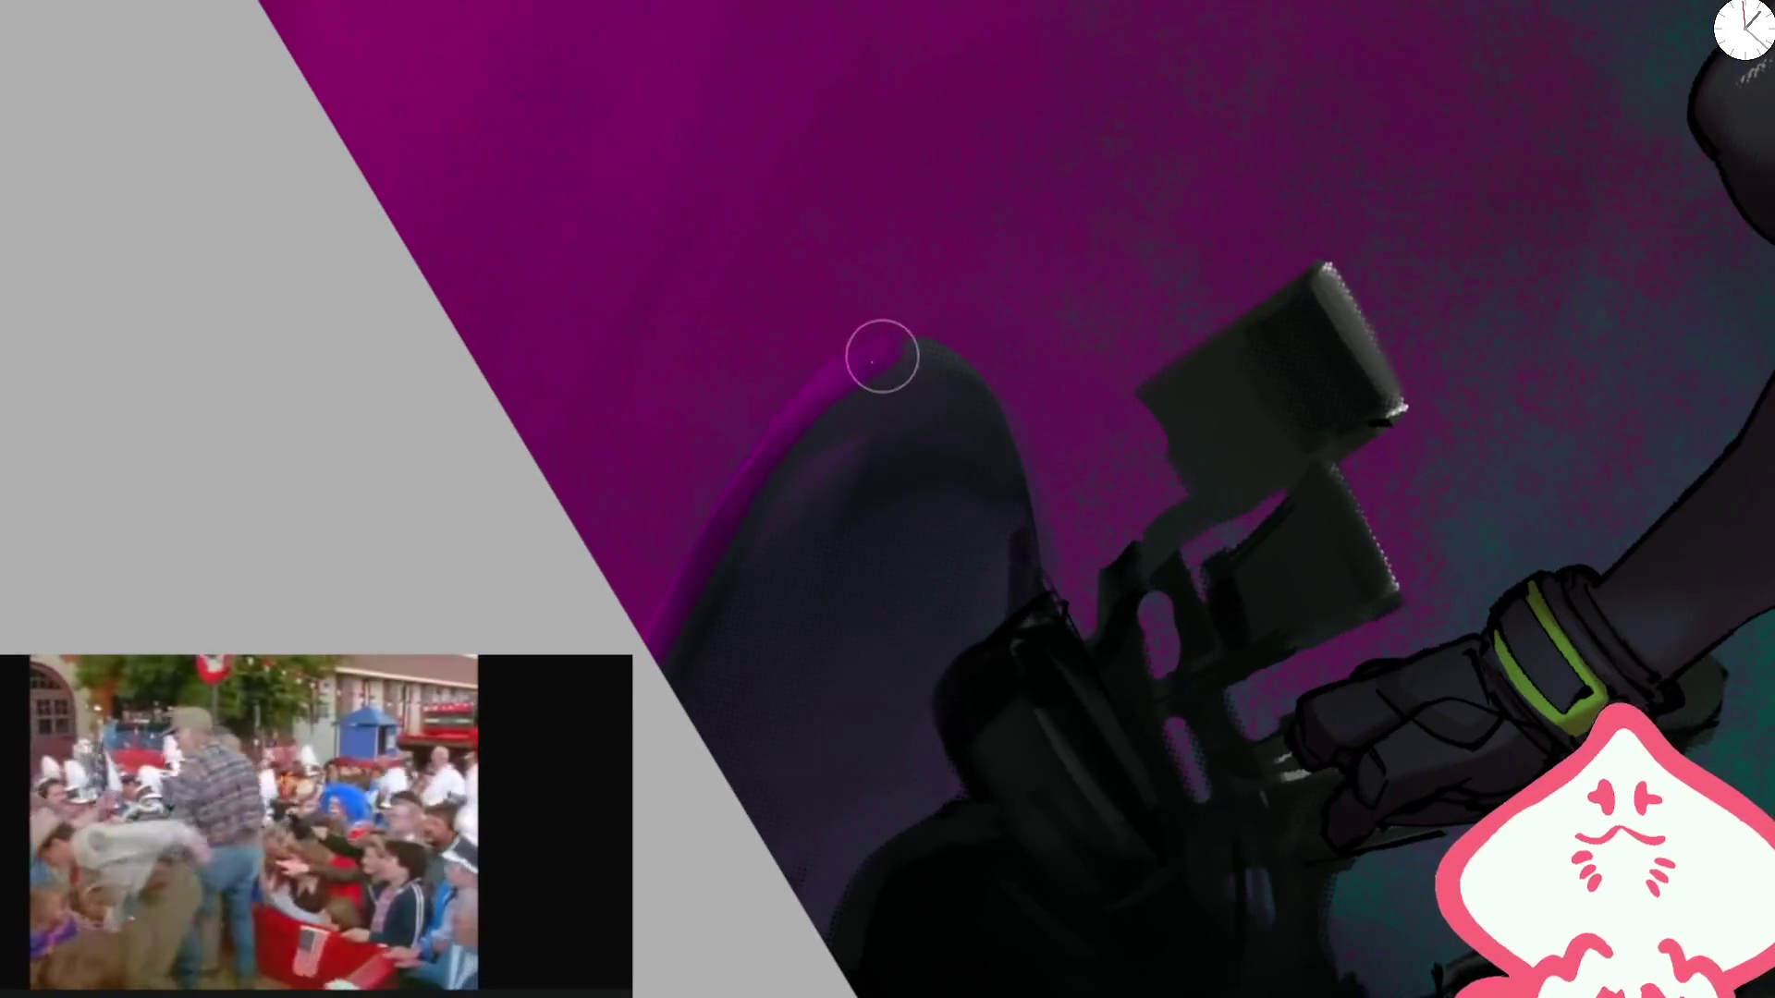
key(m)
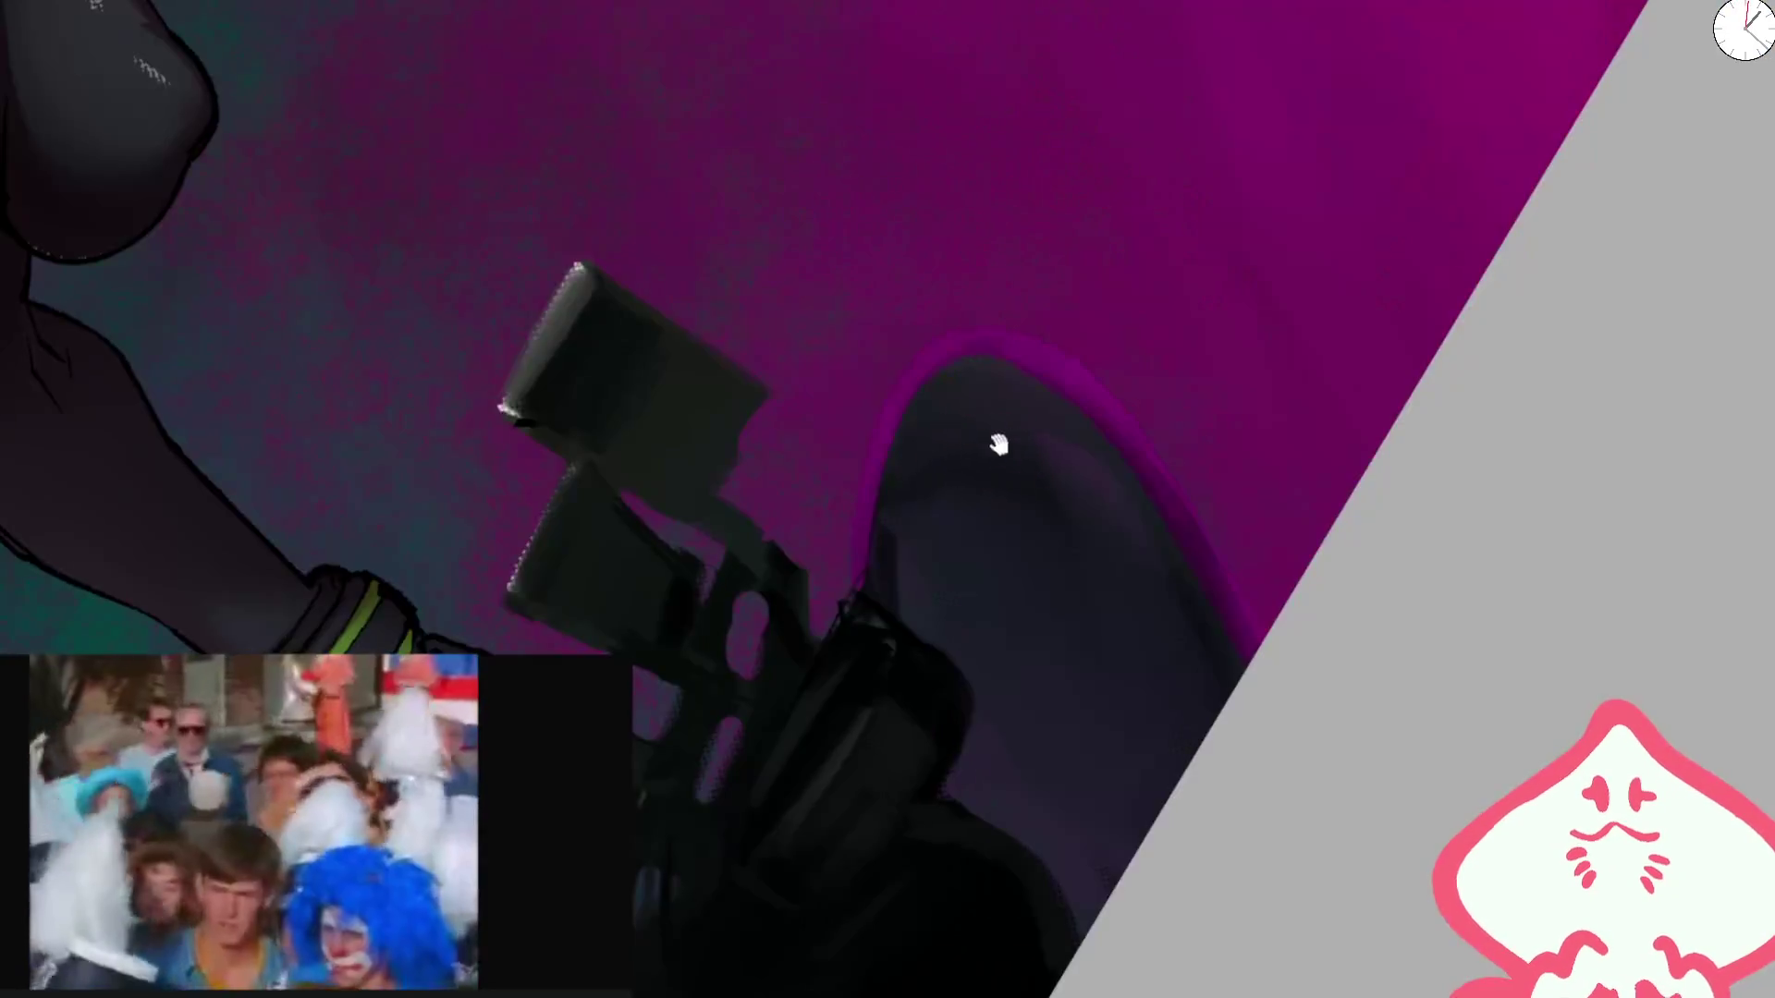
drag(998, 445, 1211, 348)
mouse_move(720, 301)
mouse_down()
mouse_move(777, 191)
mouse_move(990, 178)
mouse_move(714, 527)
mouse_move(816, 380)
mouse_move(983, 428)
mouse_move(1022, 373)
mouse_up()
mouse_move(938, 551)
mouse_down()
mouse_move(1007, 476)
mouse_move(1085, 483)
mouse_move(1062, 416)
mouse_move(1079, 337)
mouse_up()
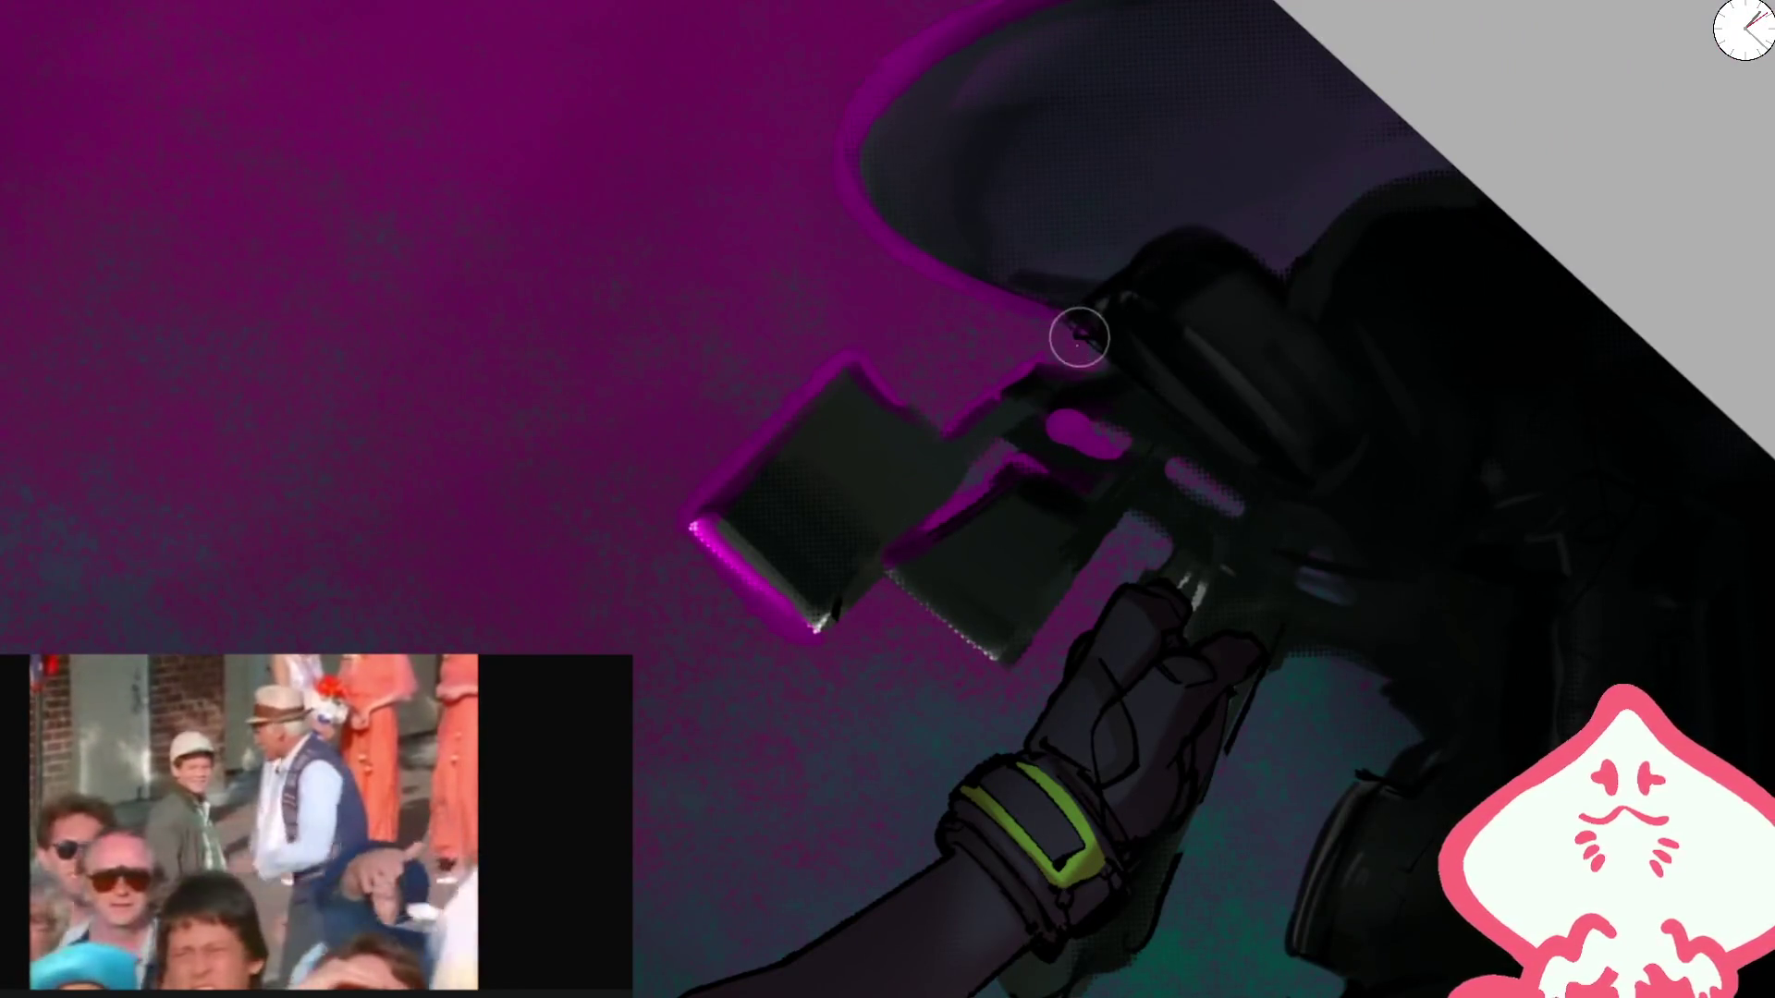
Step: Paint magenta rim light down the grip beside the glove
drag(1316, 214, 1241, 435)
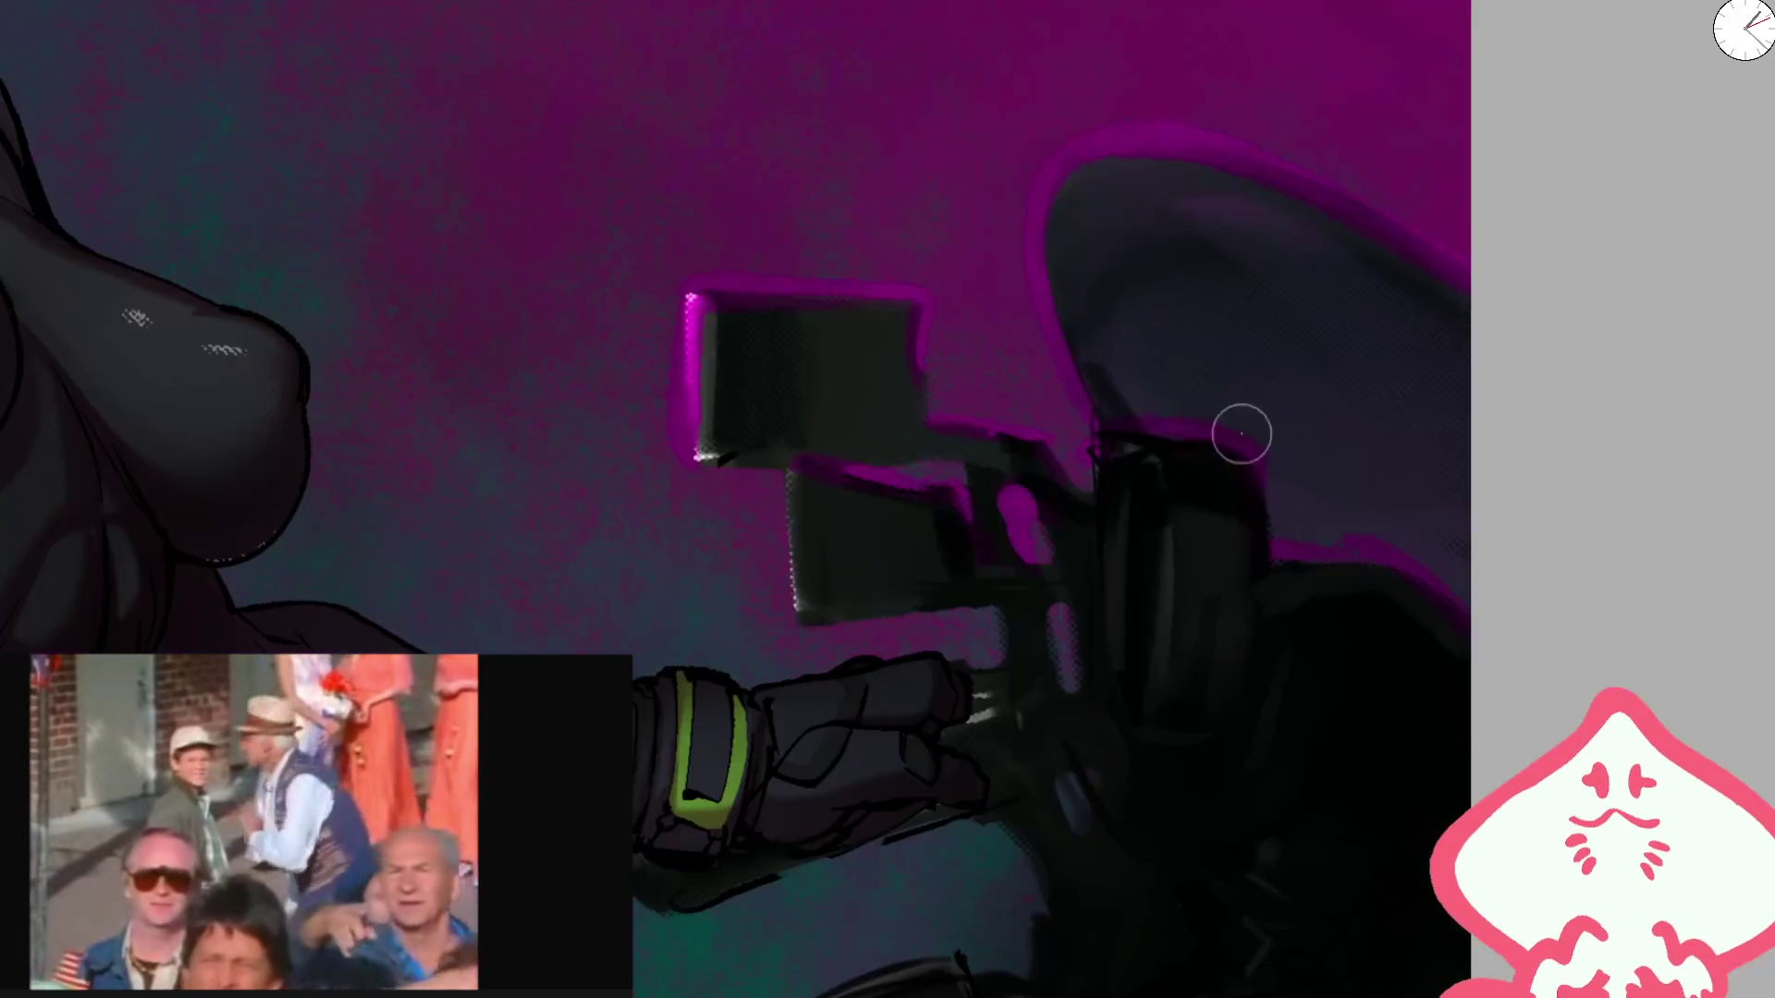
drag(1007, 634, 1011, 705)
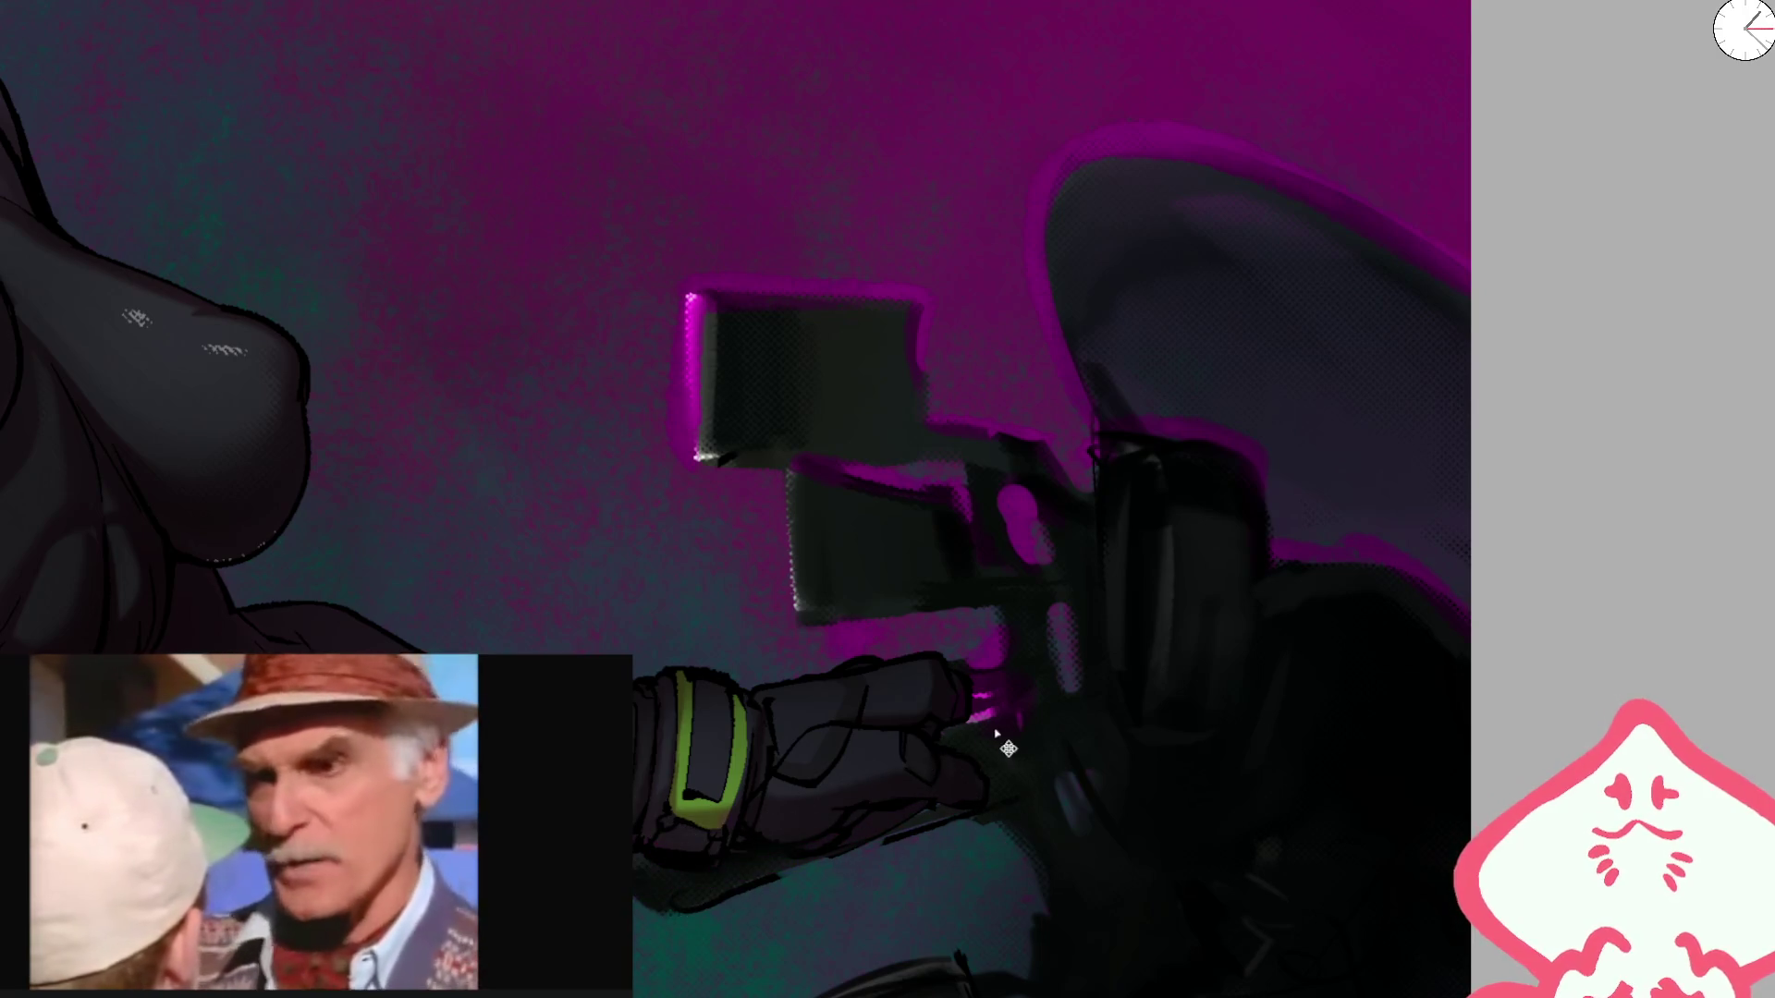
scroll(1288, 424, down, 5)
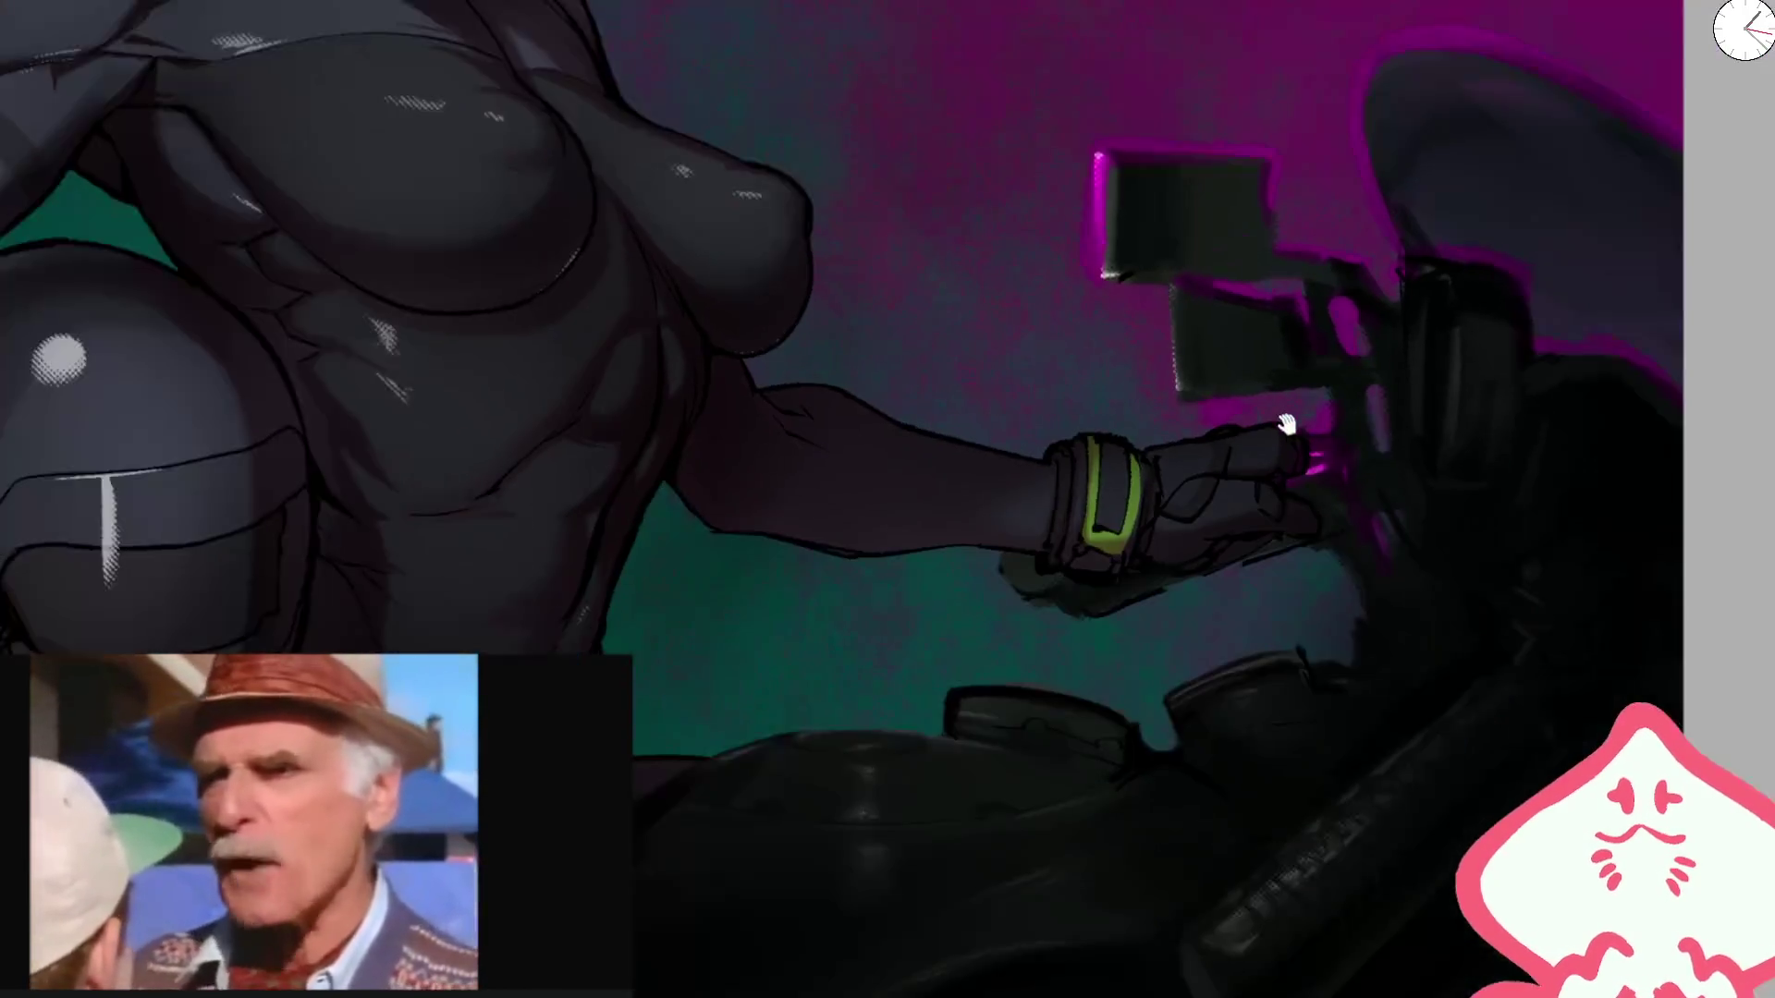
drag(1288, 471, 1151, 351)
scroll(1151, 352, up, 5)
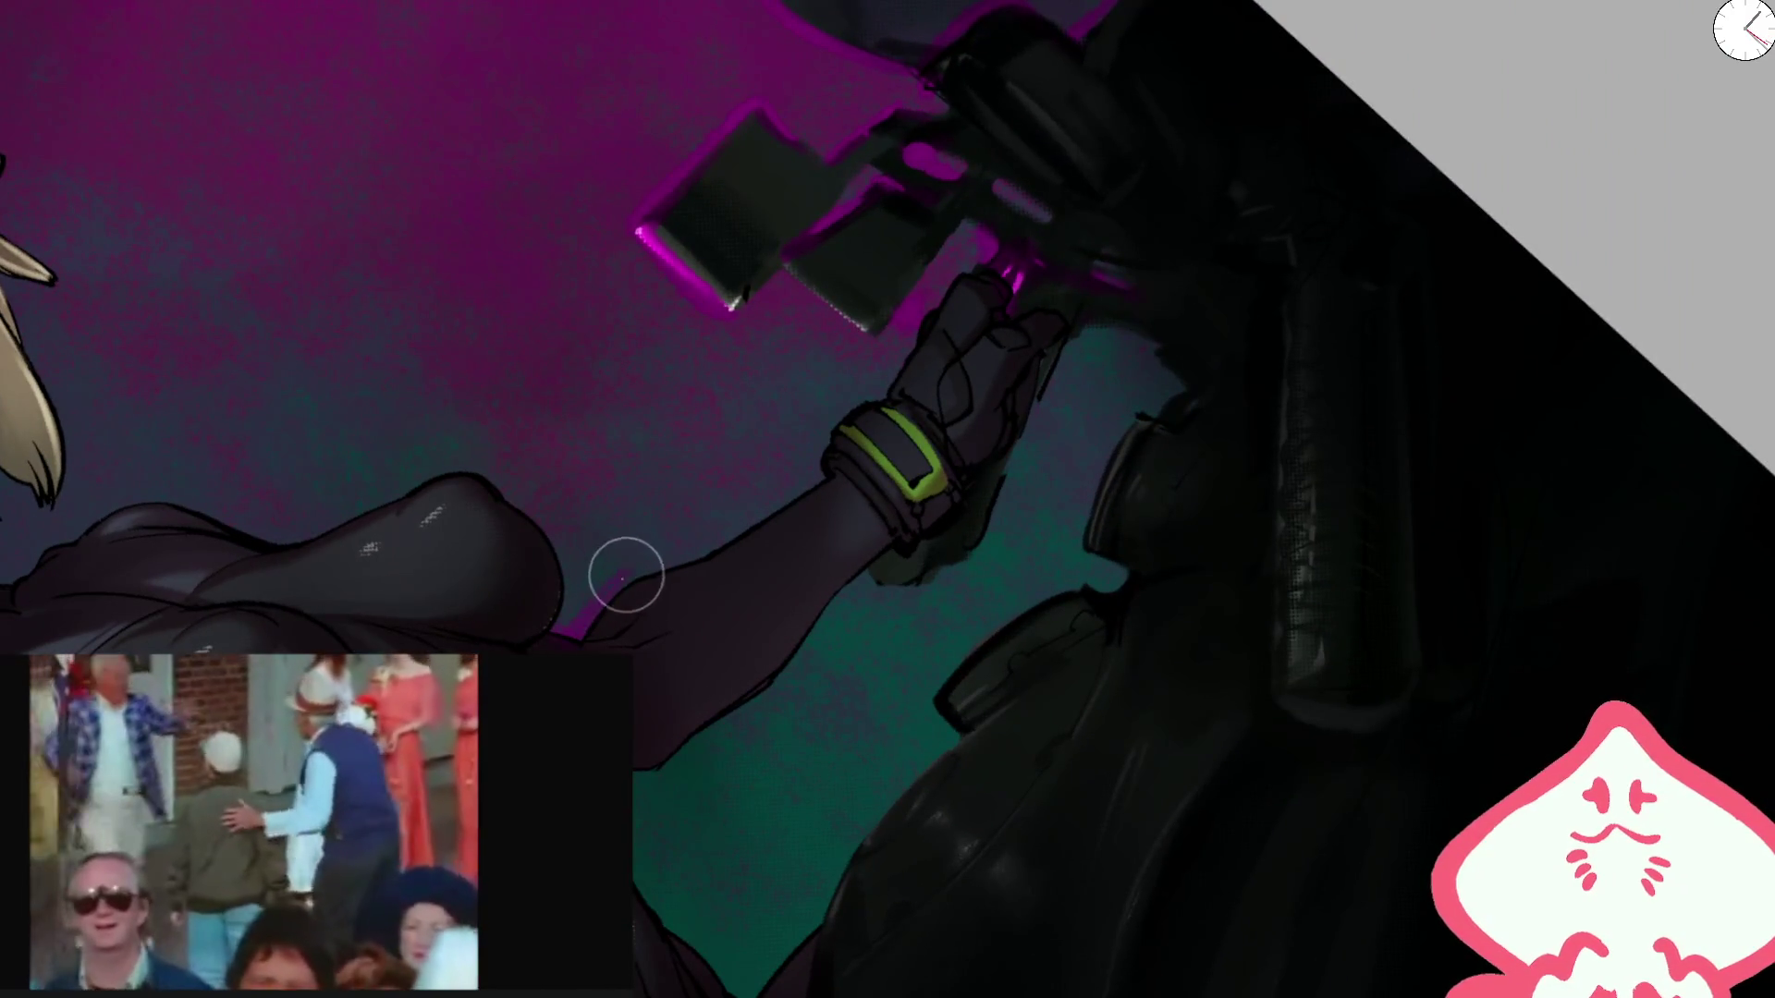
drag(922, 297, 679, 678)
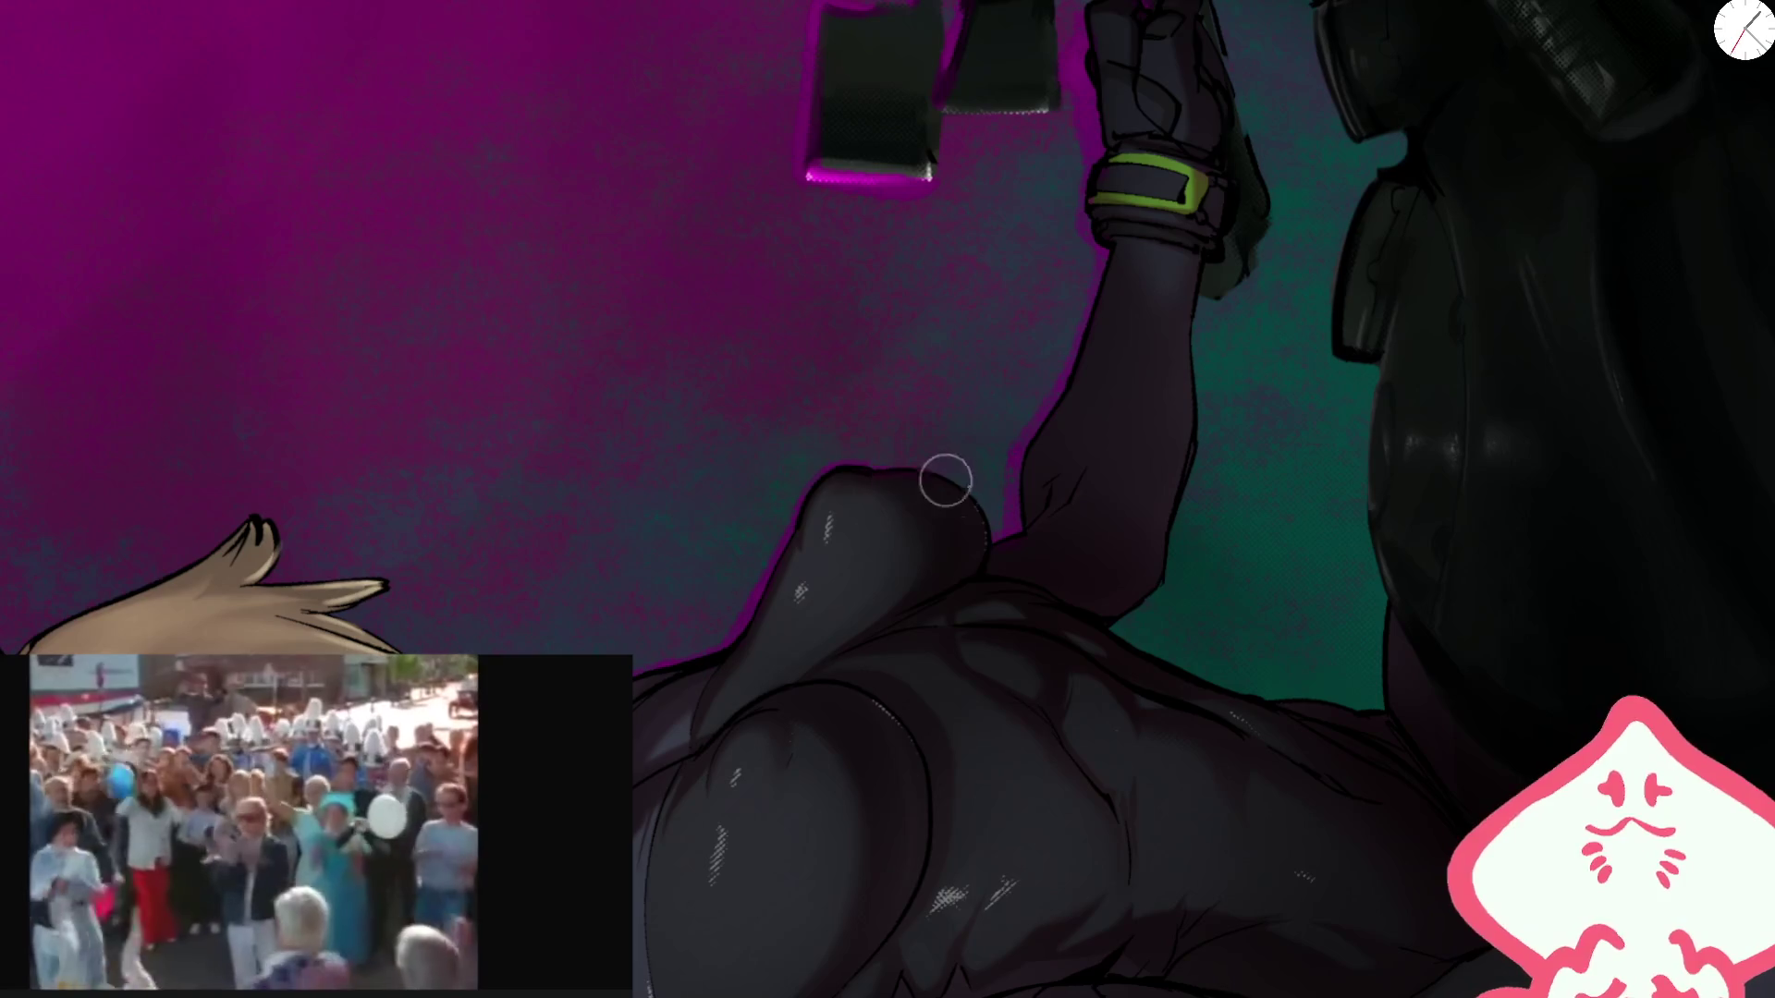
Step: Paint magenta rim light down the torso's left edge
key(ctrl+0)
scroll(888, 342, up, 3)
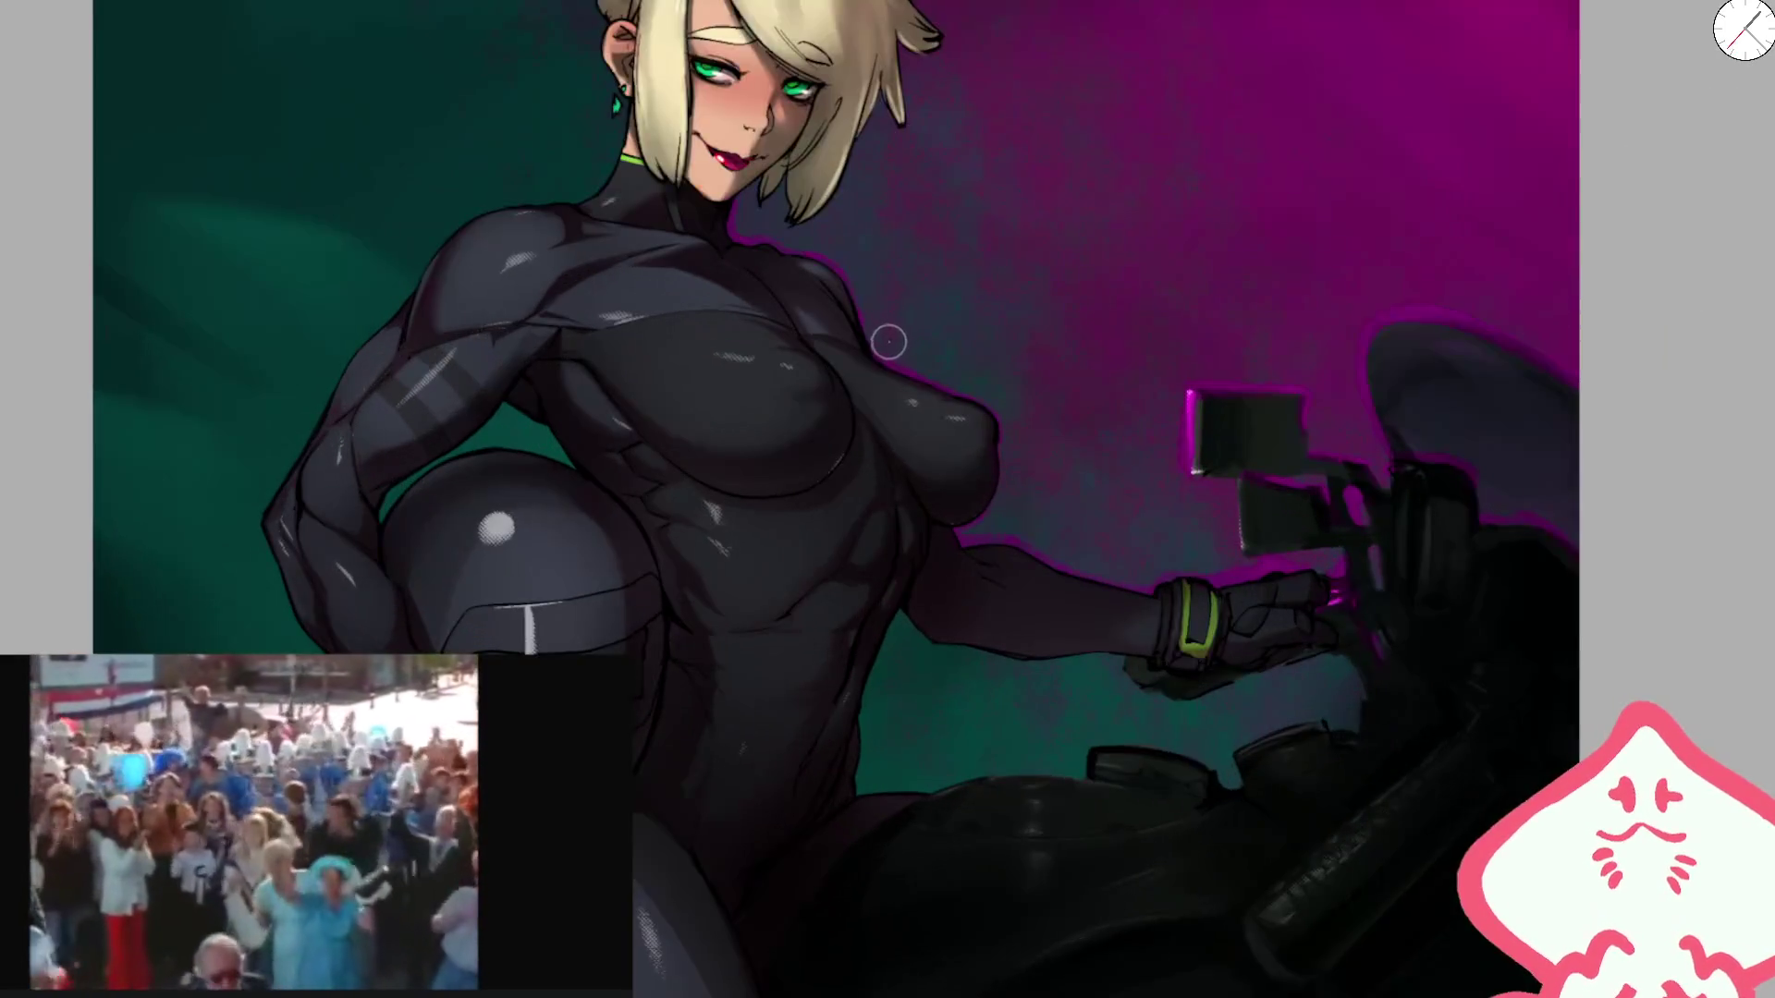
key(m)
scroll(980, 601, up, 3)
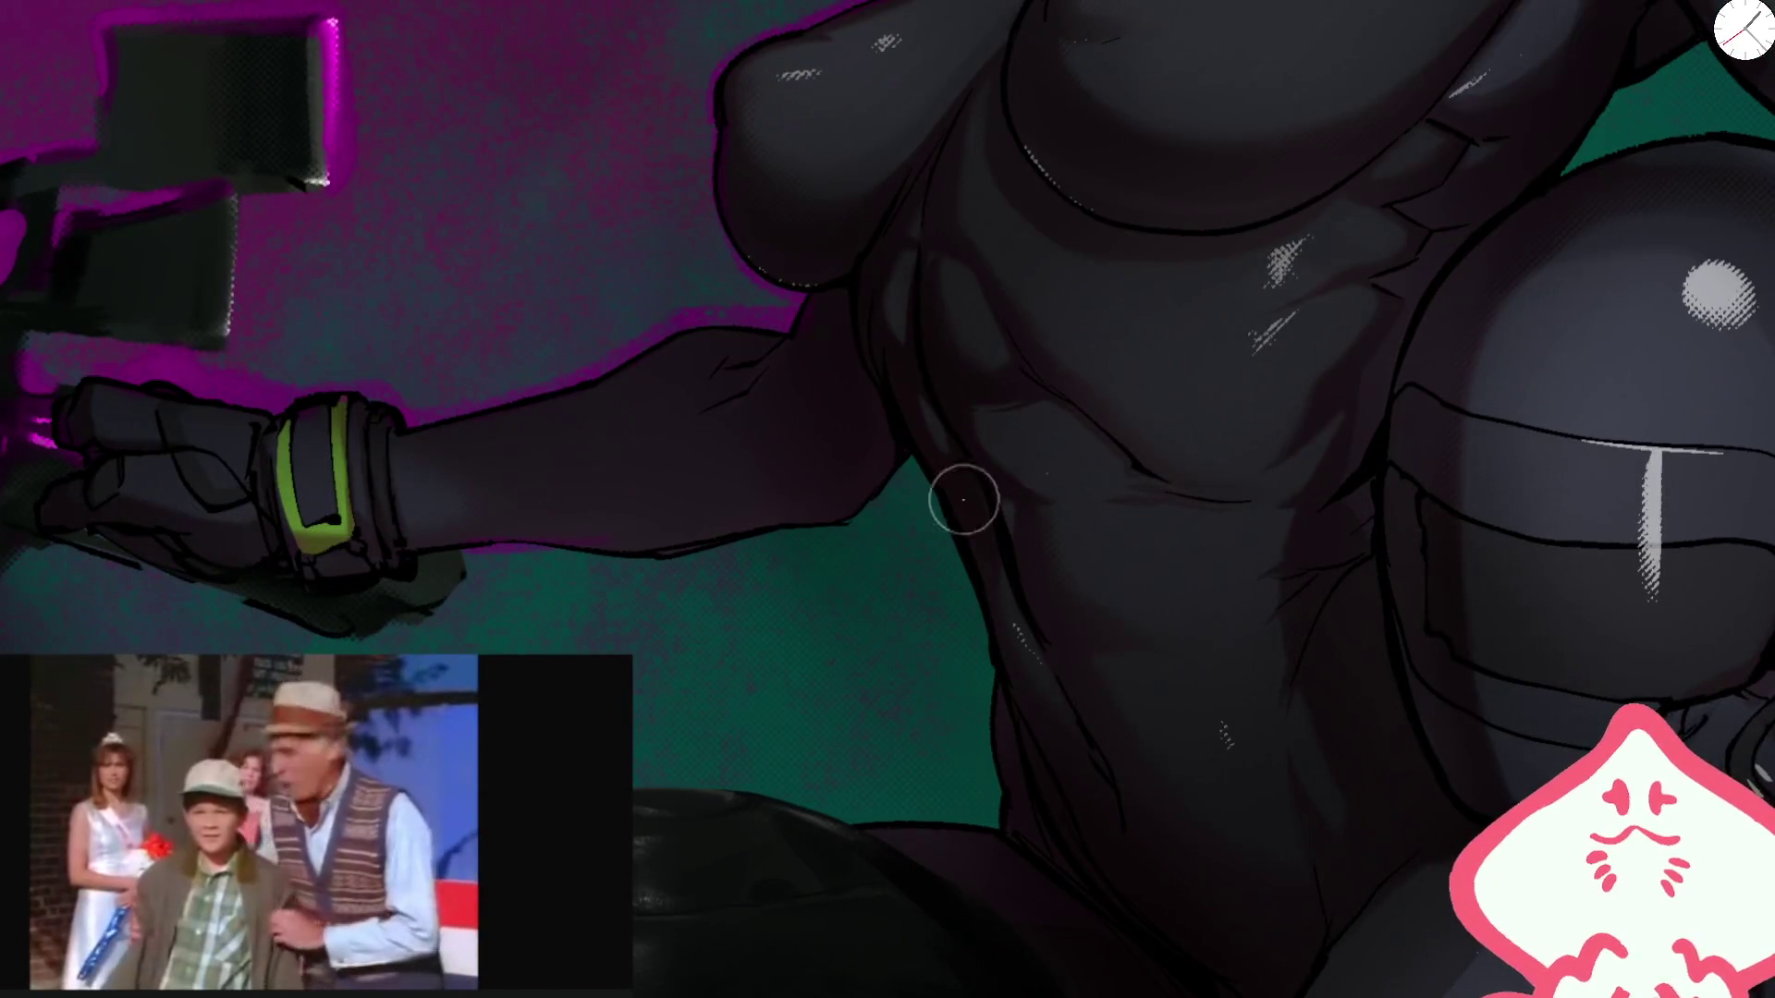
mouse_move(903, 463)
mouse_down()
mouse_move(983, 634)
mouse_move(978, 723)
mouse_up()
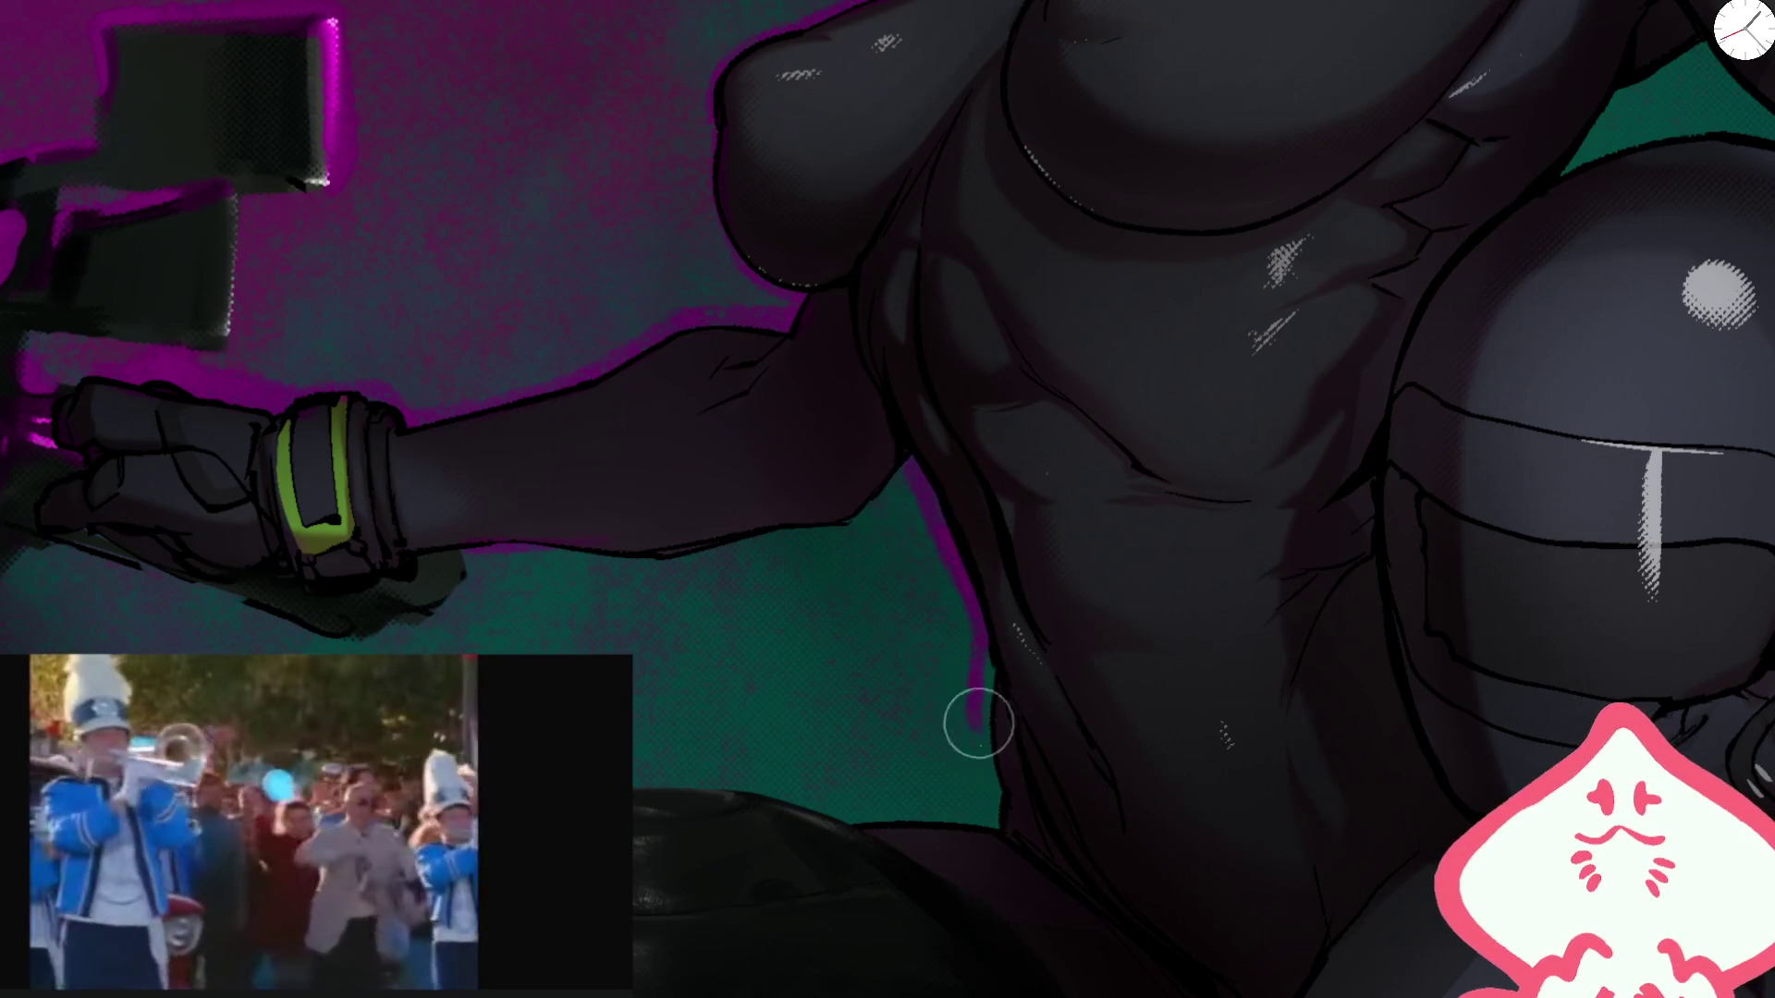
mouse_move(1094, 736)
mouse_down()
mouse_move(1329, 379)
mouse_move(1335, 507)
mouse_up()
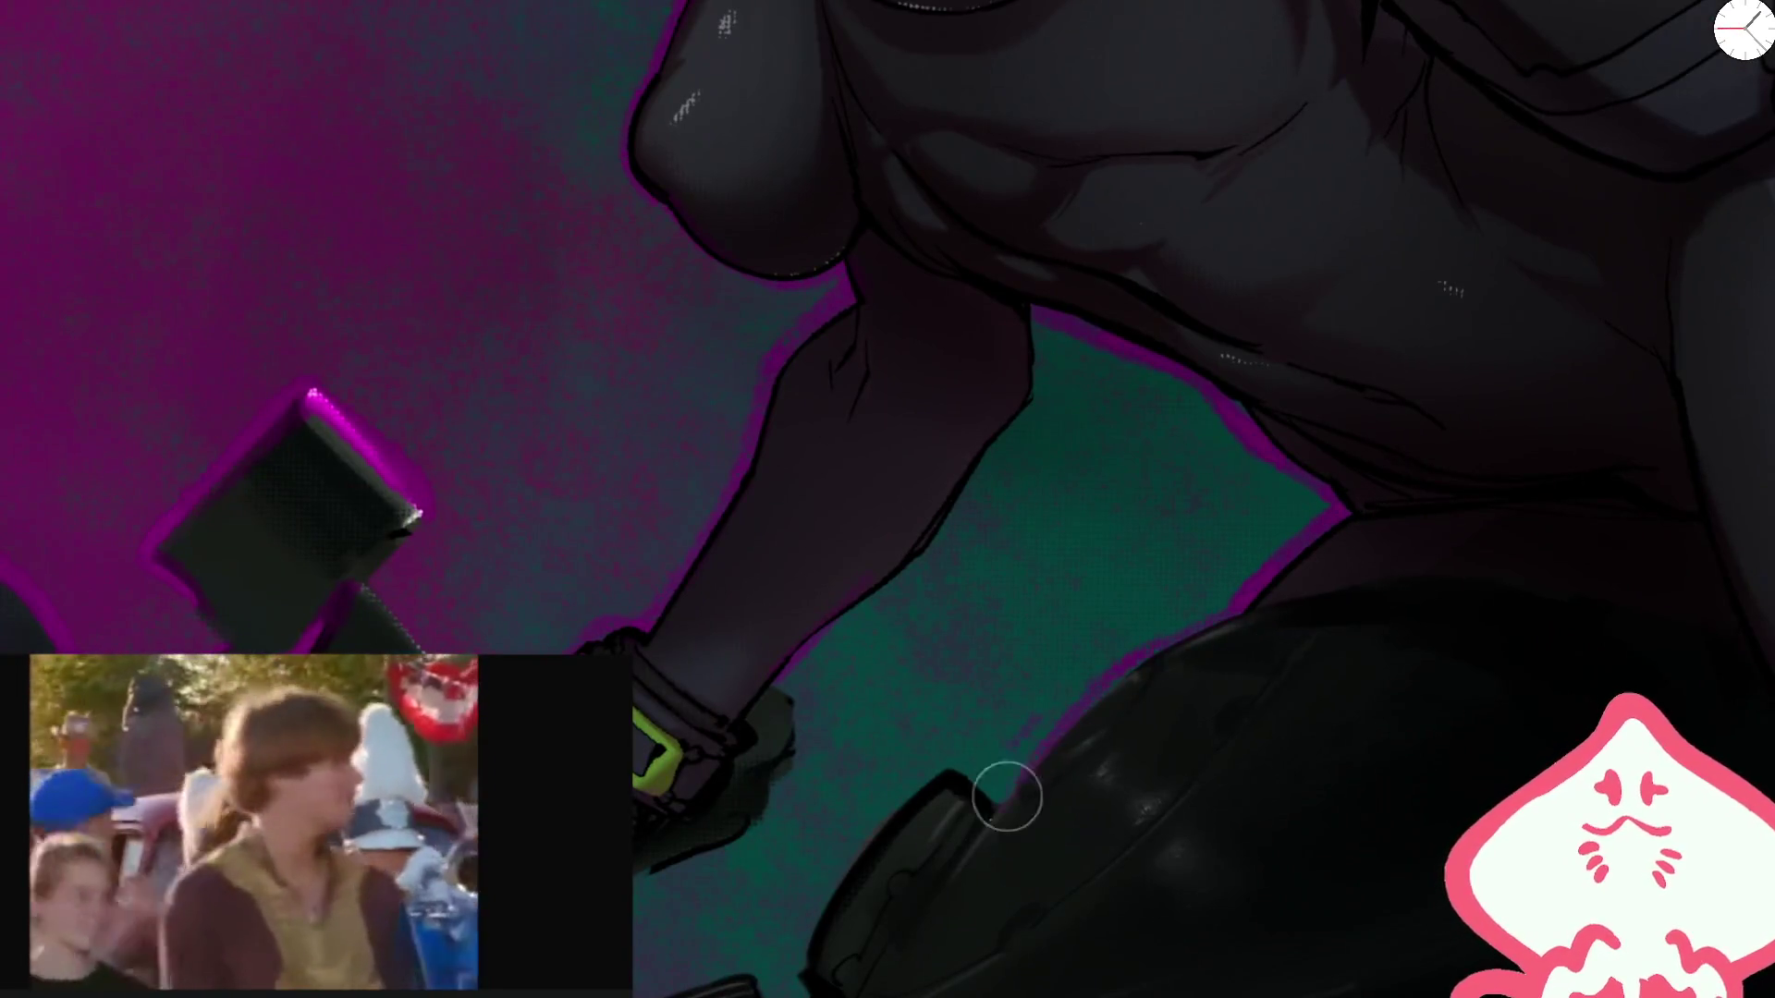
drag(1007, 797, 1221, 448)
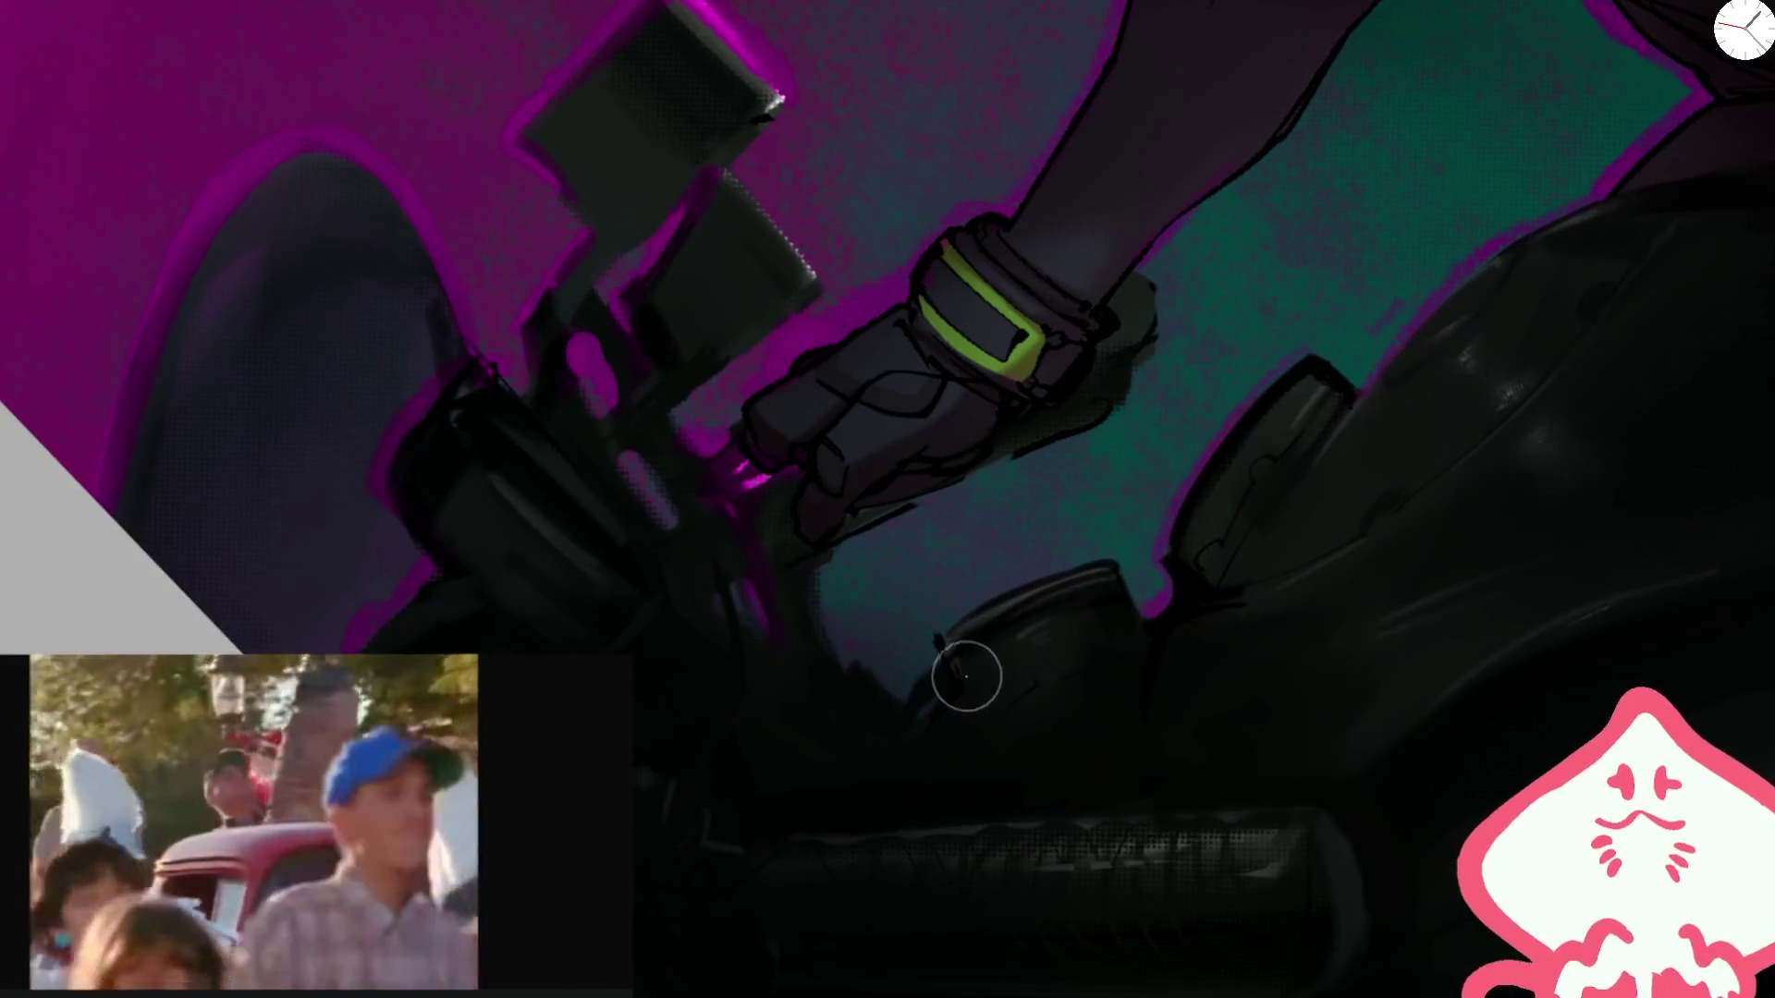
key(ctrl+0)
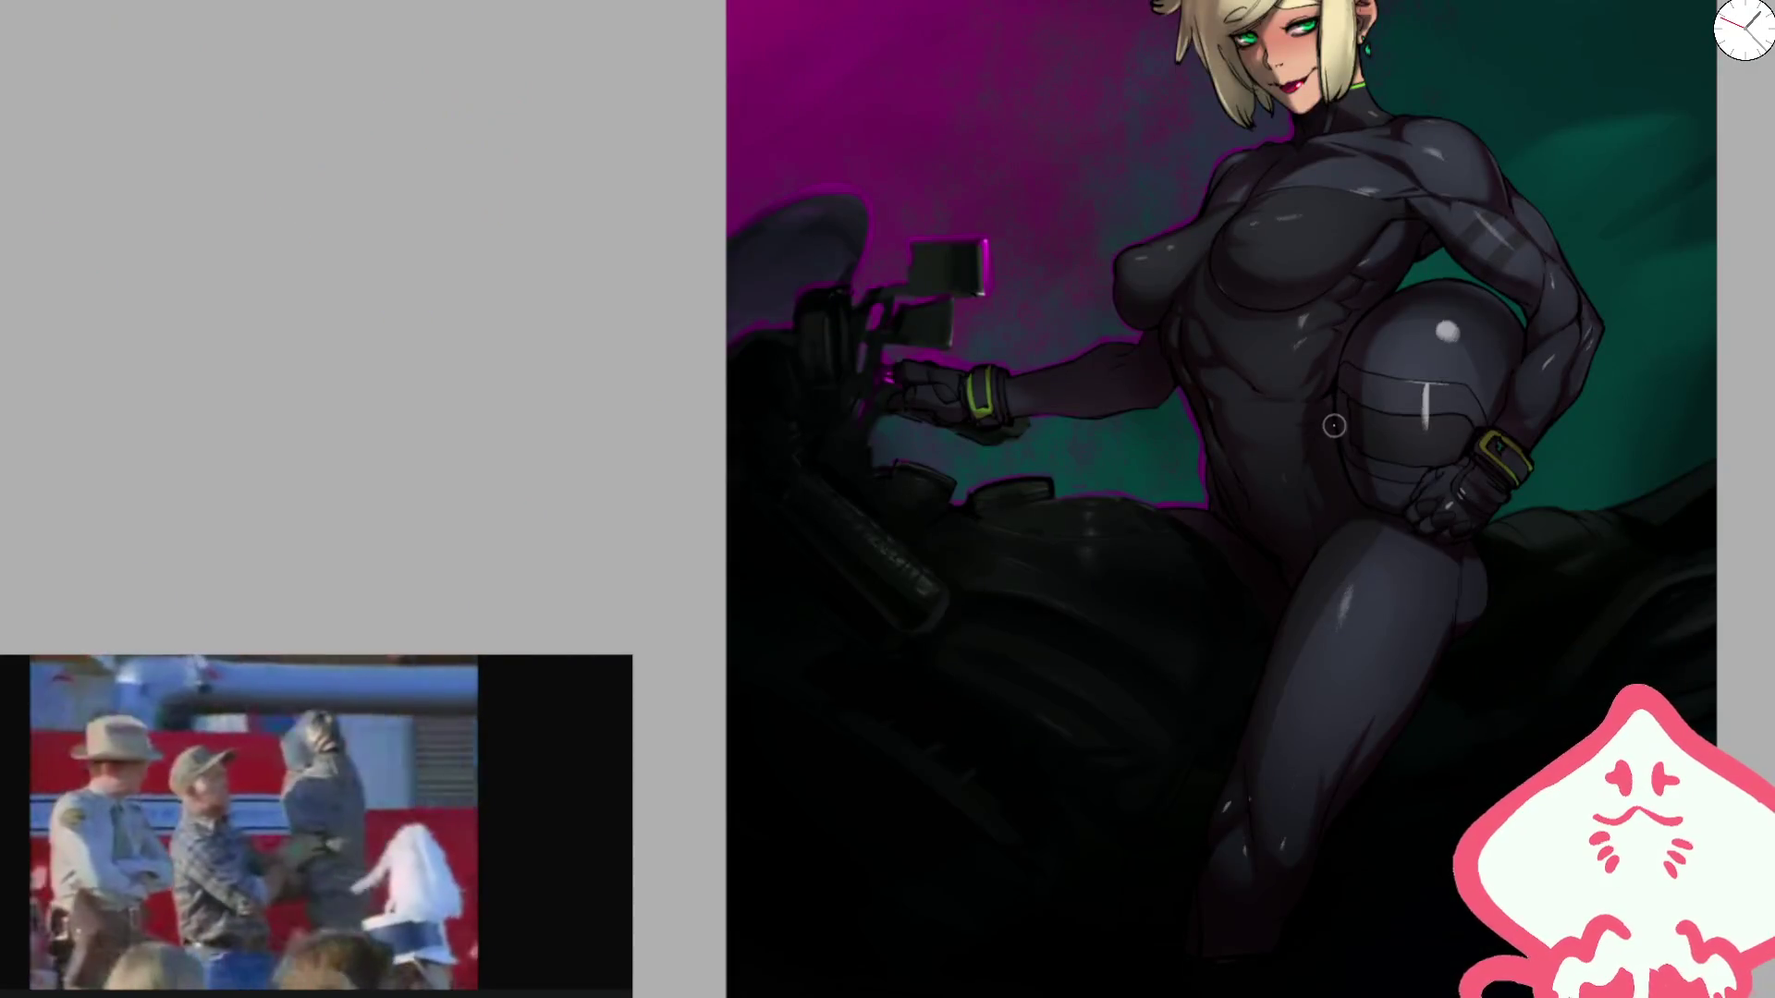
Step: Paint magenta rim light down a hair strand and along the upper and top hair edges
key(m)
scroll(664, 444, up, 5)
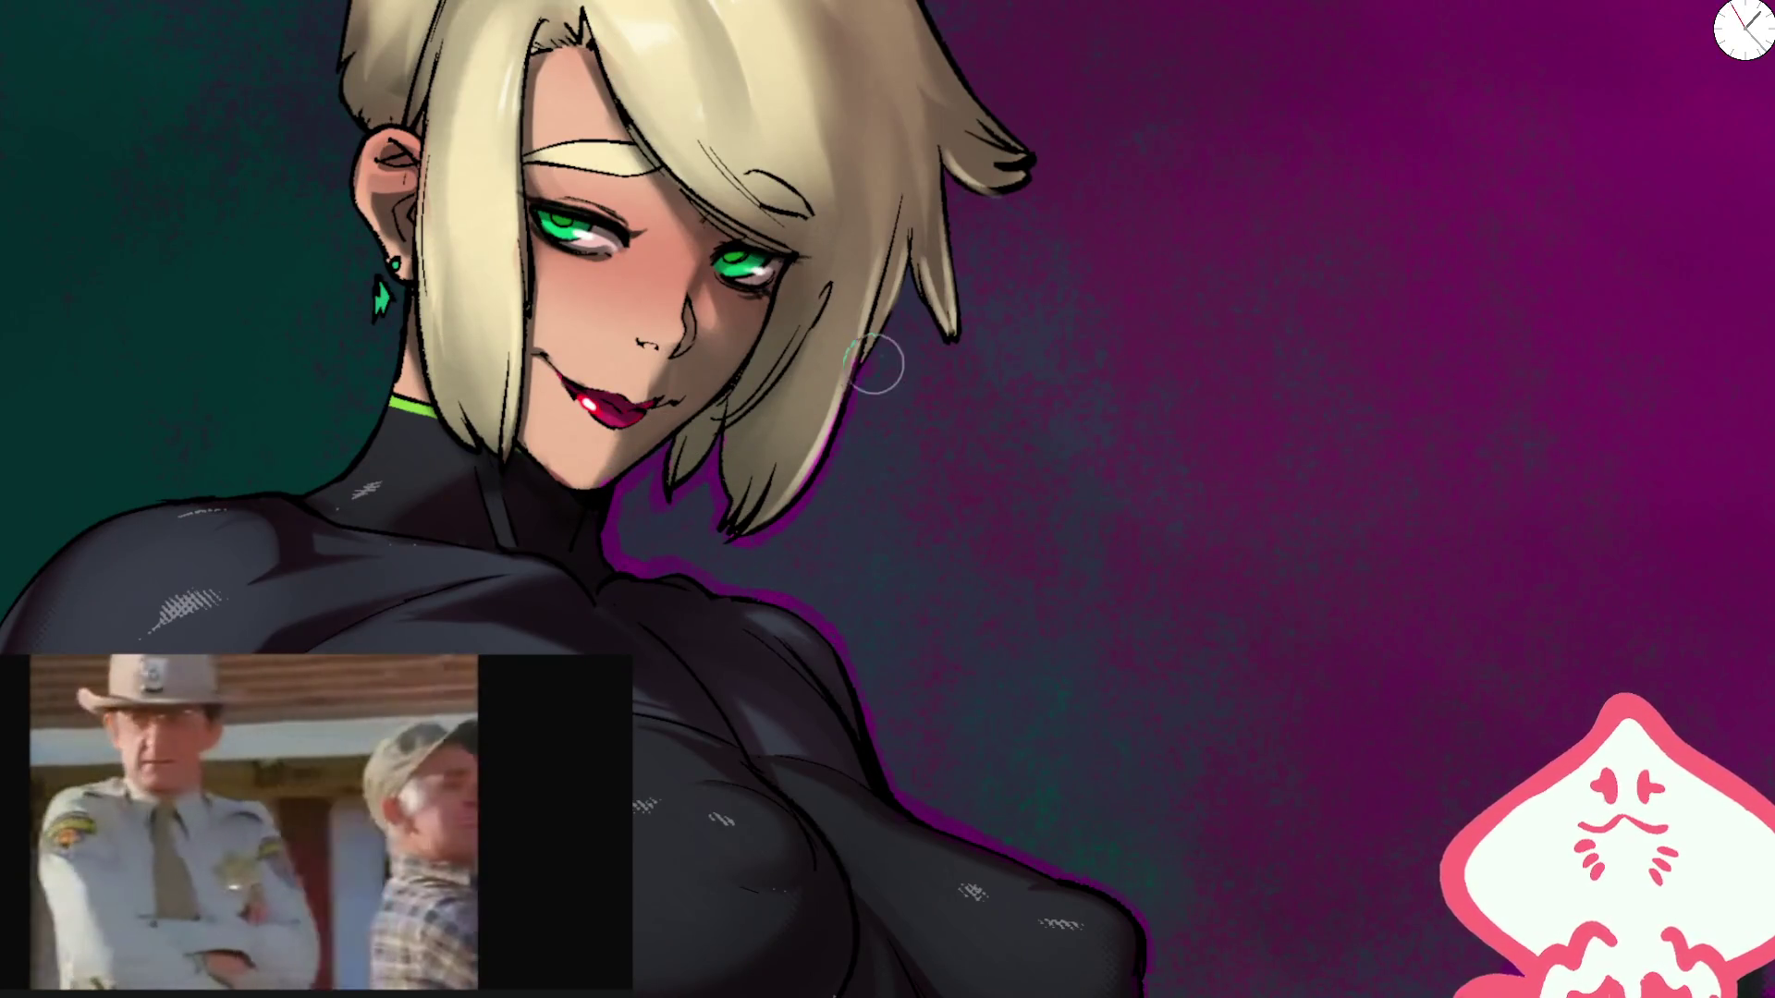
drag(975, 335, 915, 534)
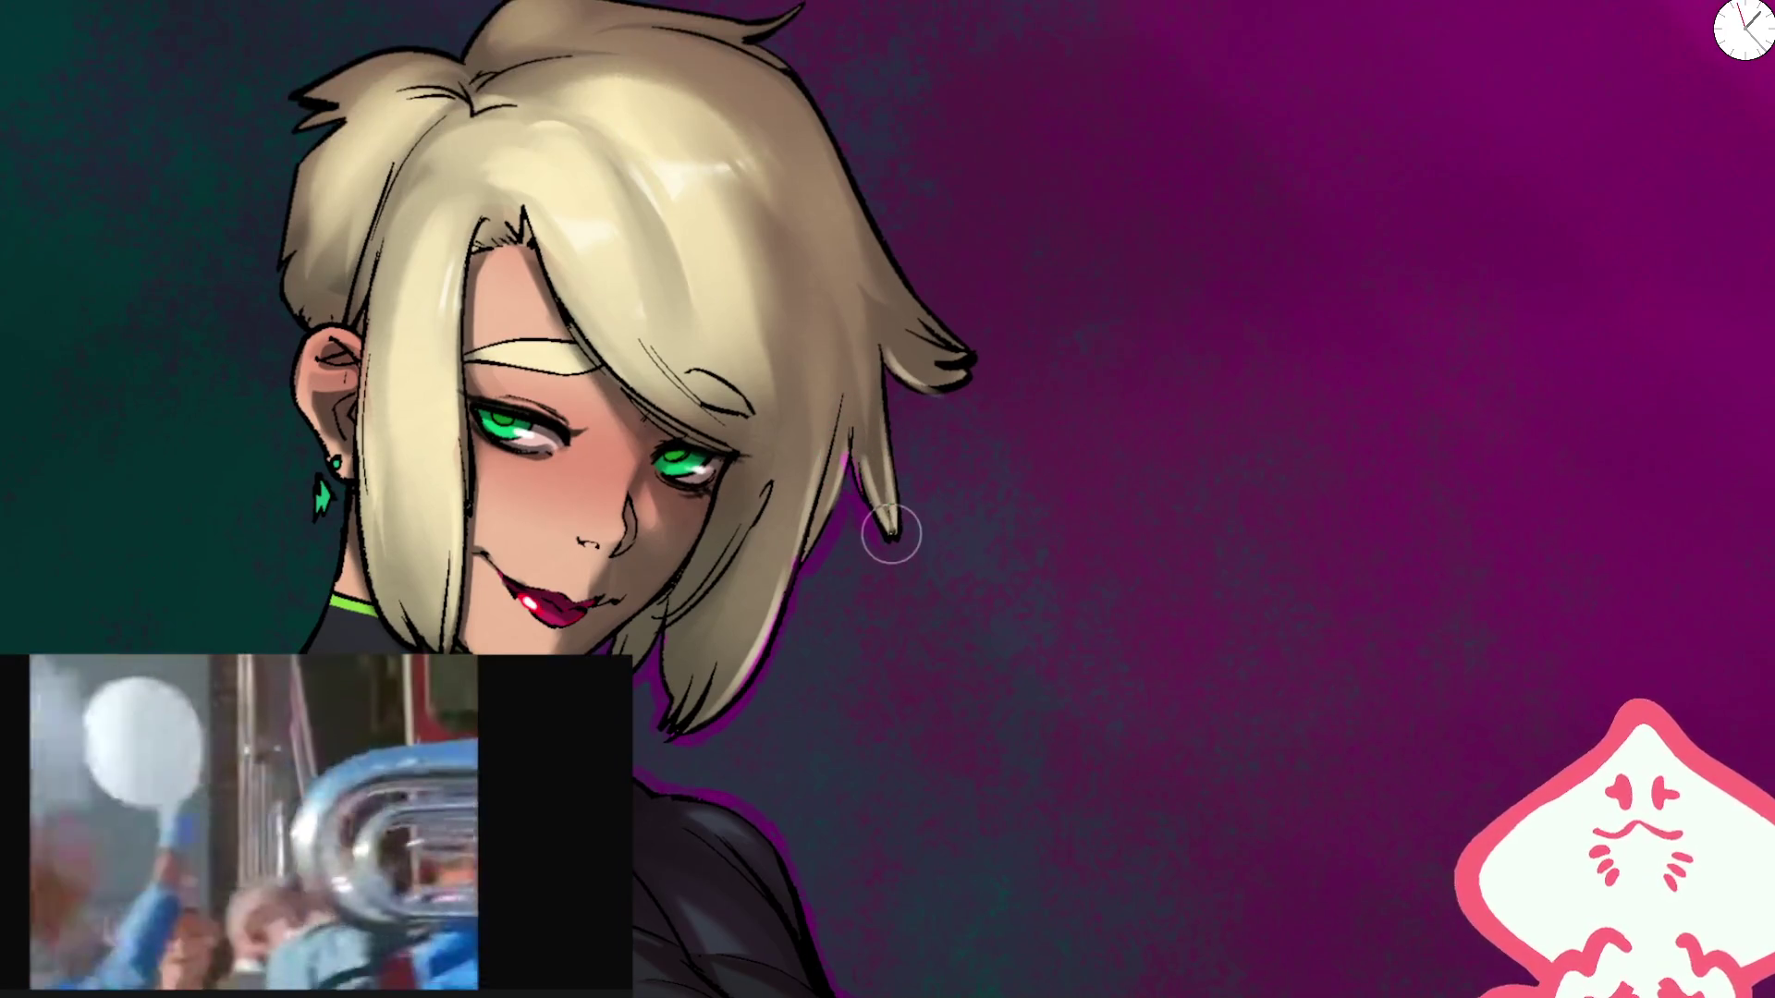
drag(881, 370, 885, 520)
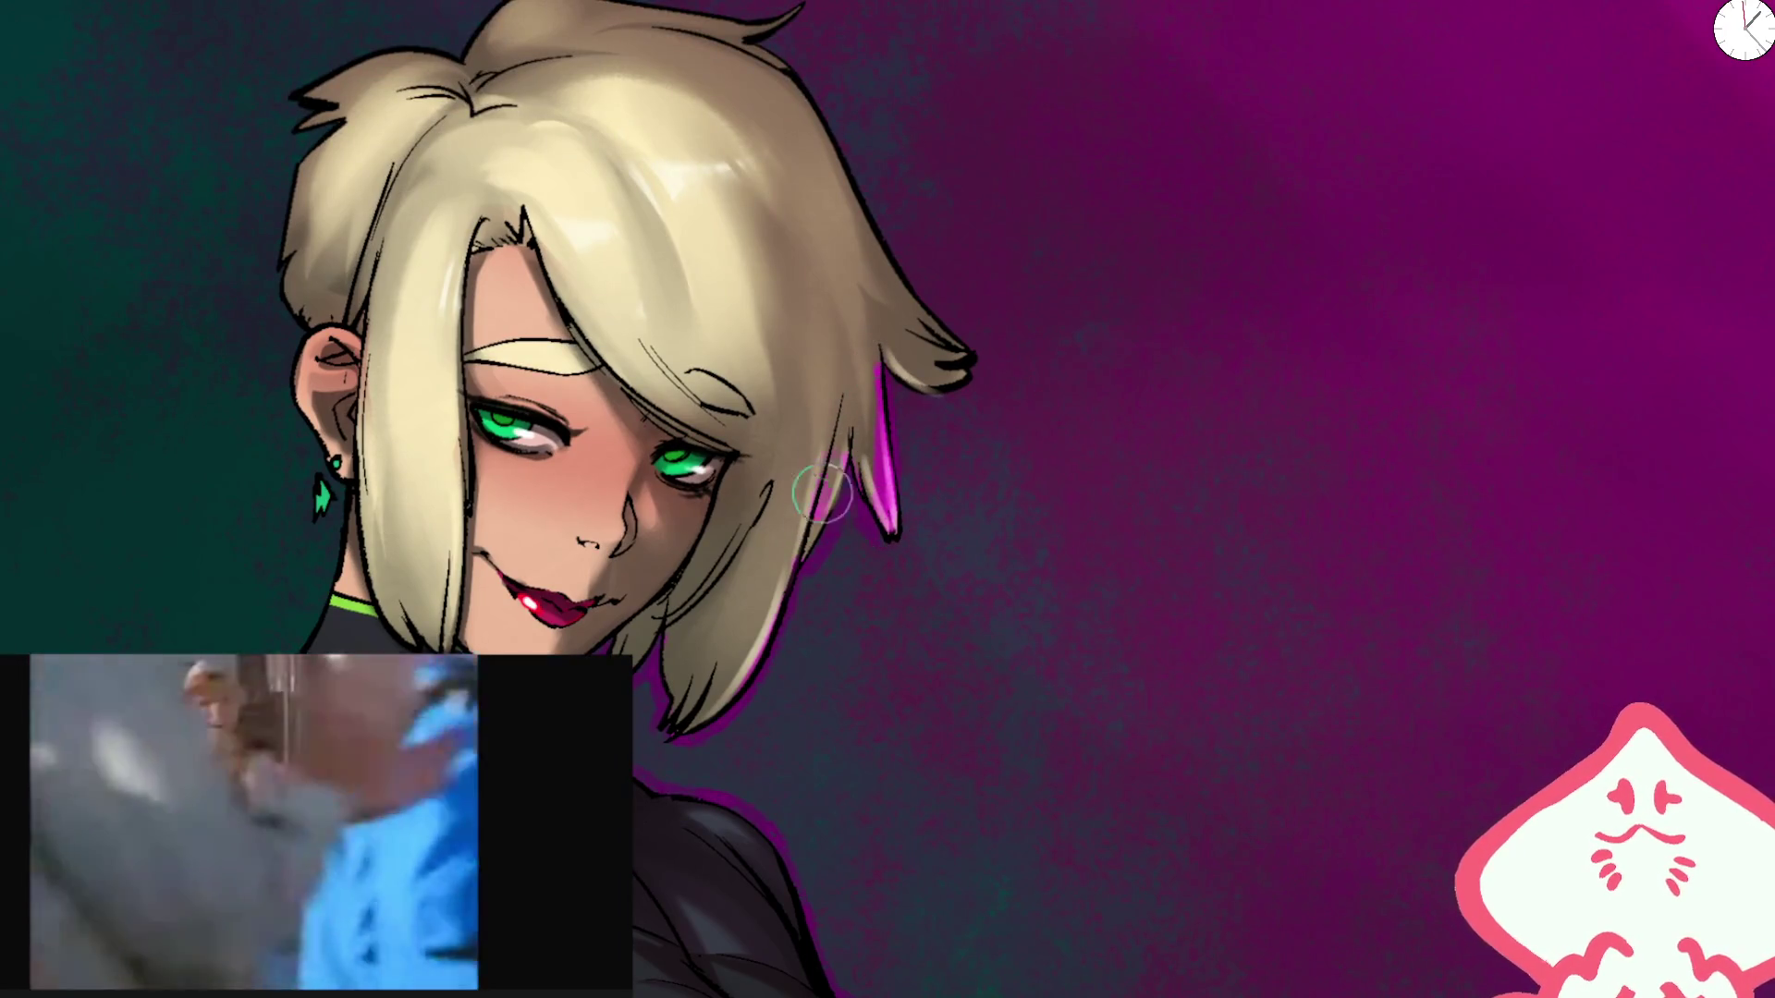
mouse_move(800, 95)
mouse_down()
mouse_move(966, 352)
mouse_move(1003, 350)
mouse_move(1013, 498)
mouse_up()
key(m)
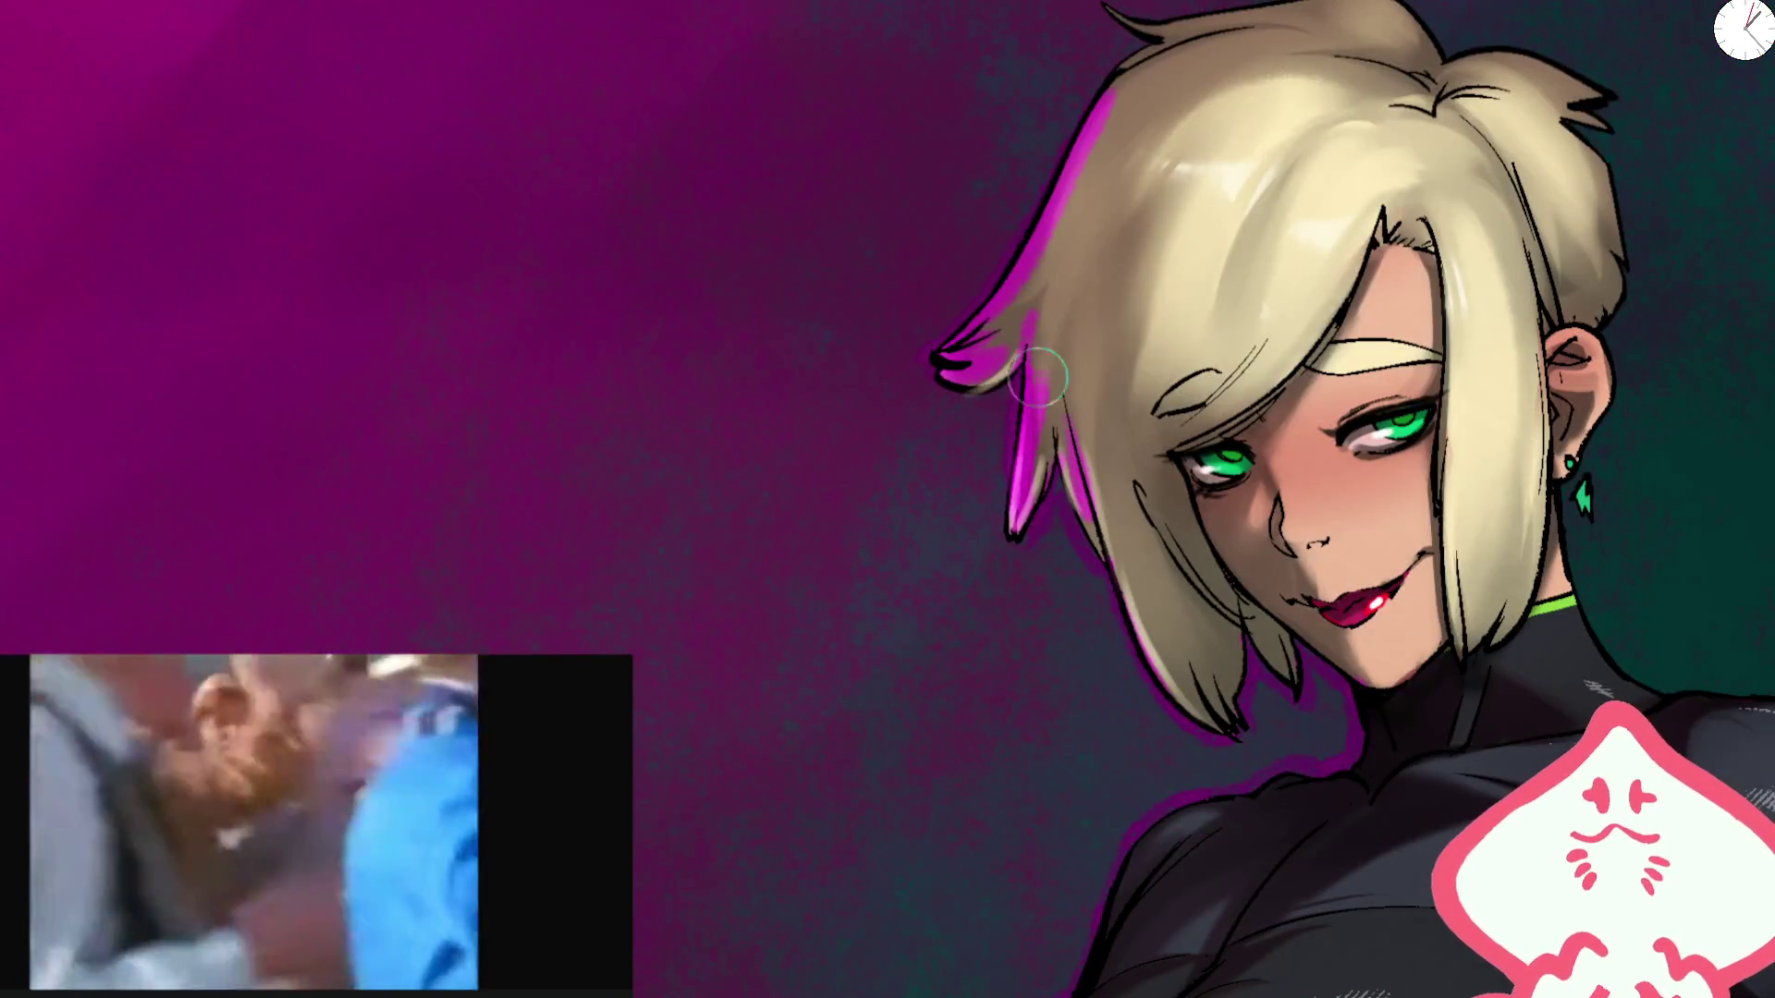
drag(1038, 377, 890, 599)
drag(961, 236, 1086, 242)
Step: Brush magenta down the left hair strand toward the jaw, then shrink the brush slightly
key(m)
key(m)
mouse_move(903, 486)
mouse_down()
mouse_move(860, 546)
mouse_move(882, 628)
mouse_move(1036, 902)
mouse_up()
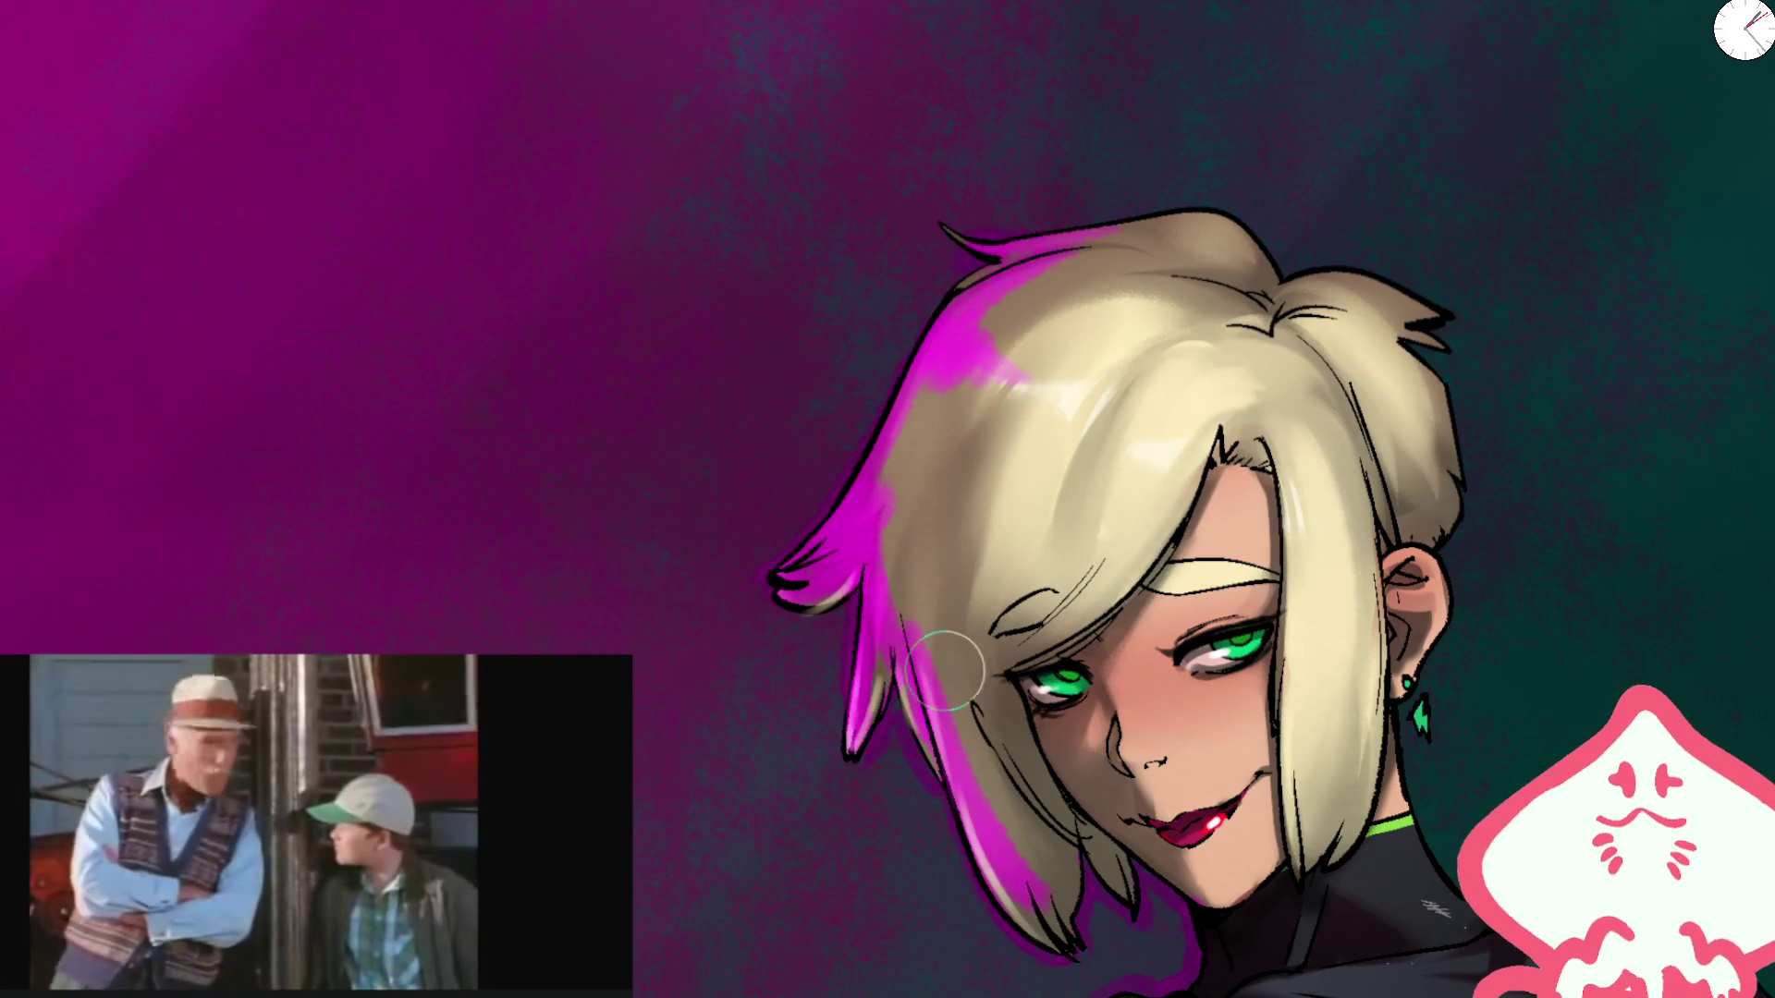
scroll(1100, 379, down, 5)
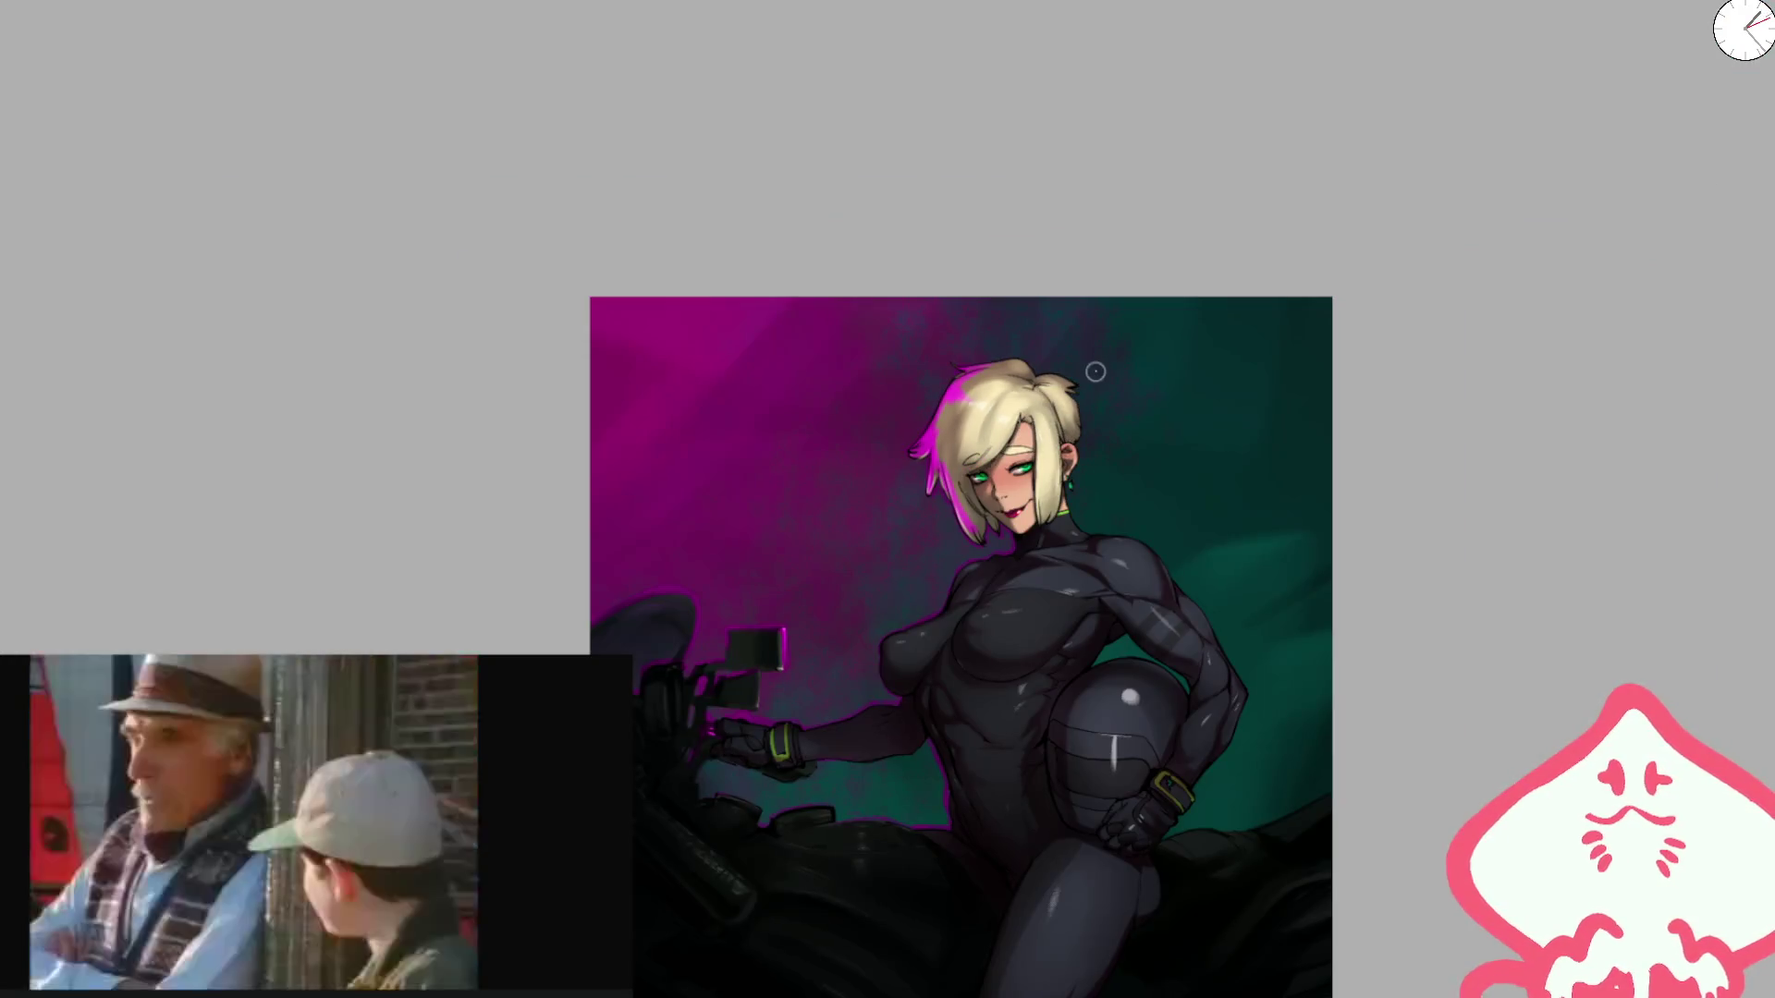
key(m)
scroll(1081, 456, up, 6)
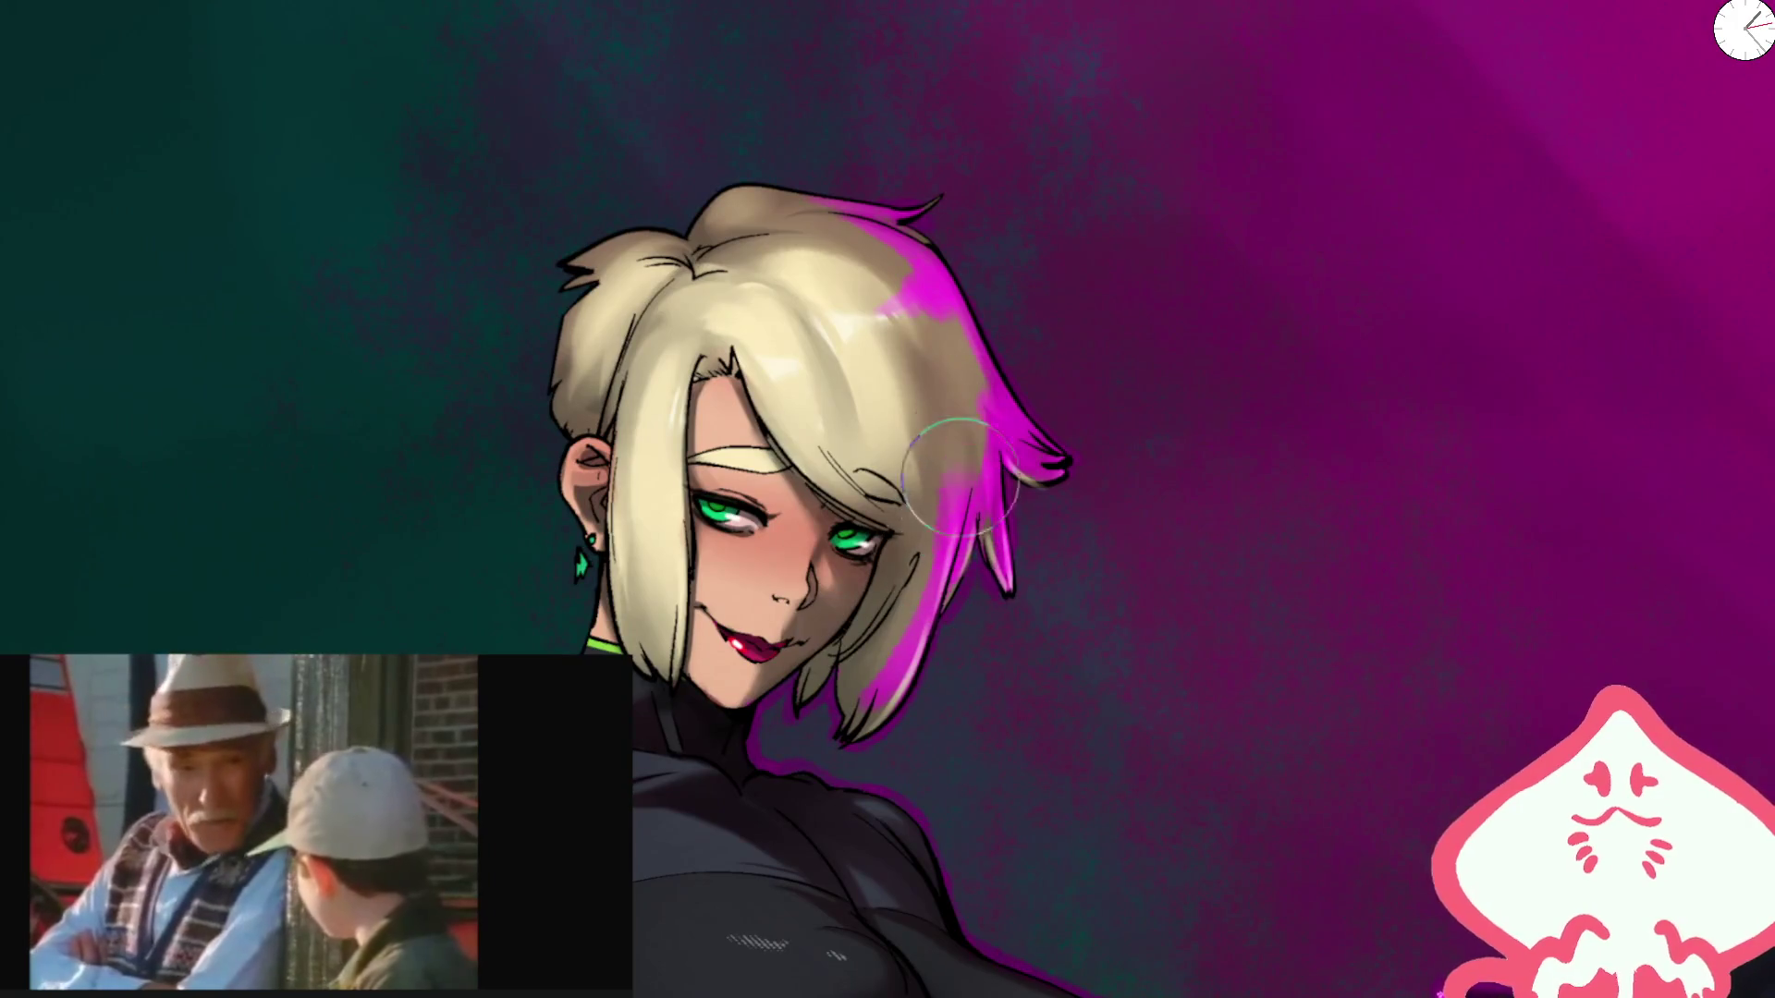
key(bracketleft)
key(bracketleft)
key(bracketleft)
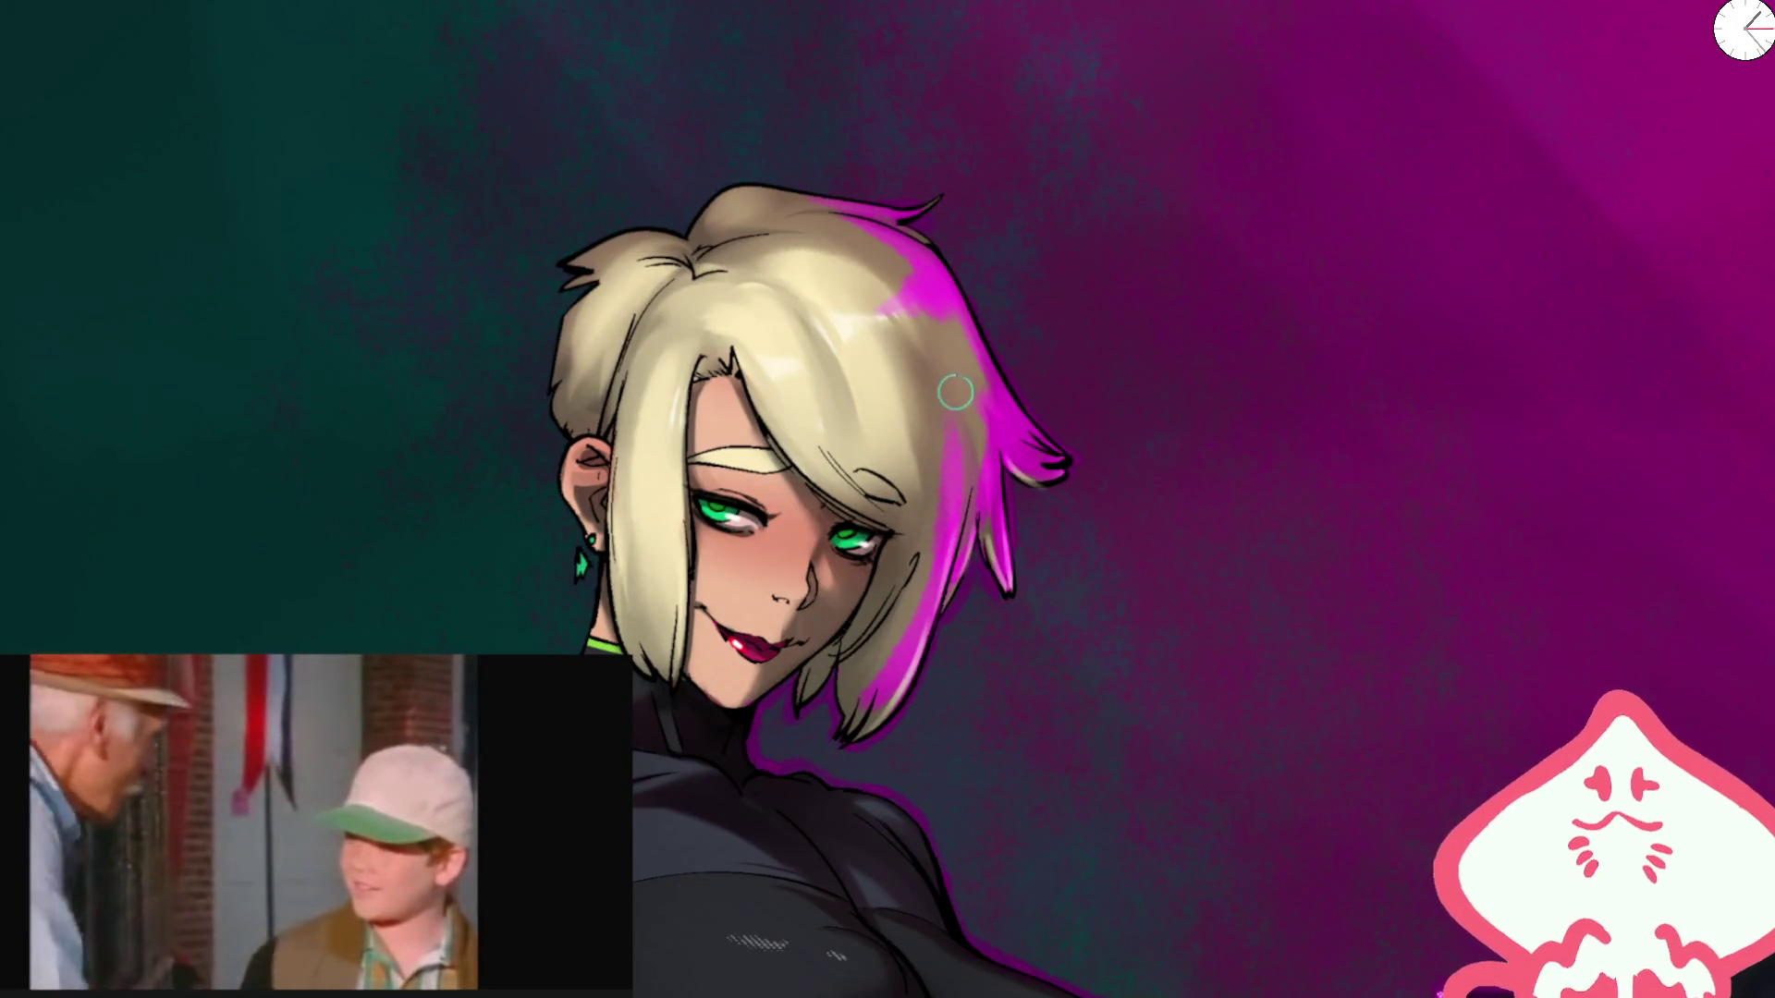
key(bracketright)
key(bracketright)
key(bracketright)
key(bracketleft)
key(bracketleft)
key(bracketleft)
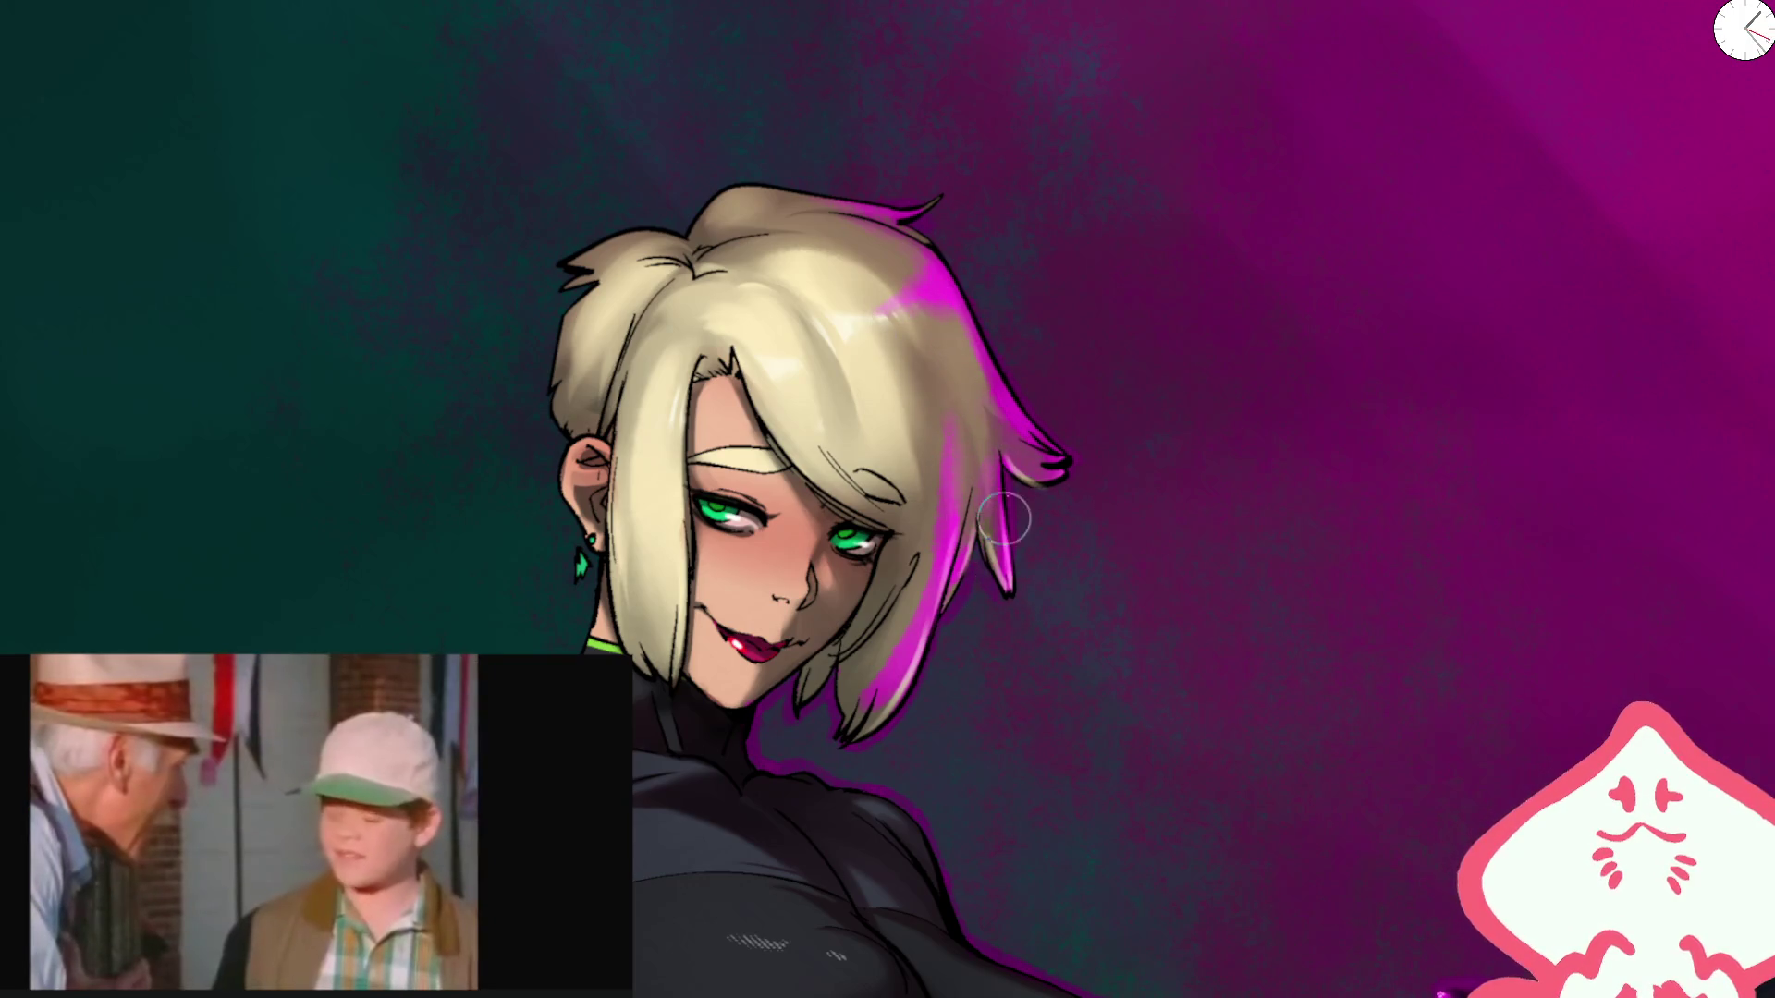
scroll(1027, 370, down, 5)
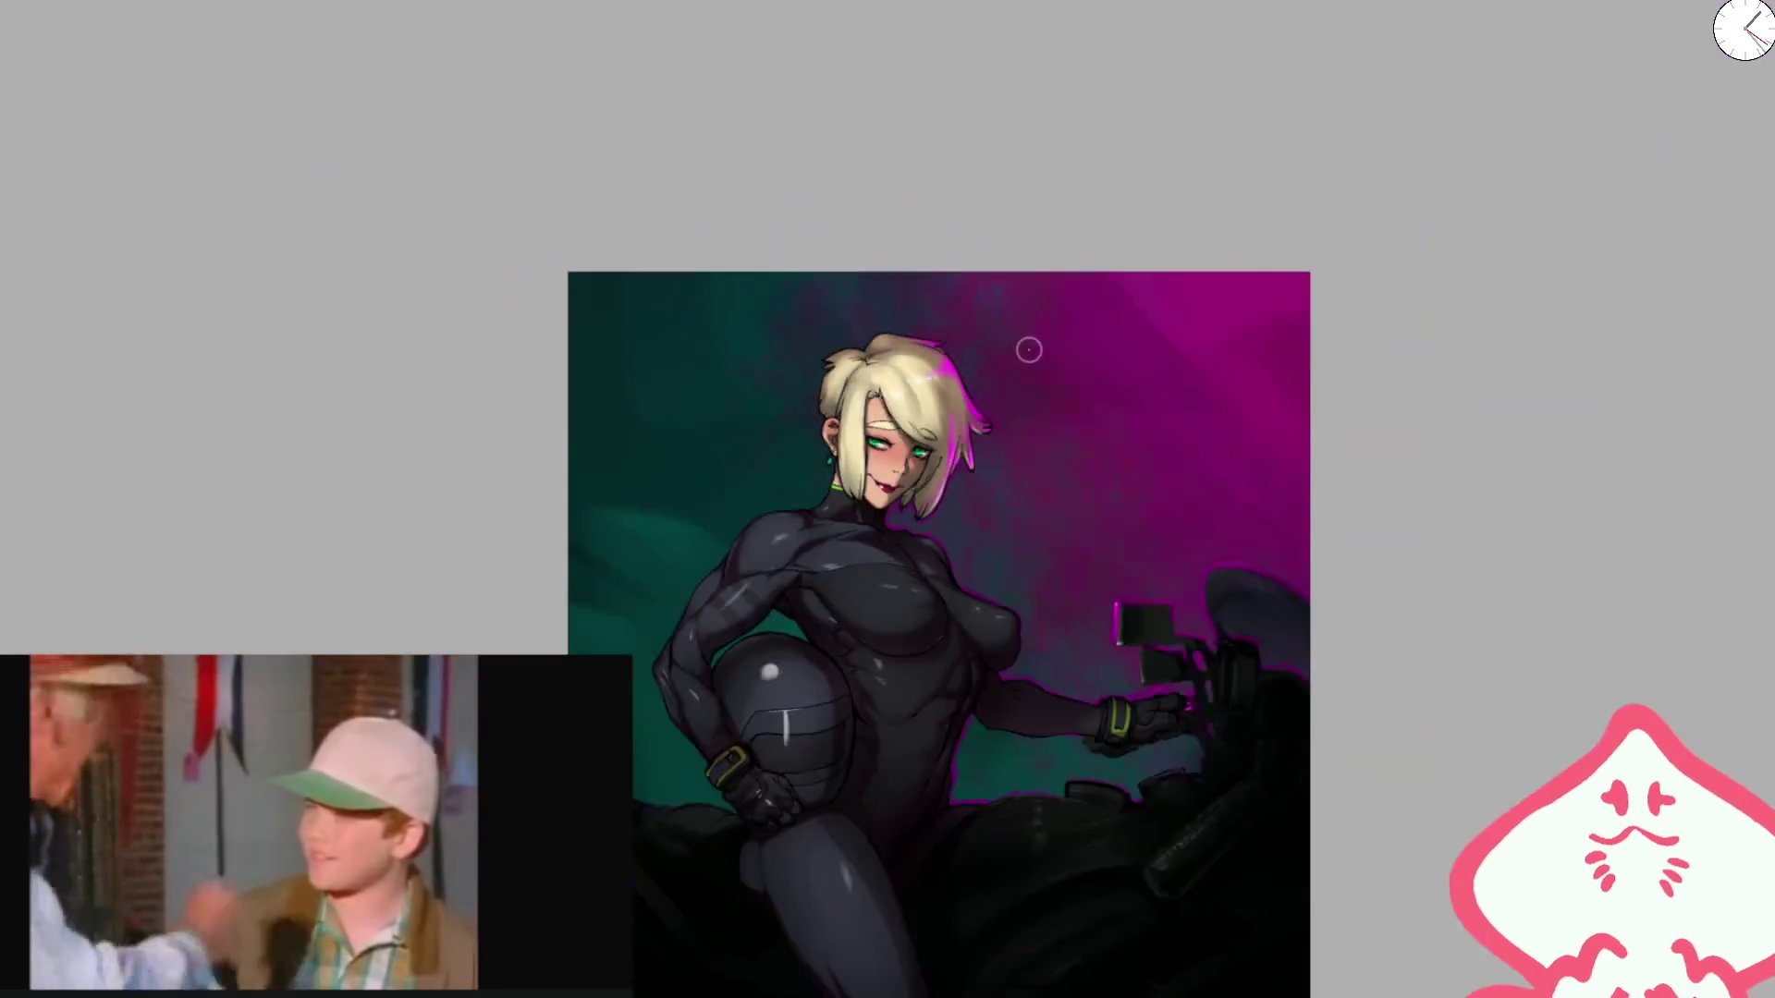
Step: Mirror the canvas and enlarge the brush while zooming around the torso
scroll(1018, 426, up, 5)
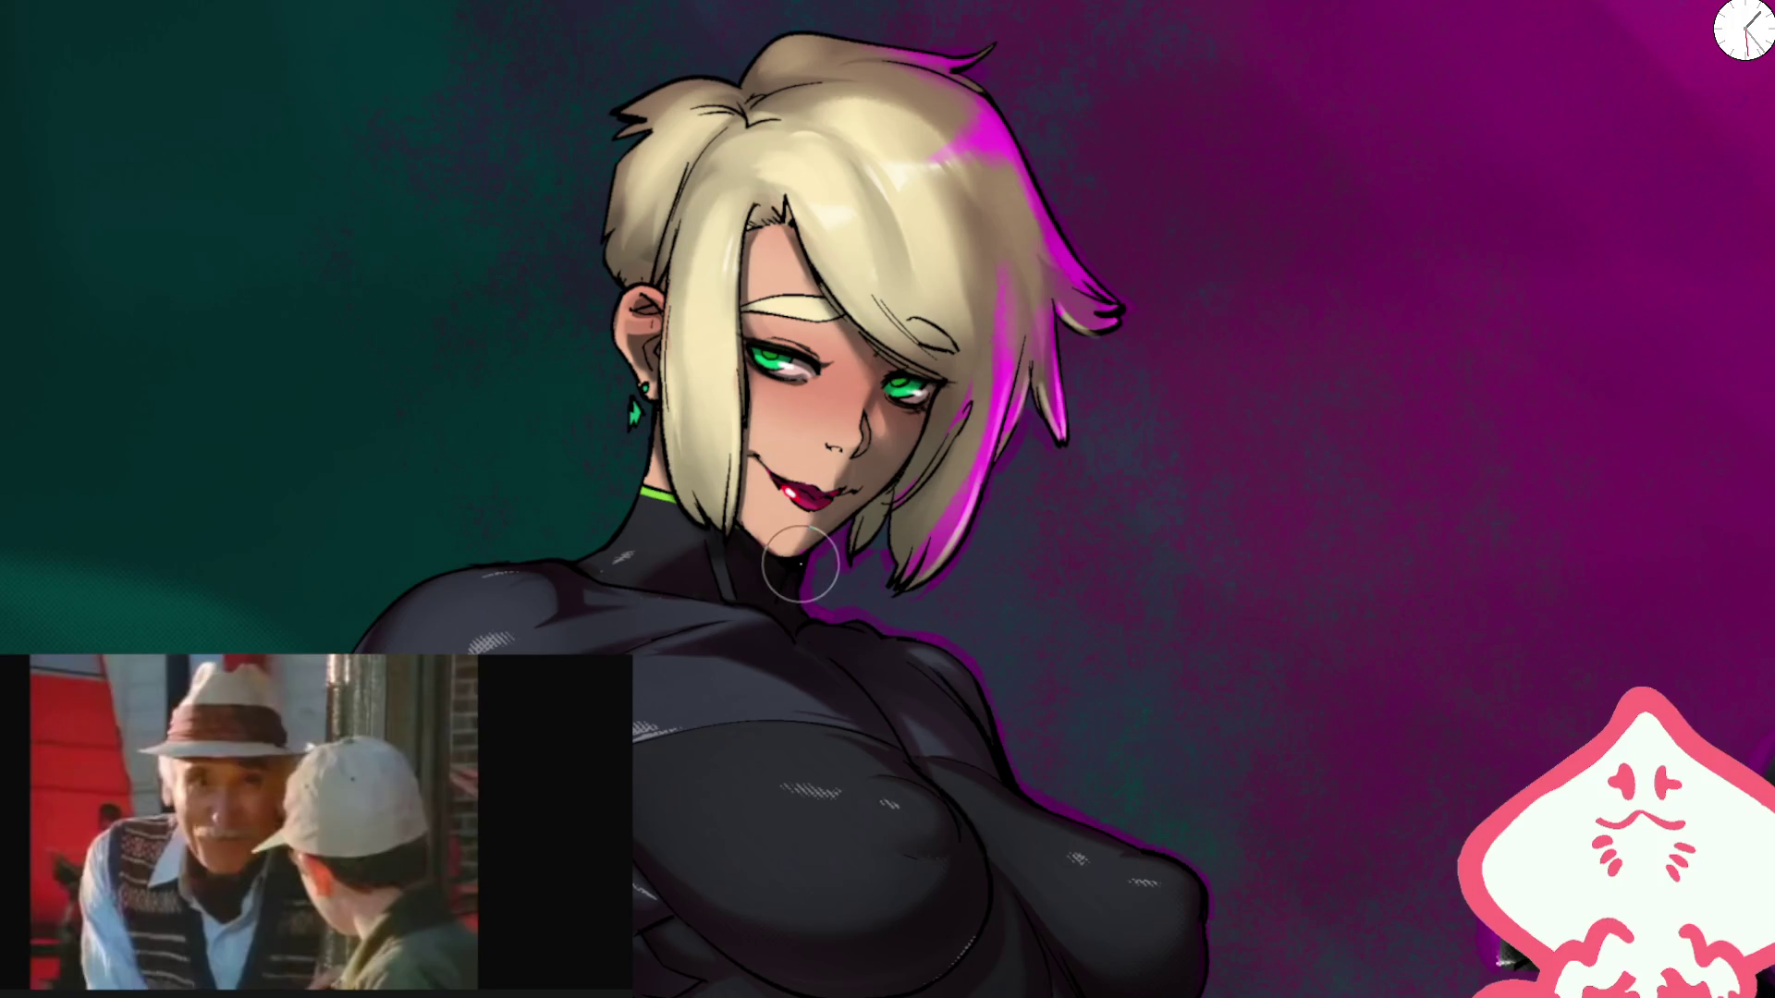
scroll(803, 578, up, 1)
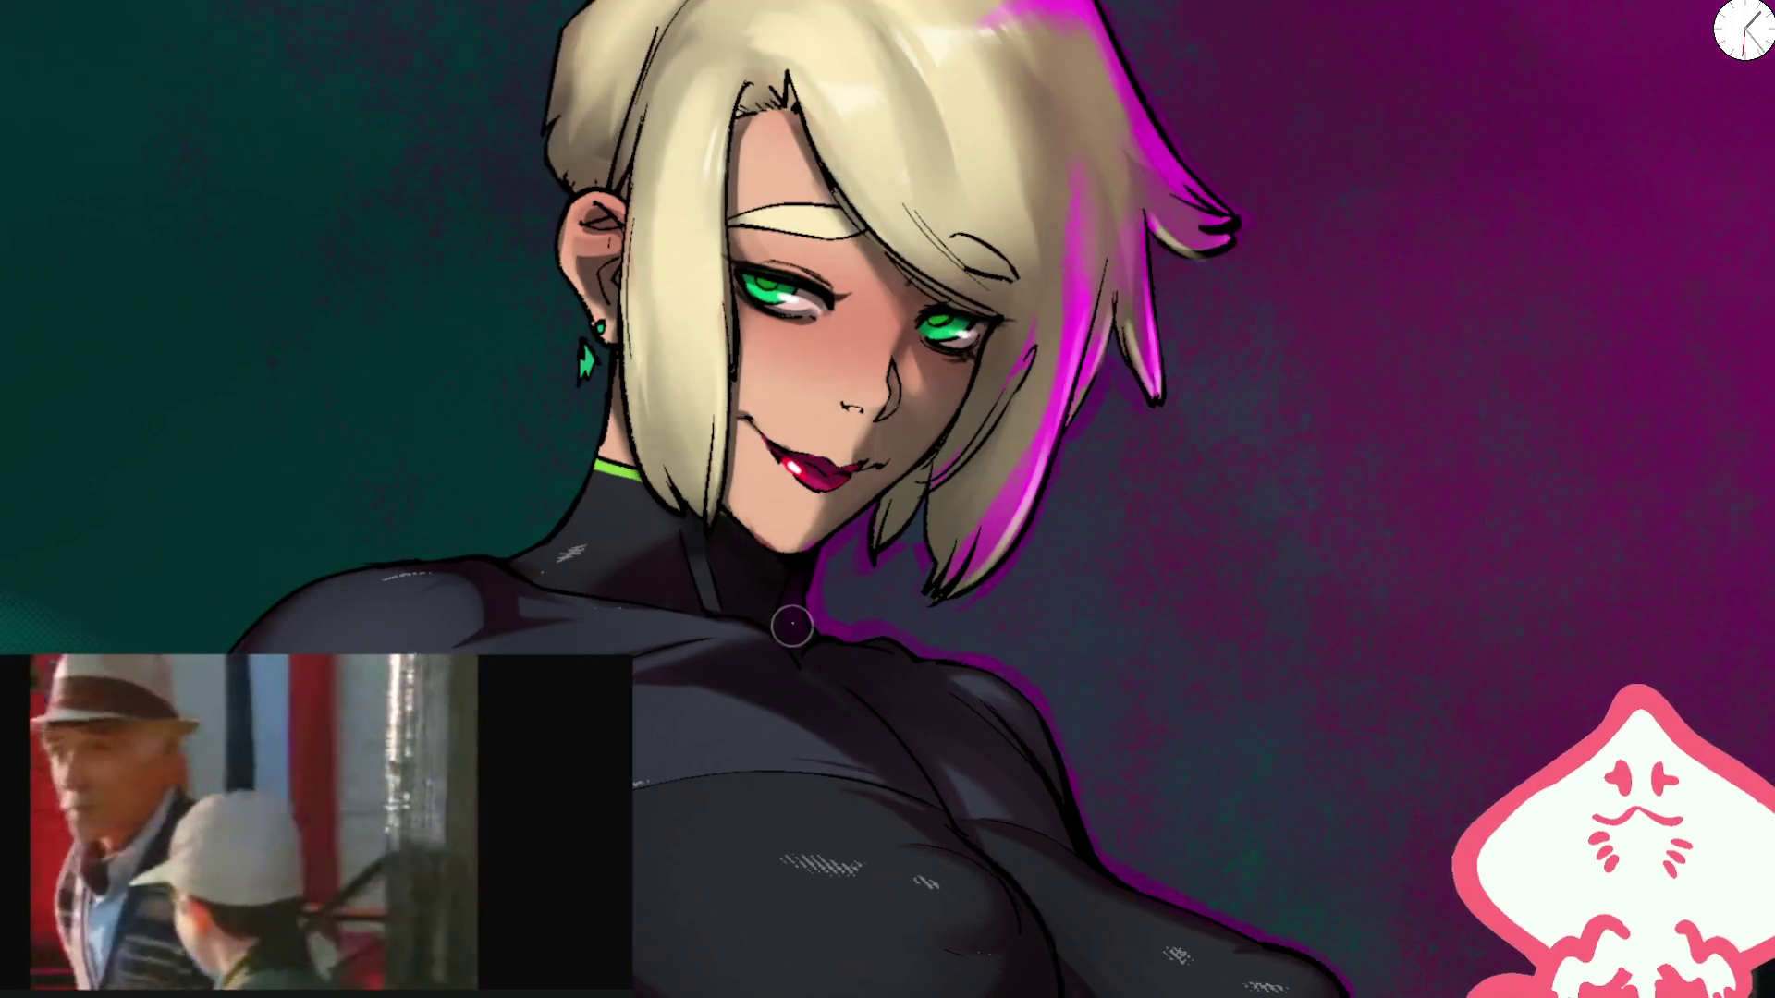
key(h)
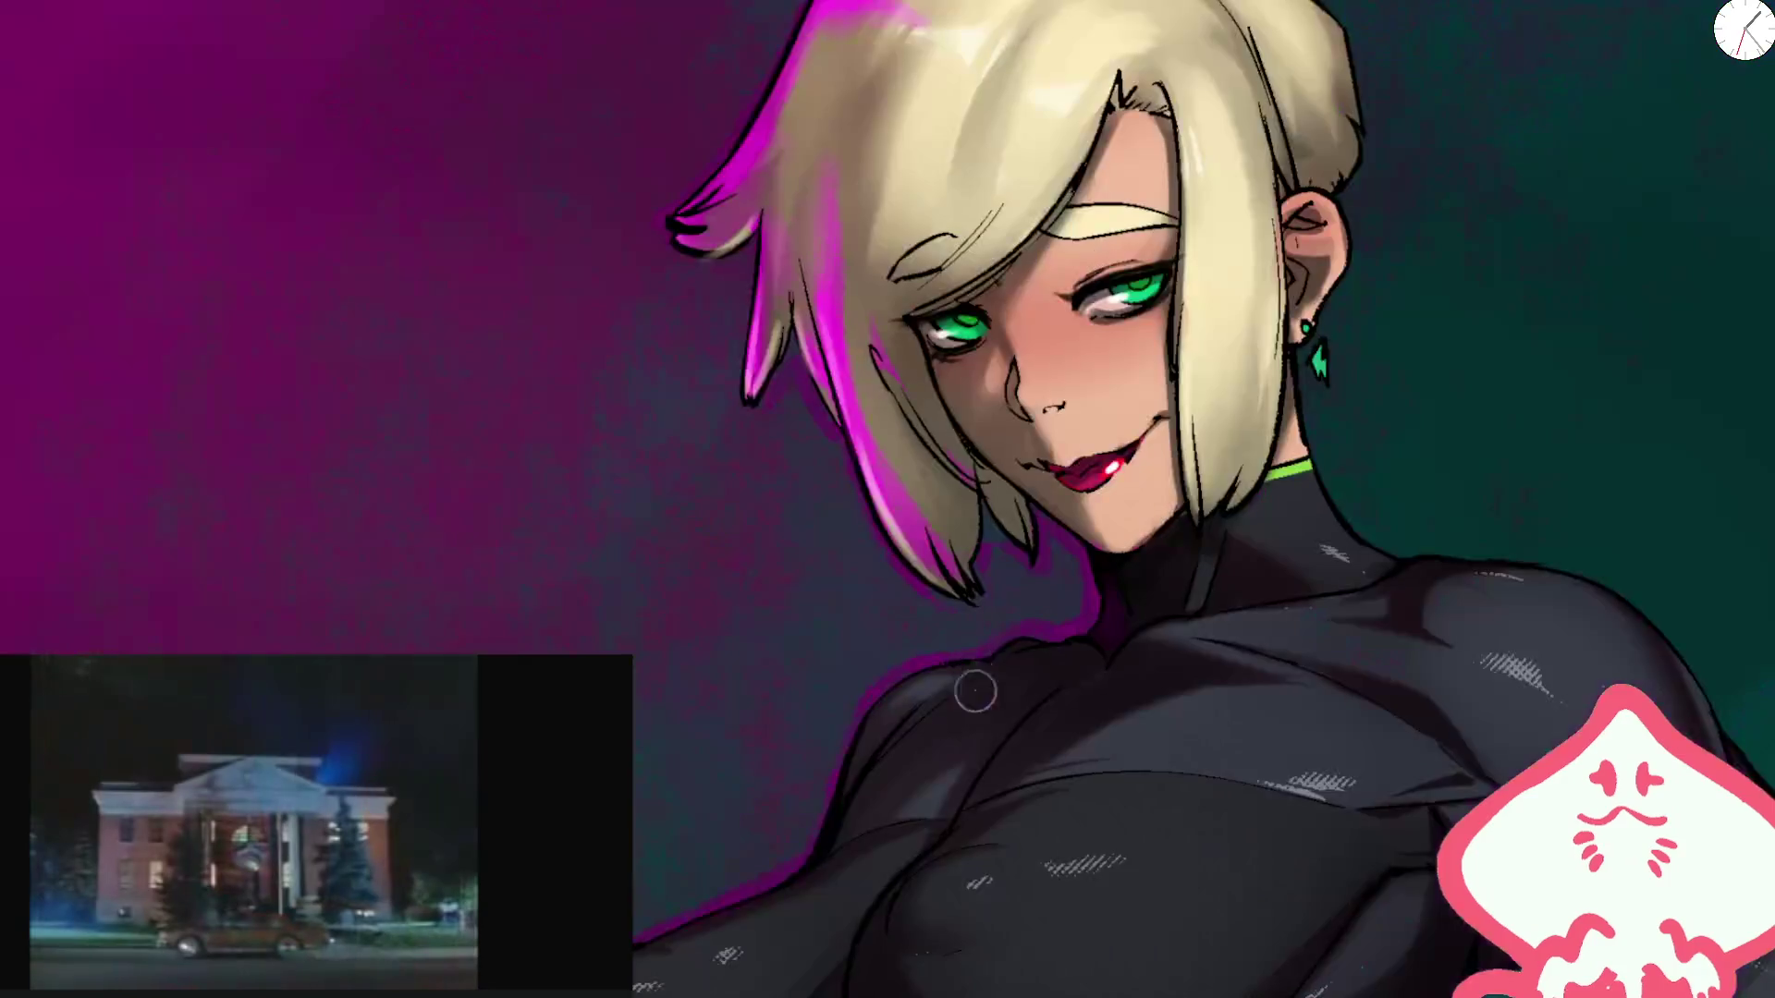
scroll(928, 540, down, 2)
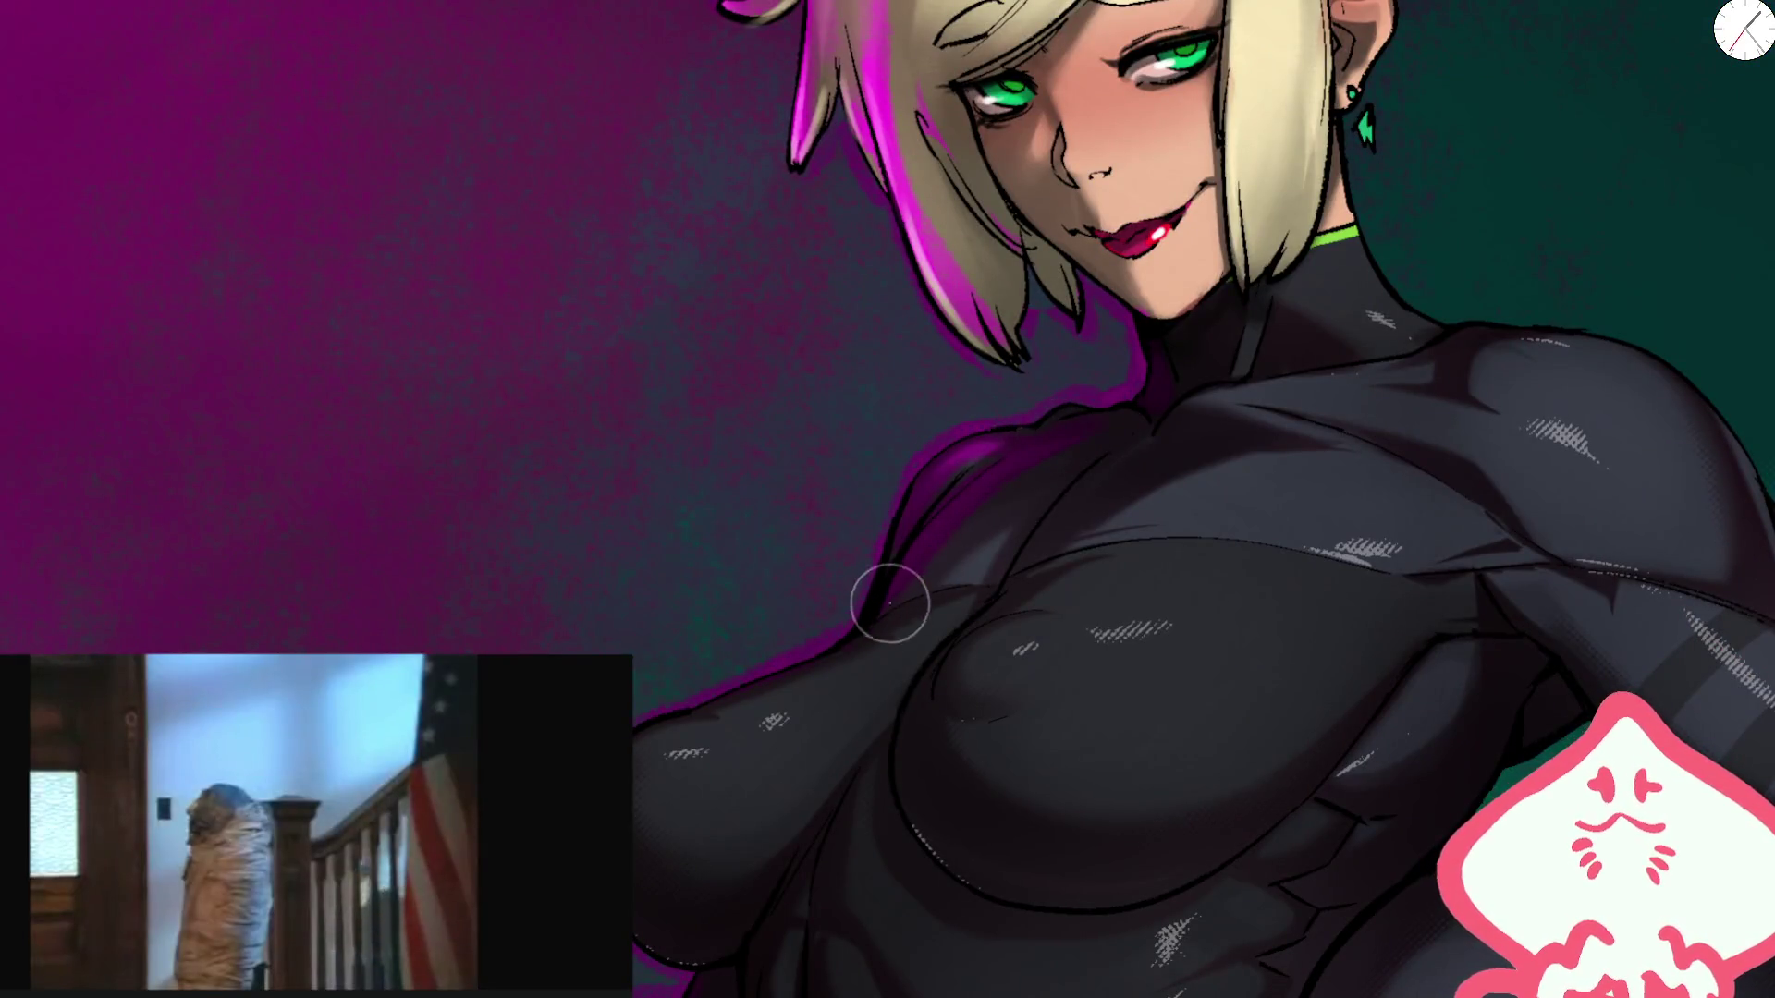
key(bracketright)
key(bracketright)
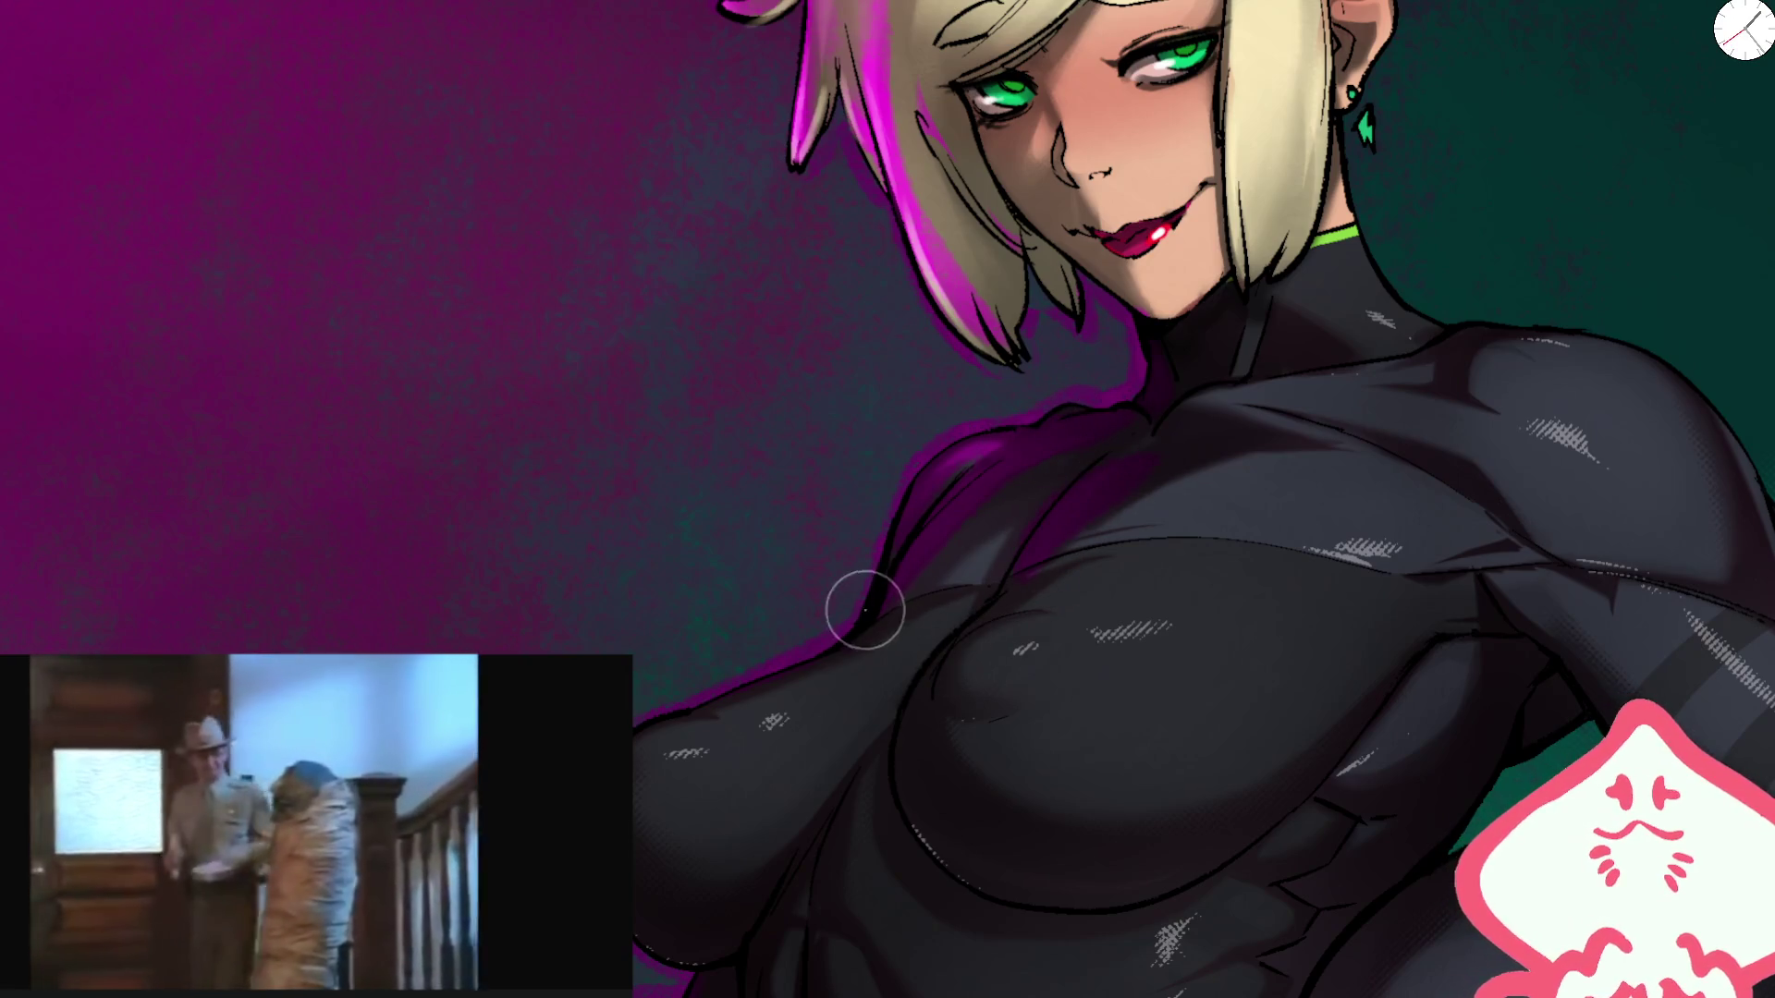
scroll(995, 606, down, 5)
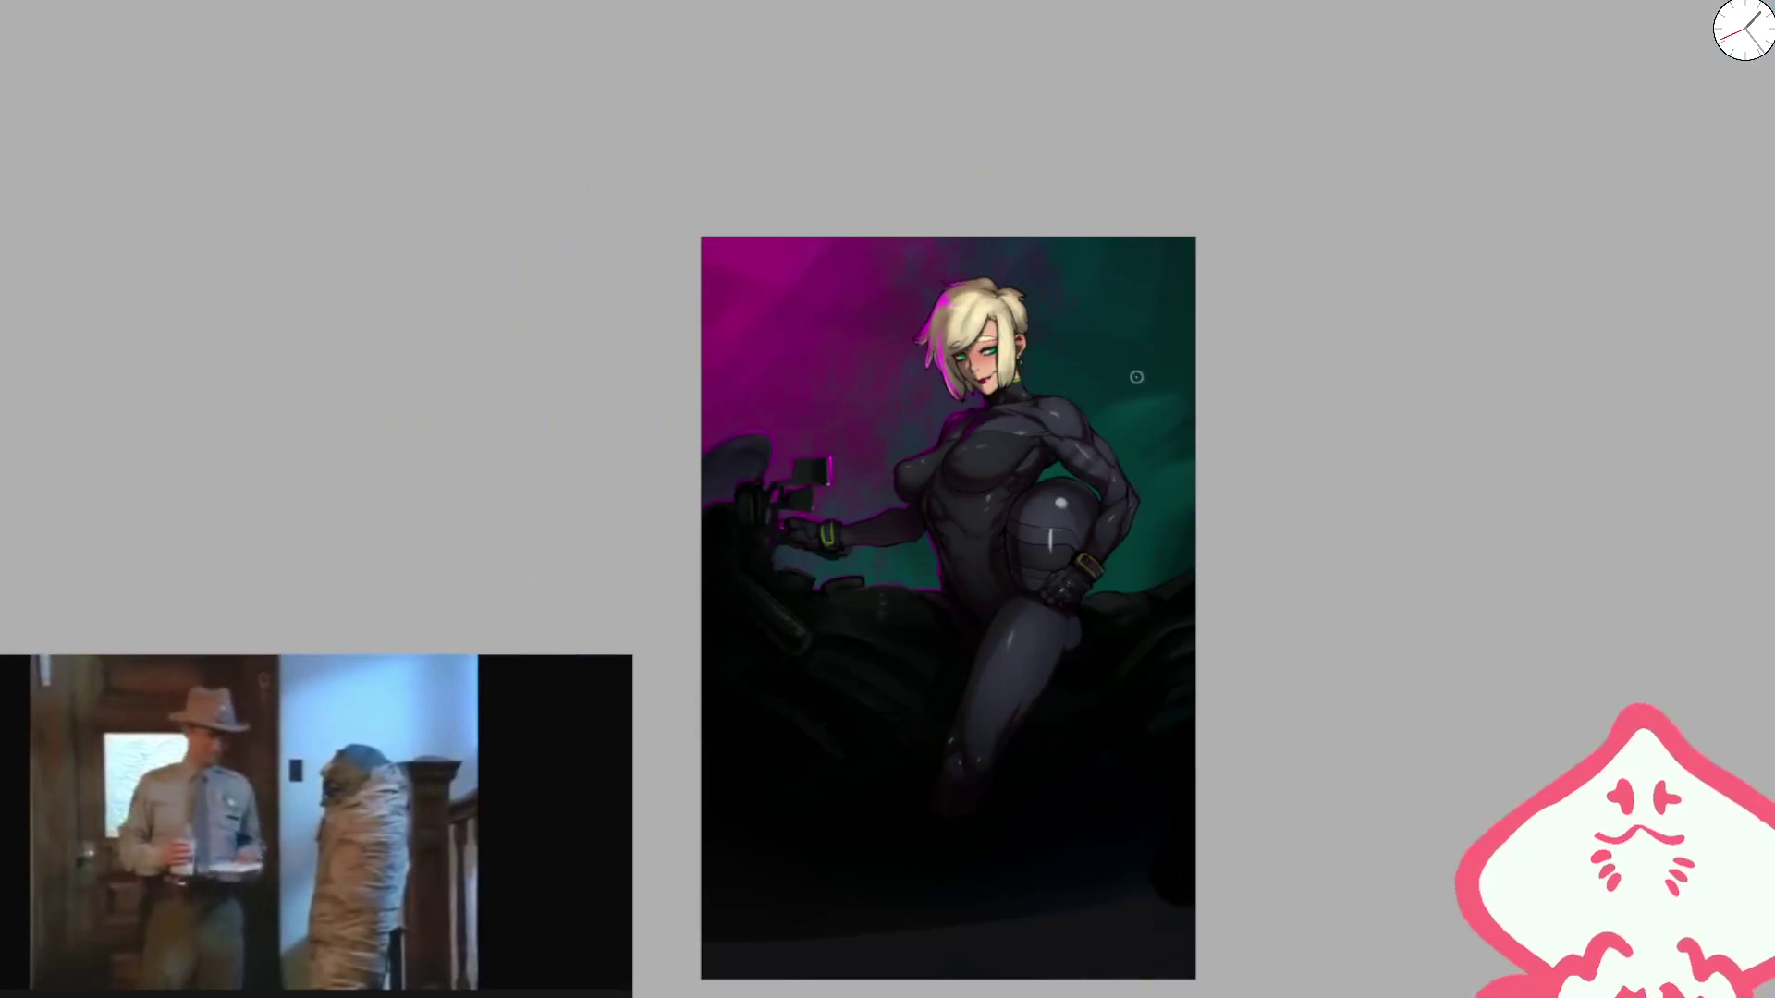
scroll(1027, 507, up, 5)
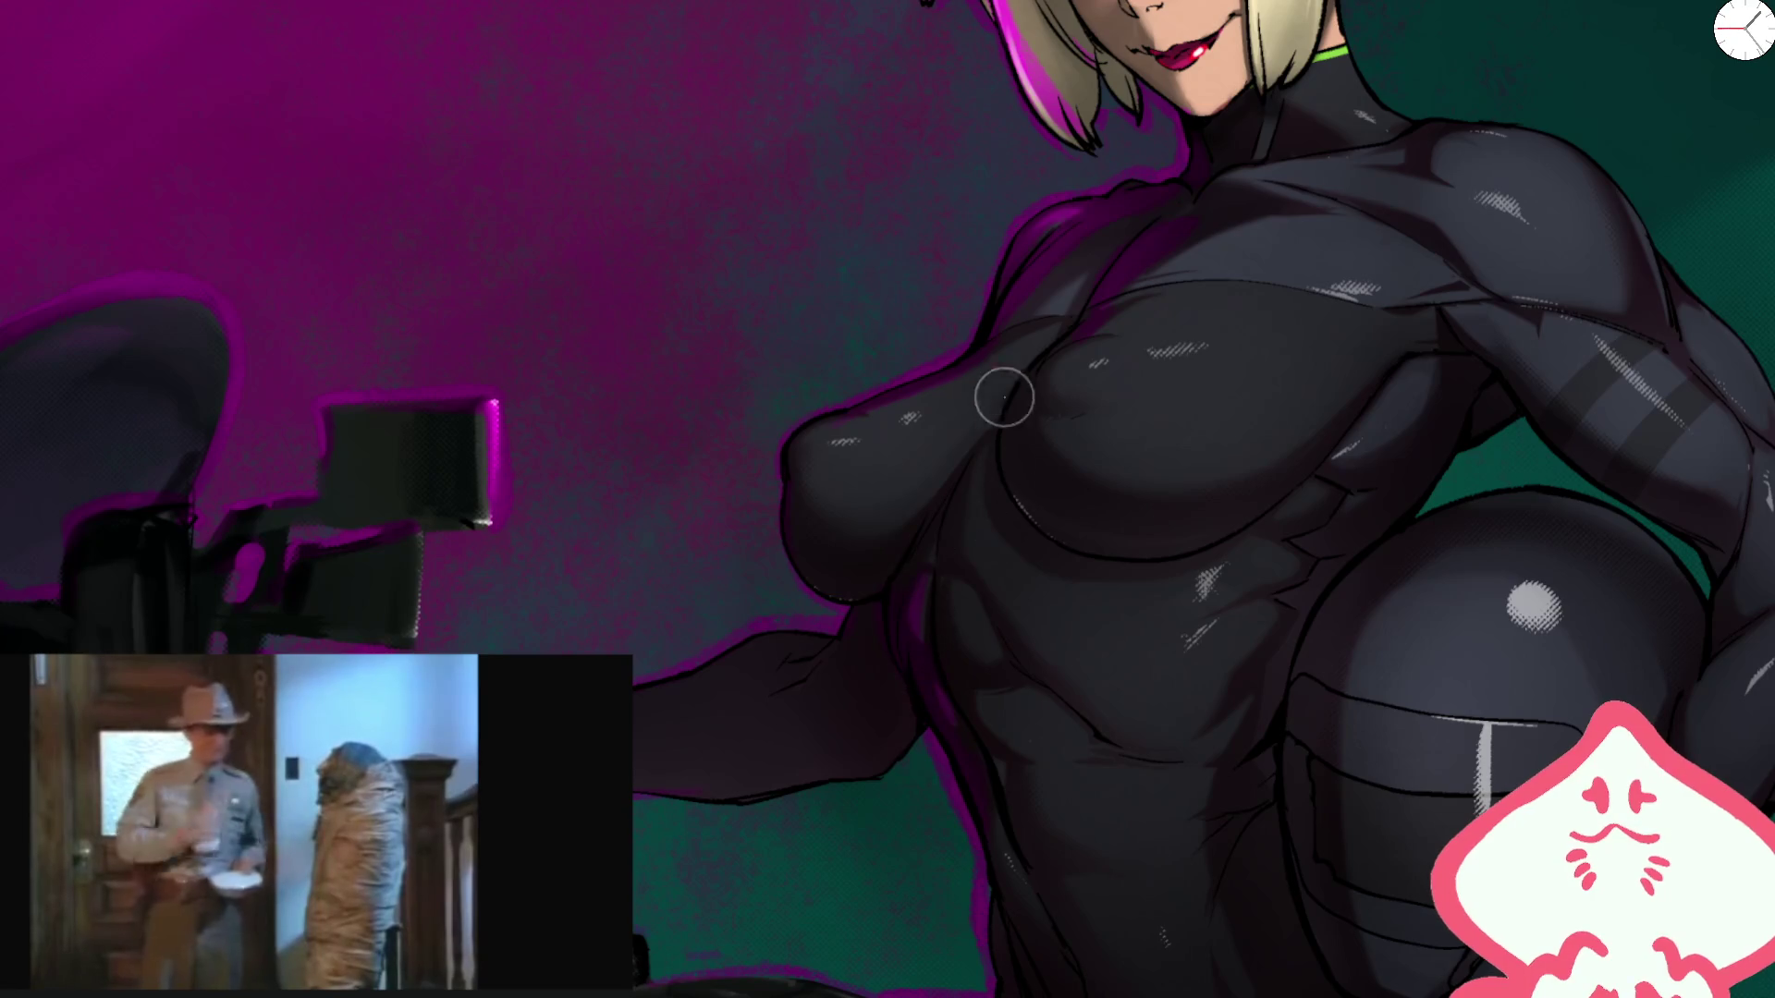
scroll(1030, 507, down, 5)
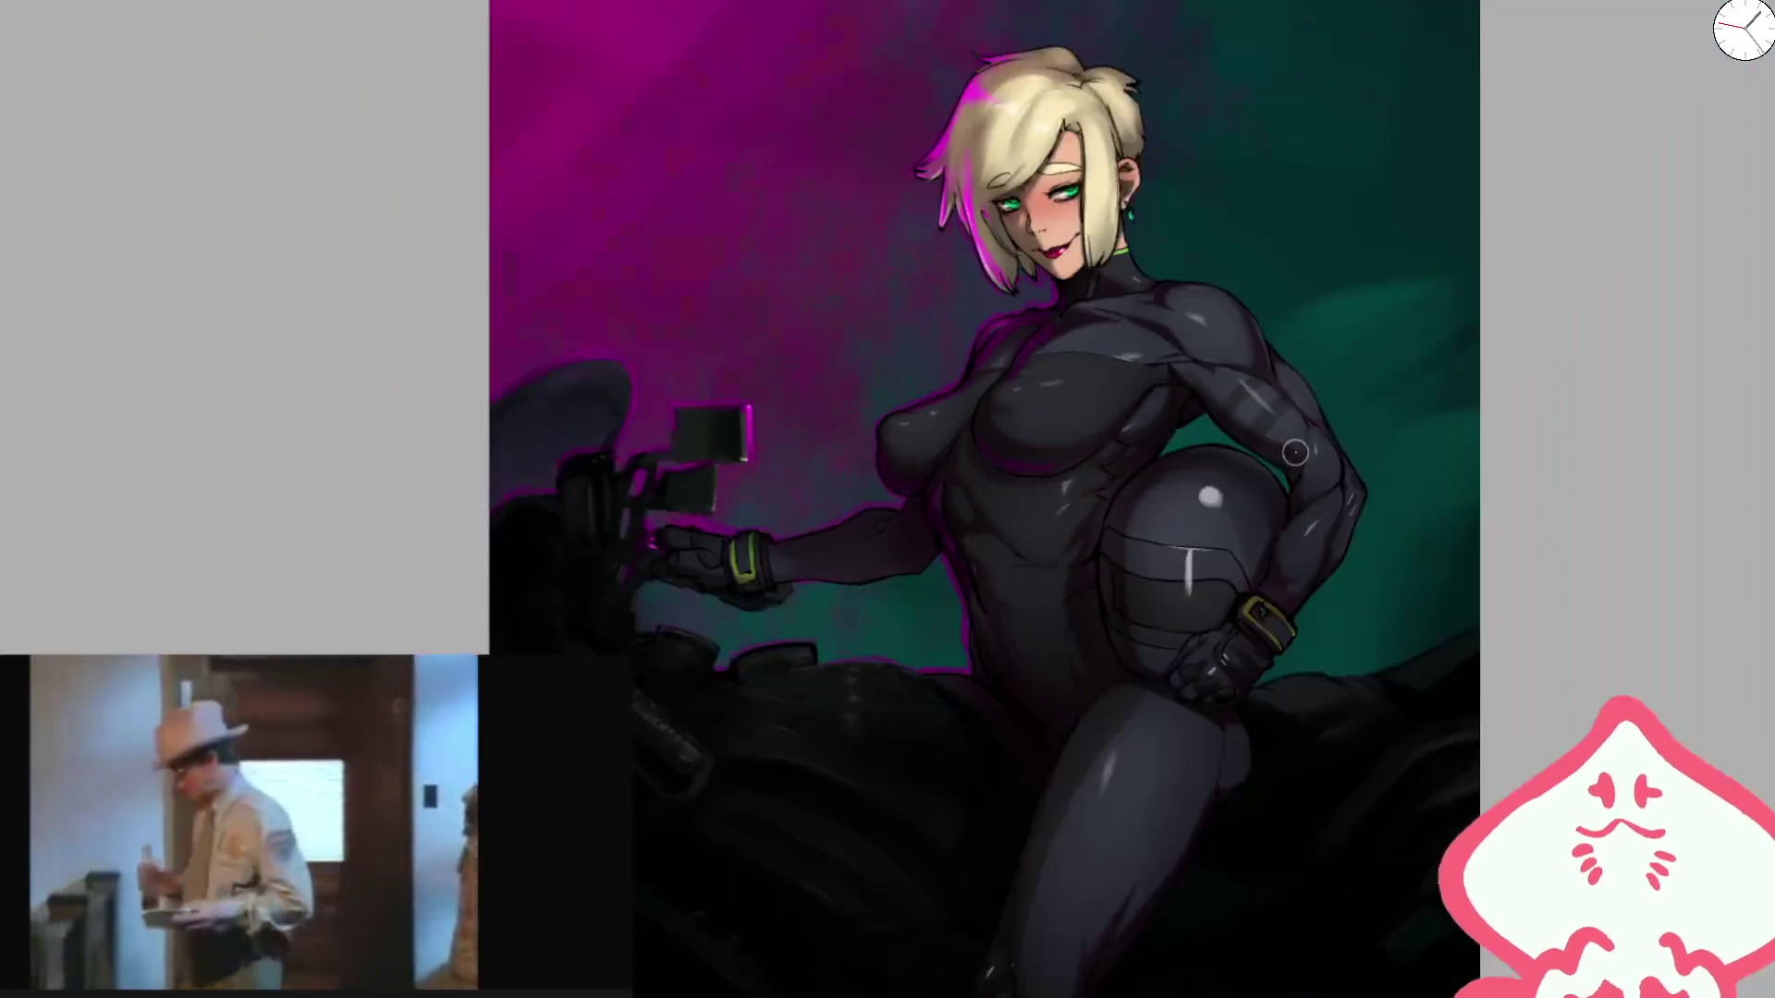
scroll(1002, 455, up, 5)
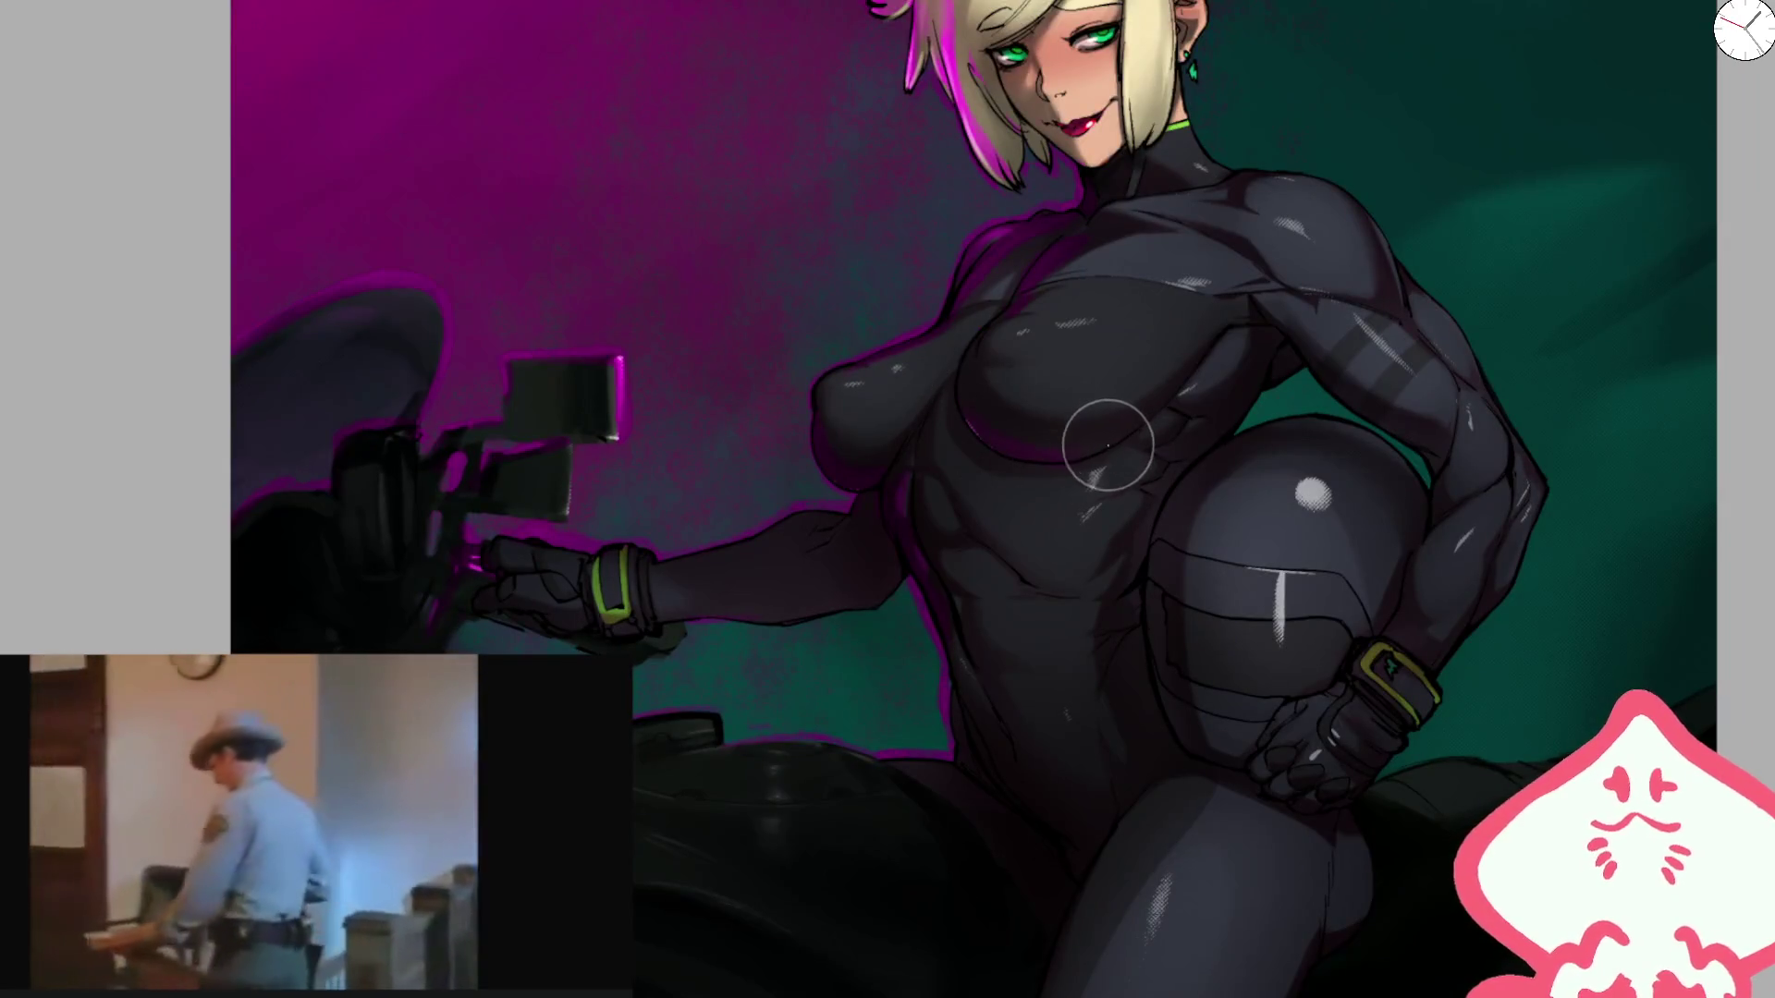
Step: Shrink the brush to about 106, confirm the size, and fit the illustration in view
key(bracketleft)
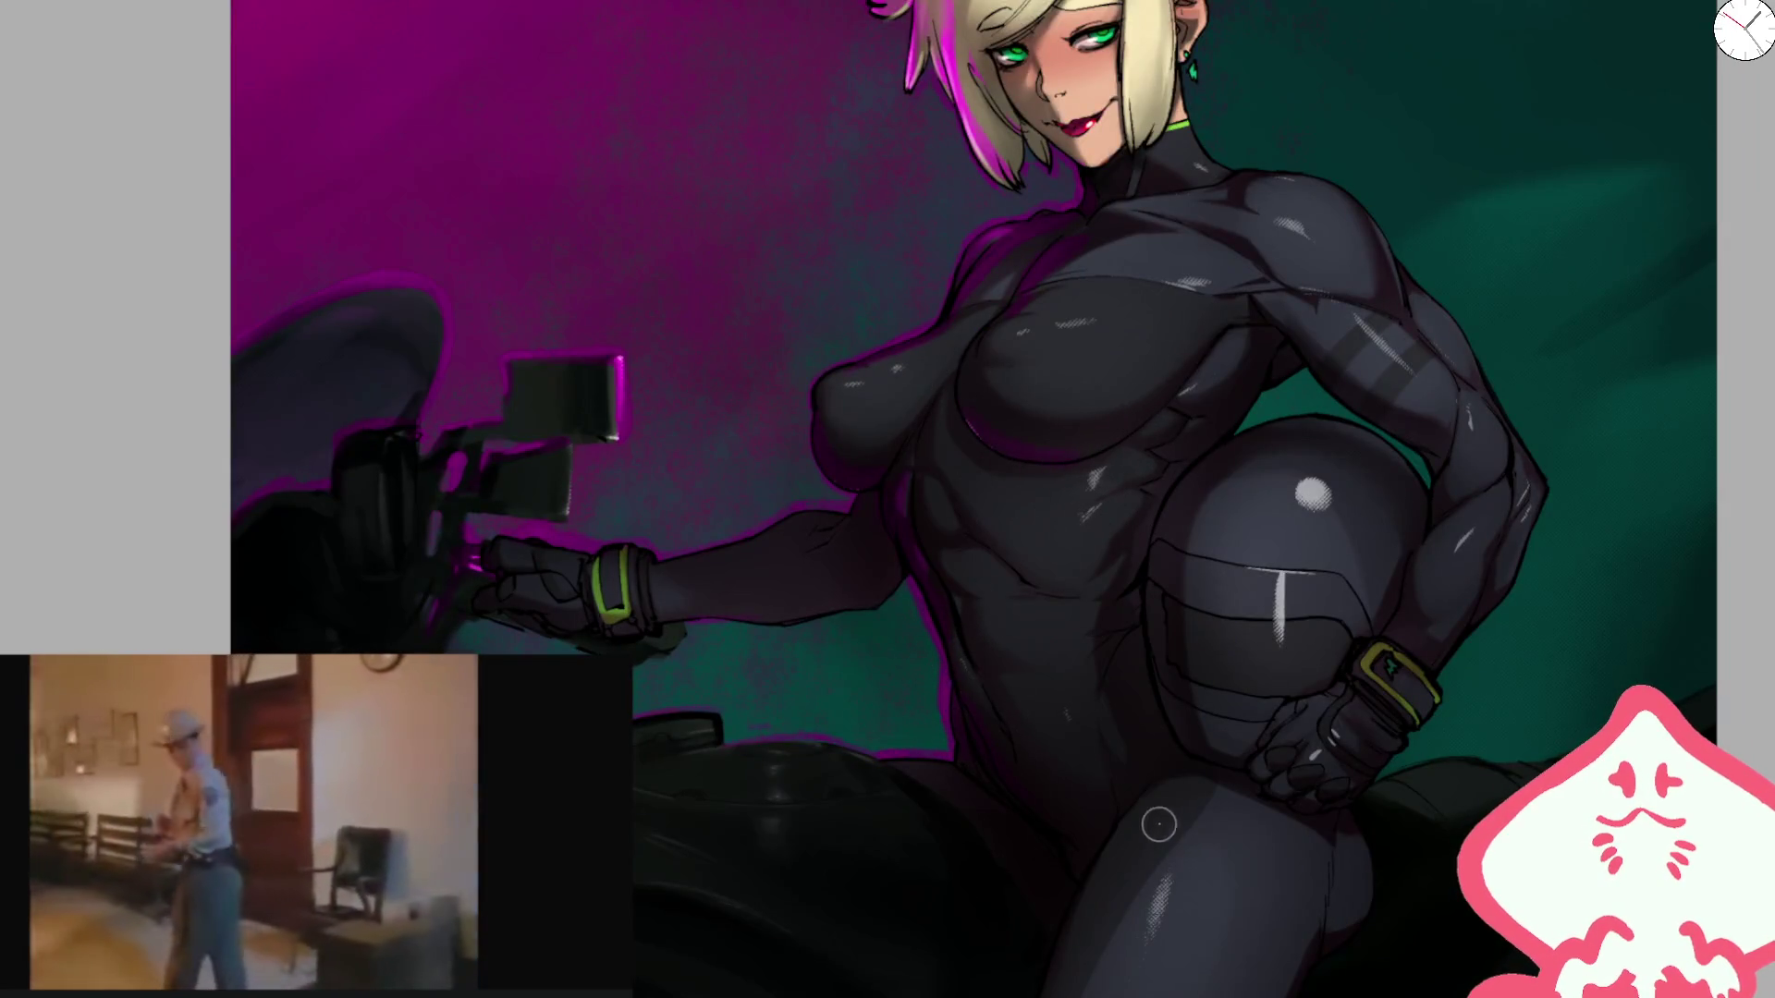
key(bracketright)
key(bracketleft)
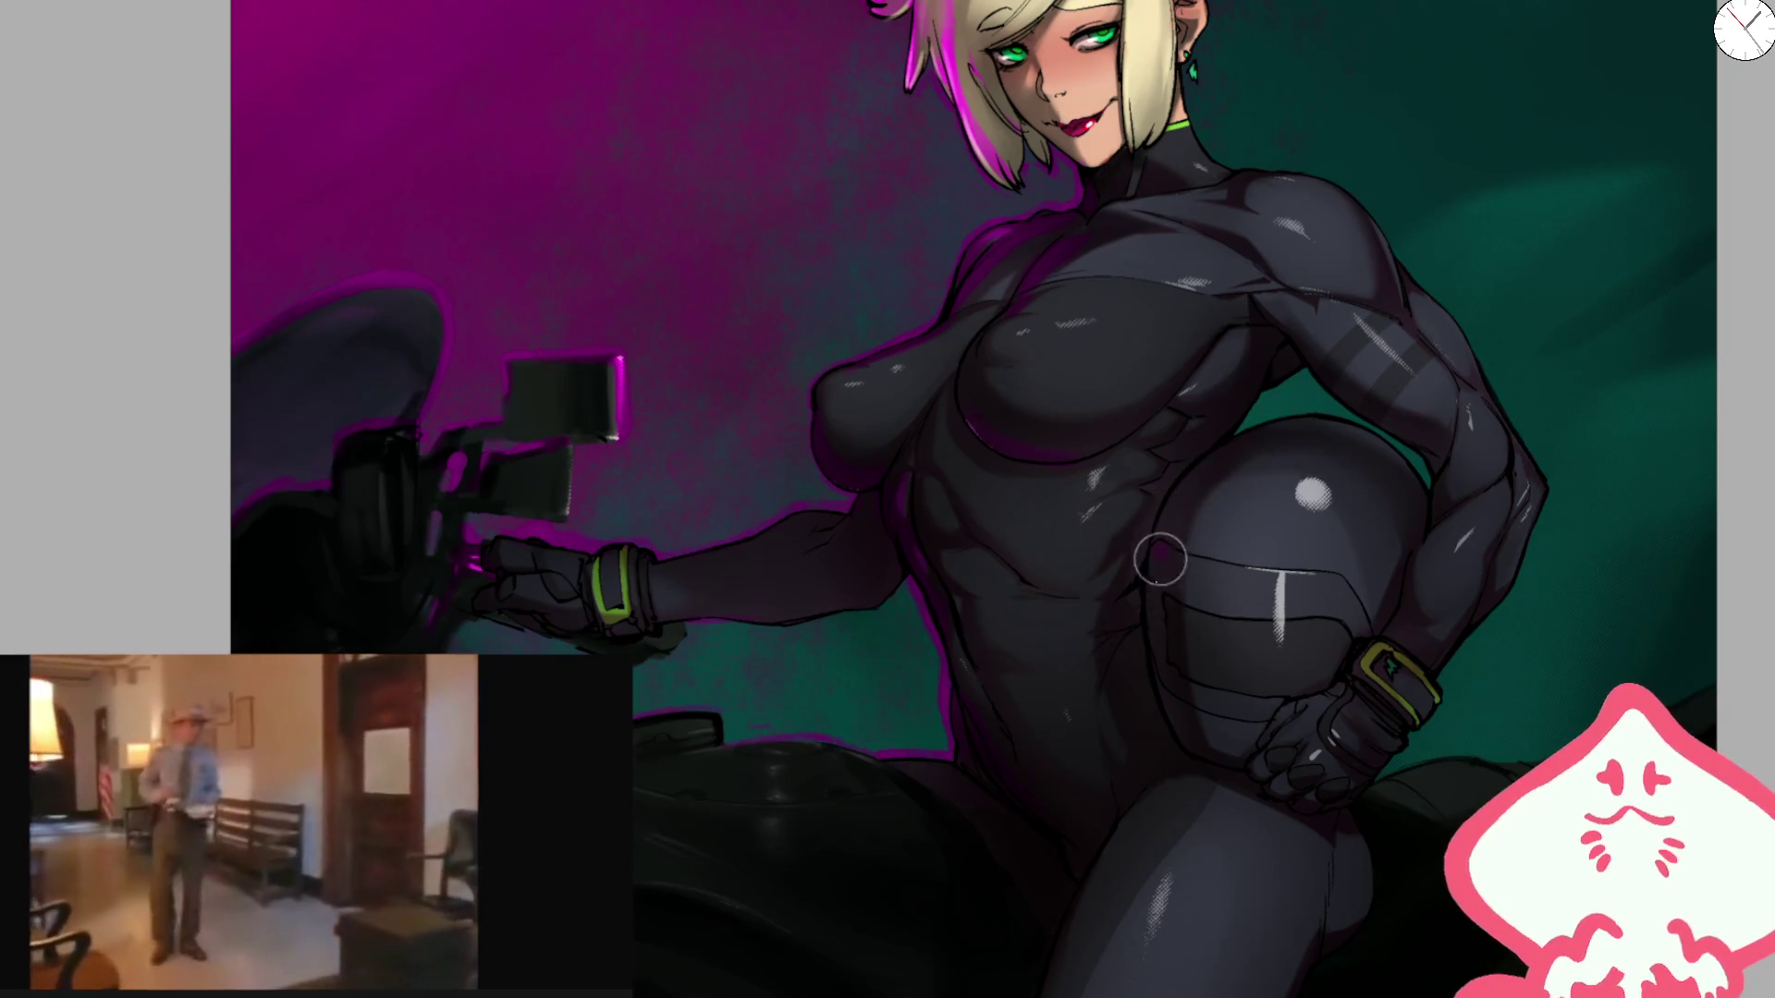
right_click(1199, 447)
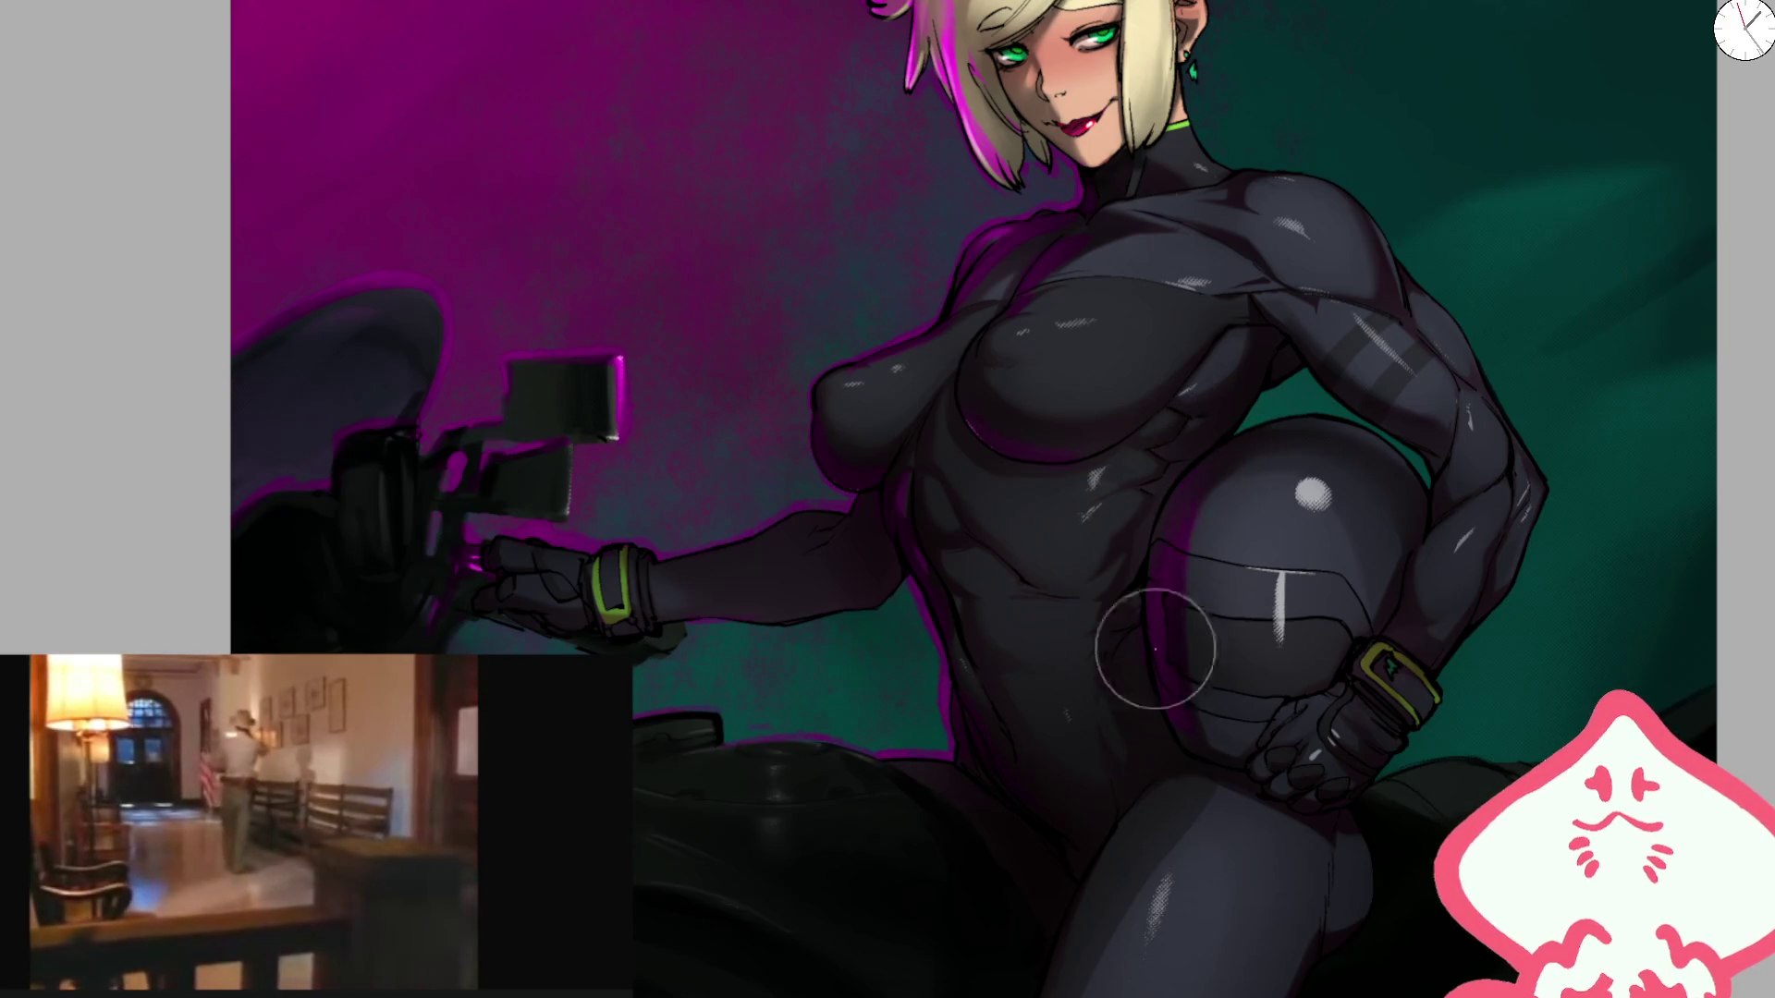
key(ctrl+0)
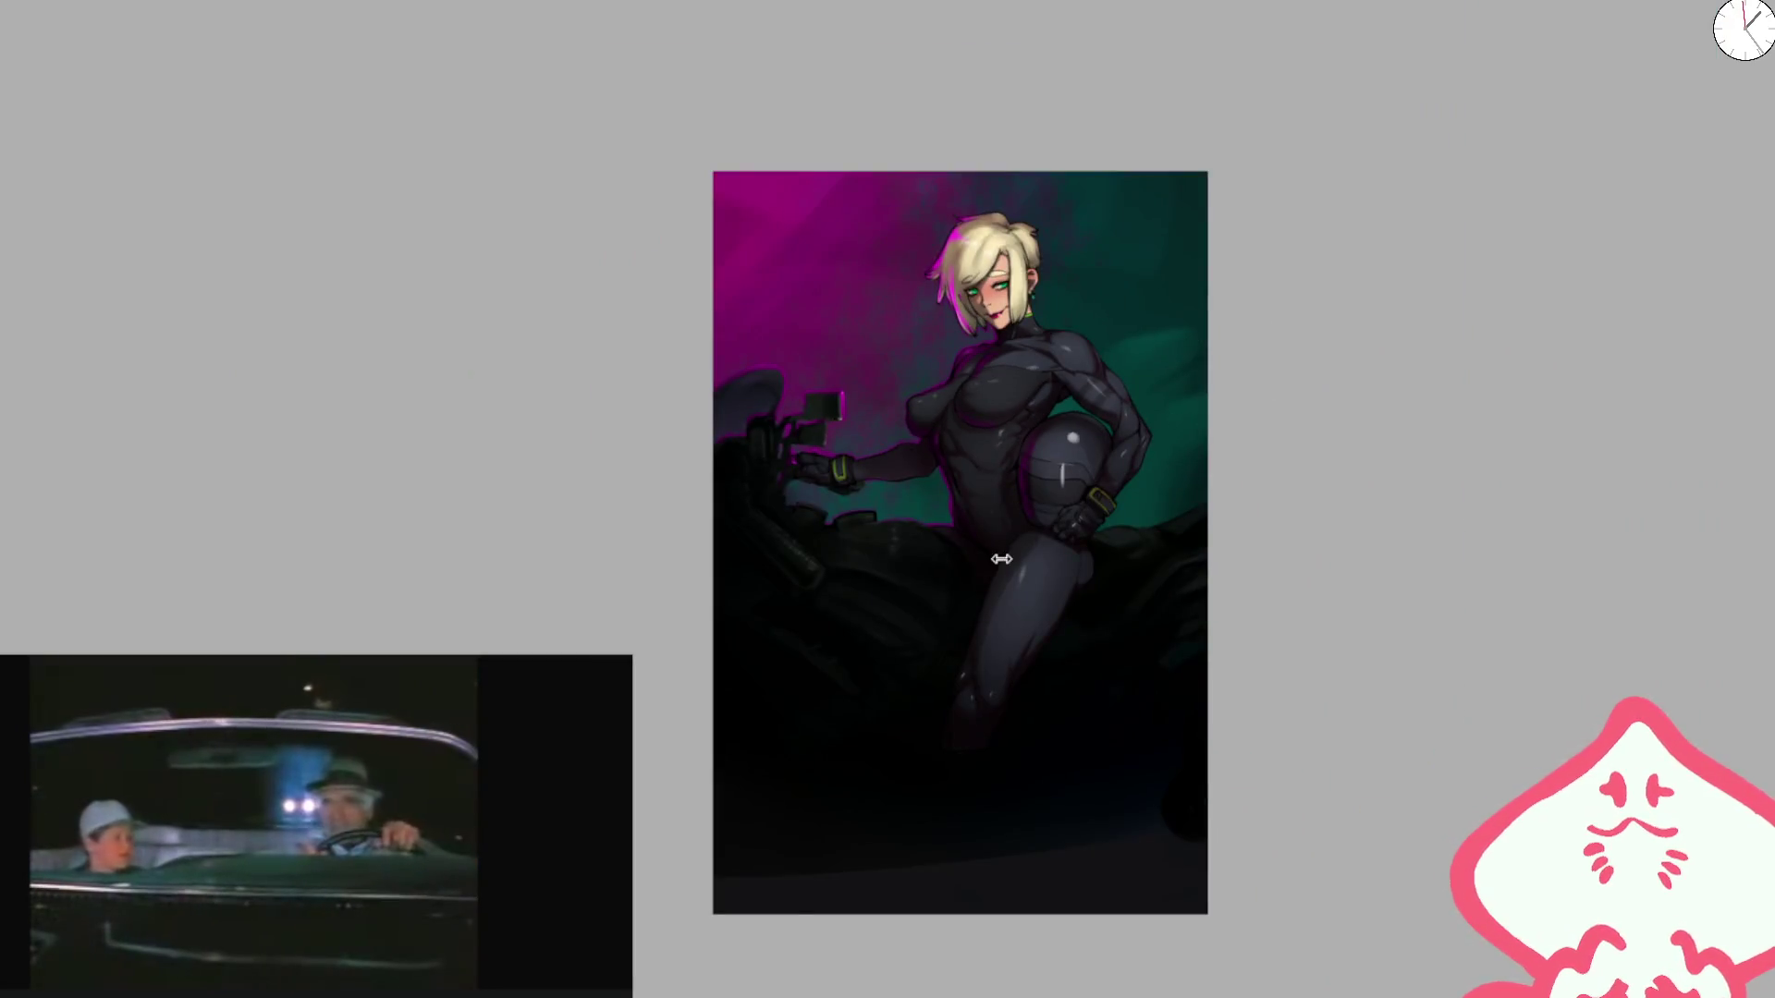
Step: Mirror the view and airbrush a magenta glow along the tire's top edge
scroll(1003, 560, up, 5)
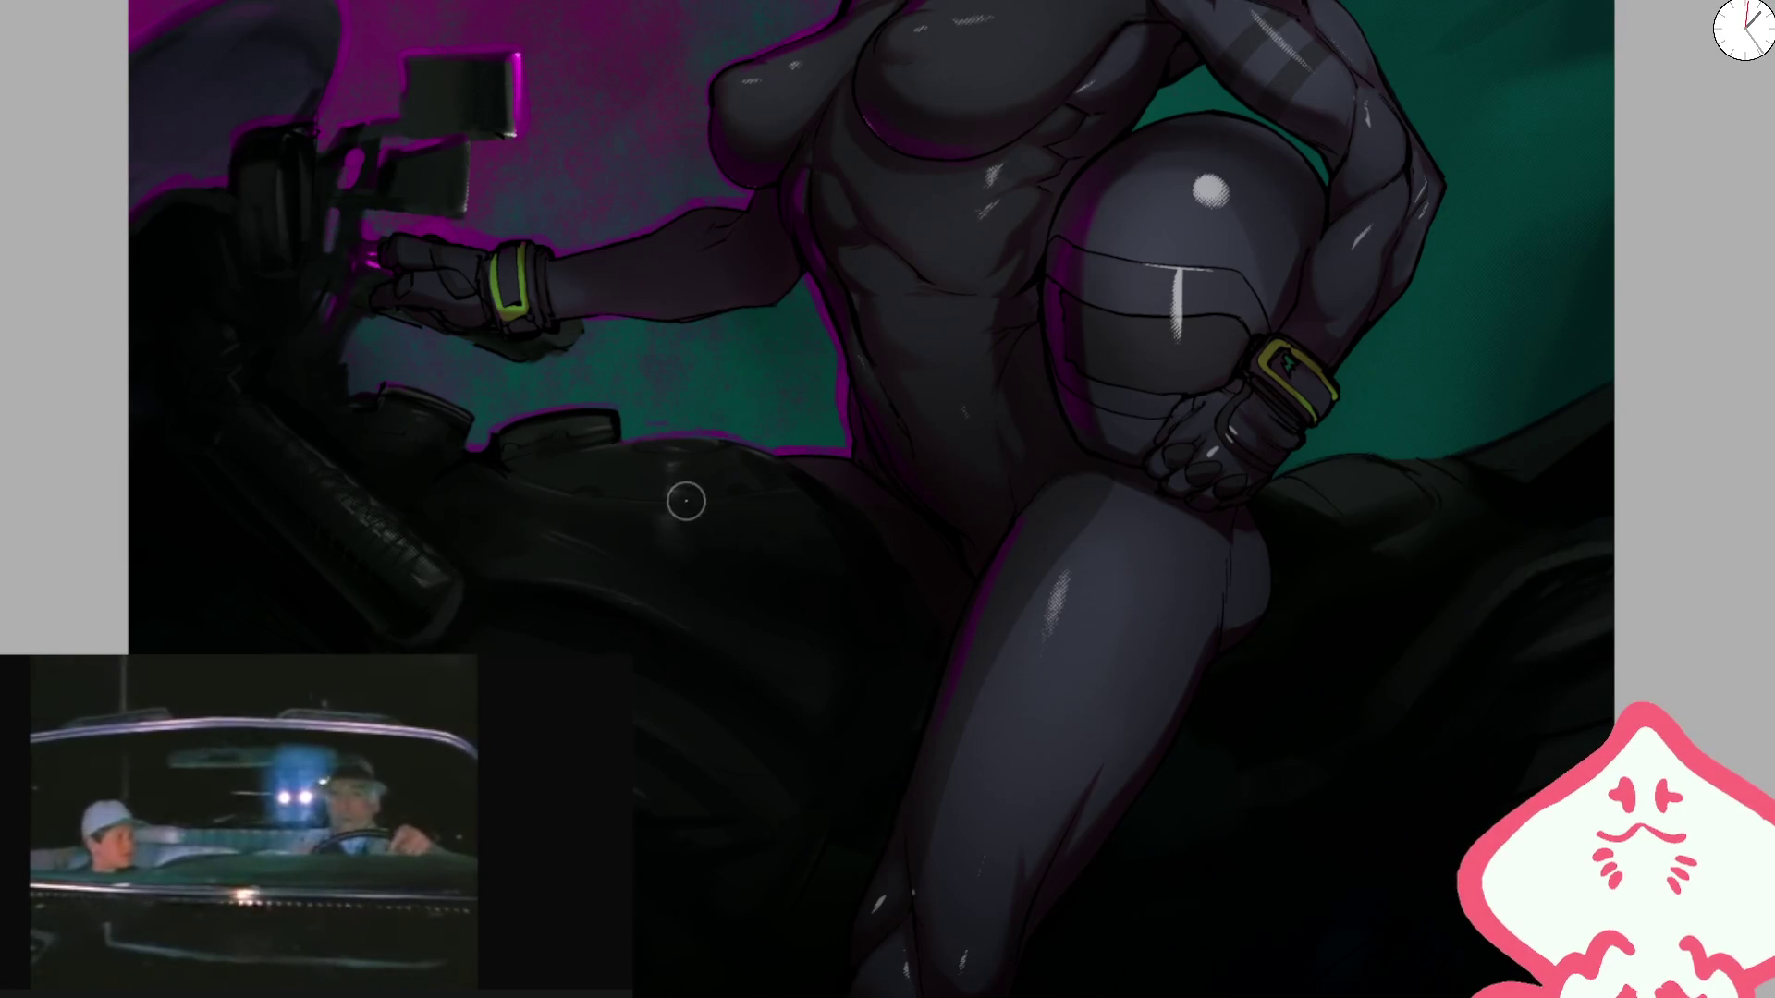
key(m)
scroll(1237, 429, up, 2)
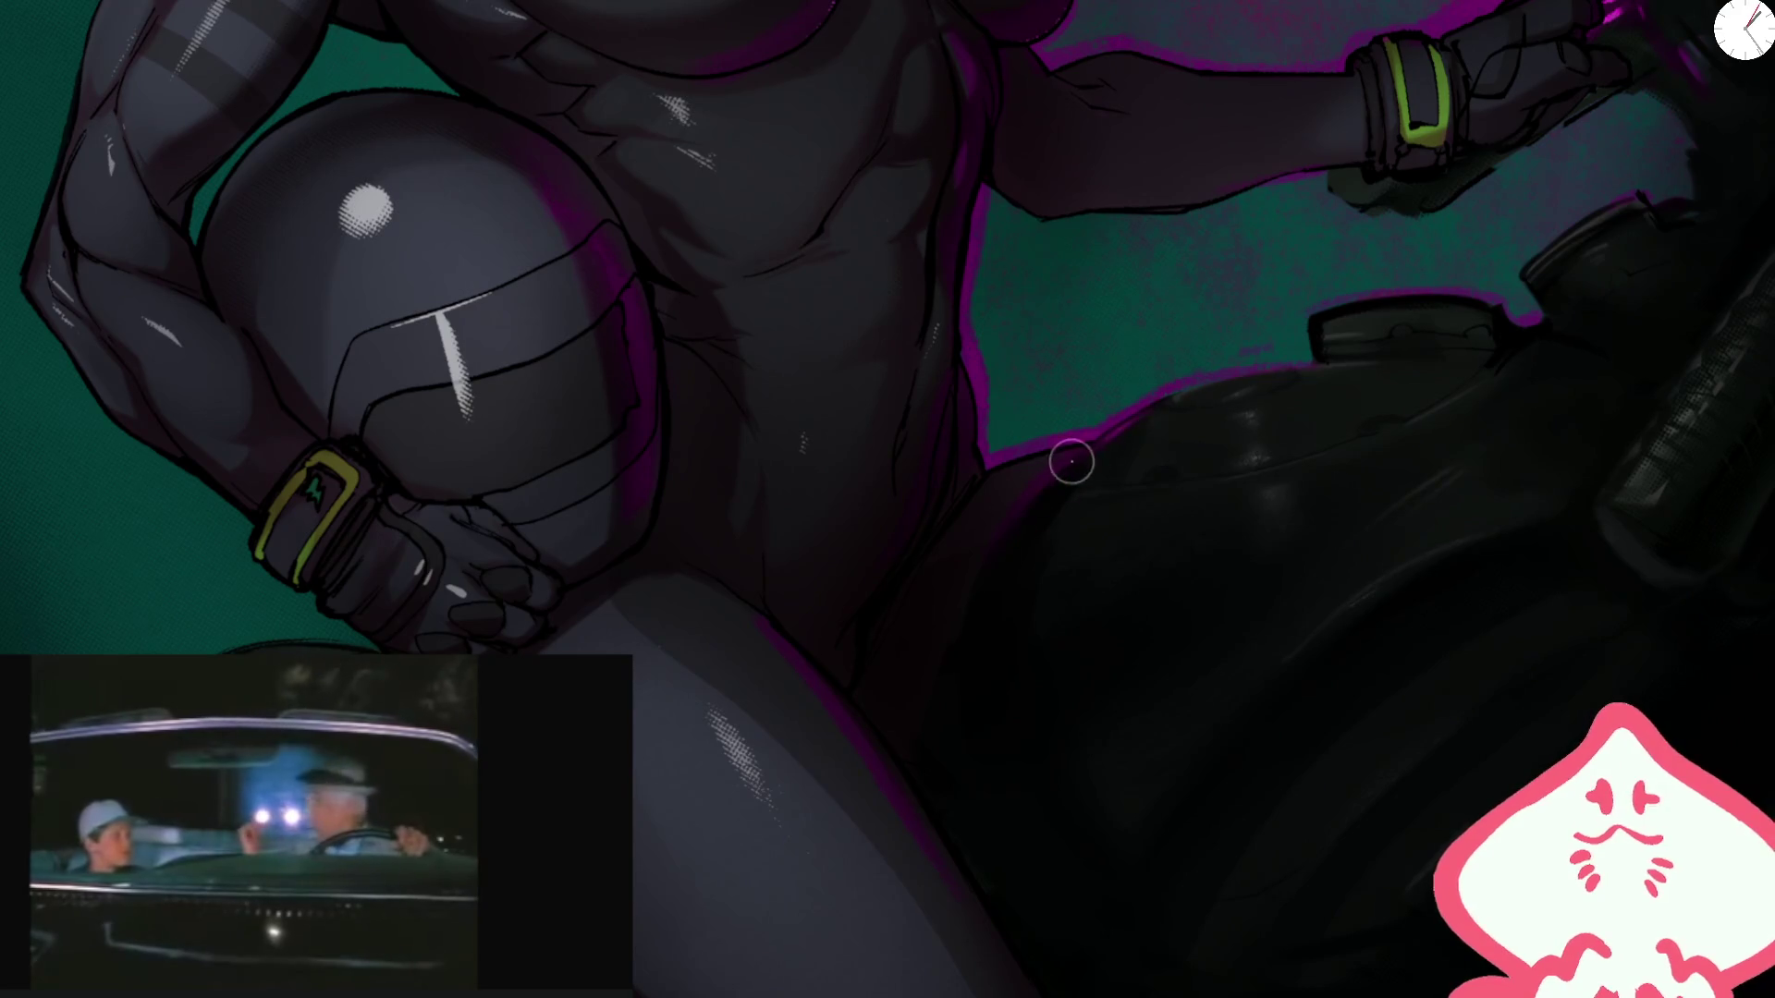
drag(1229, 388, 1304, 404)
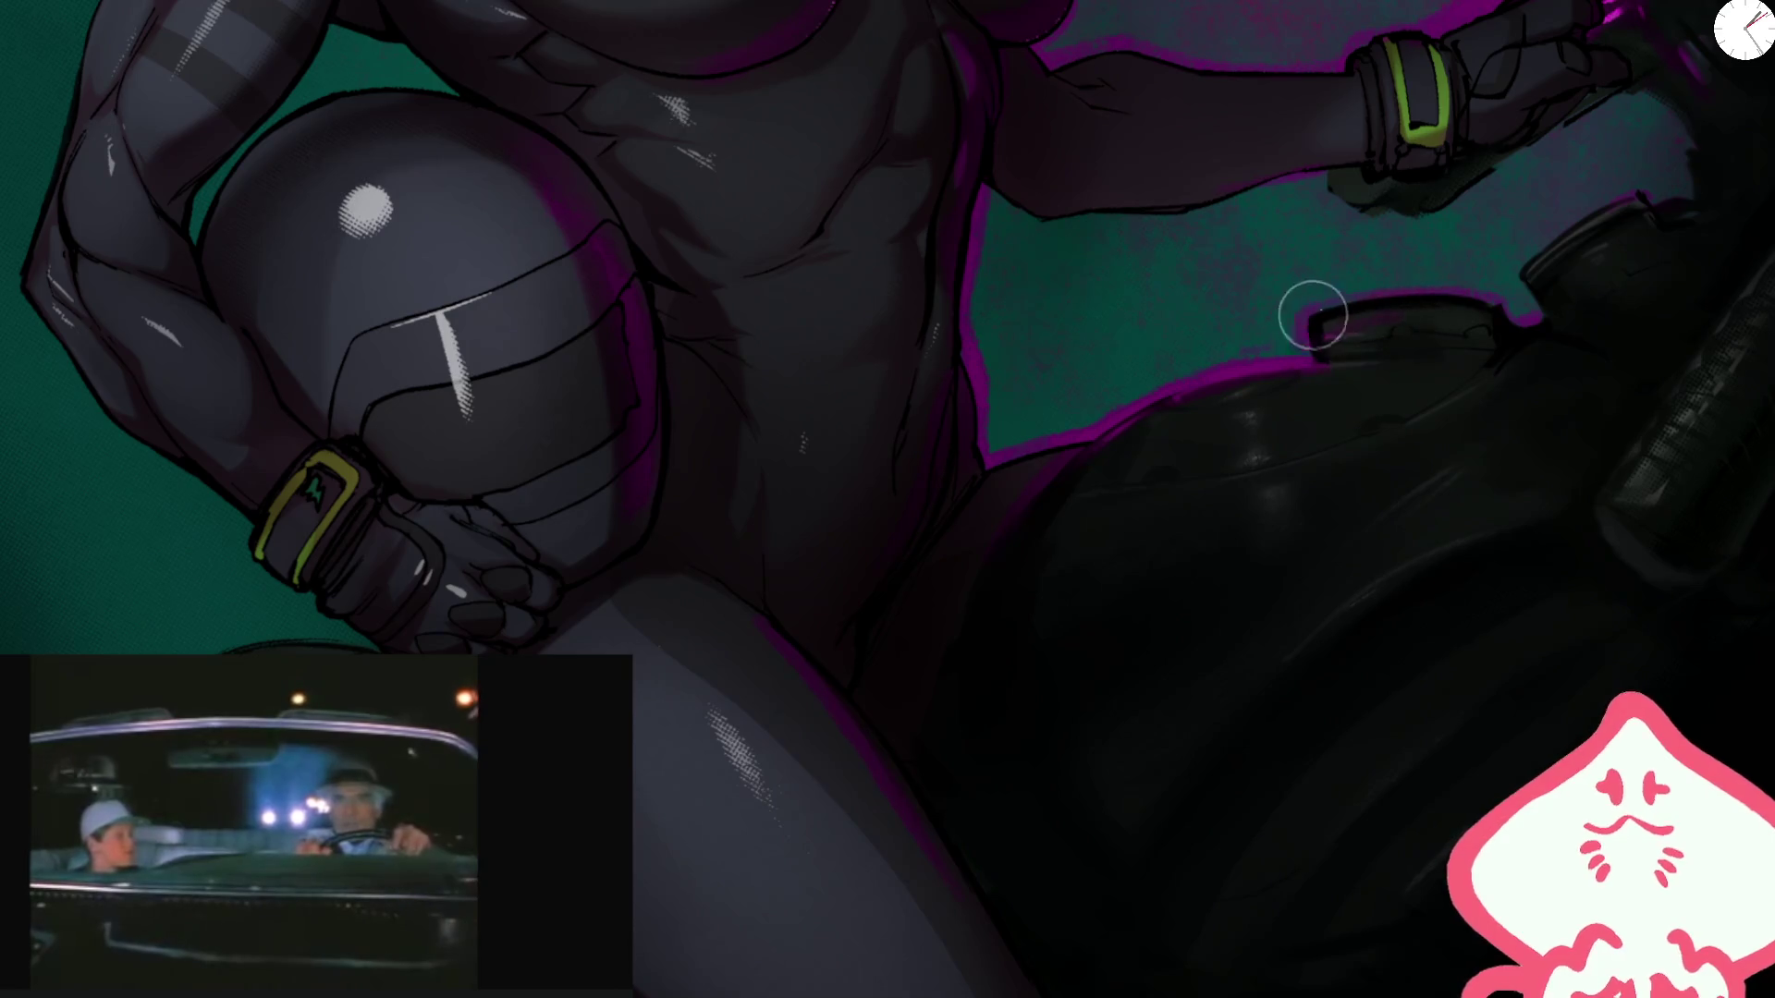
drag(1701, 199, 1362, 429)
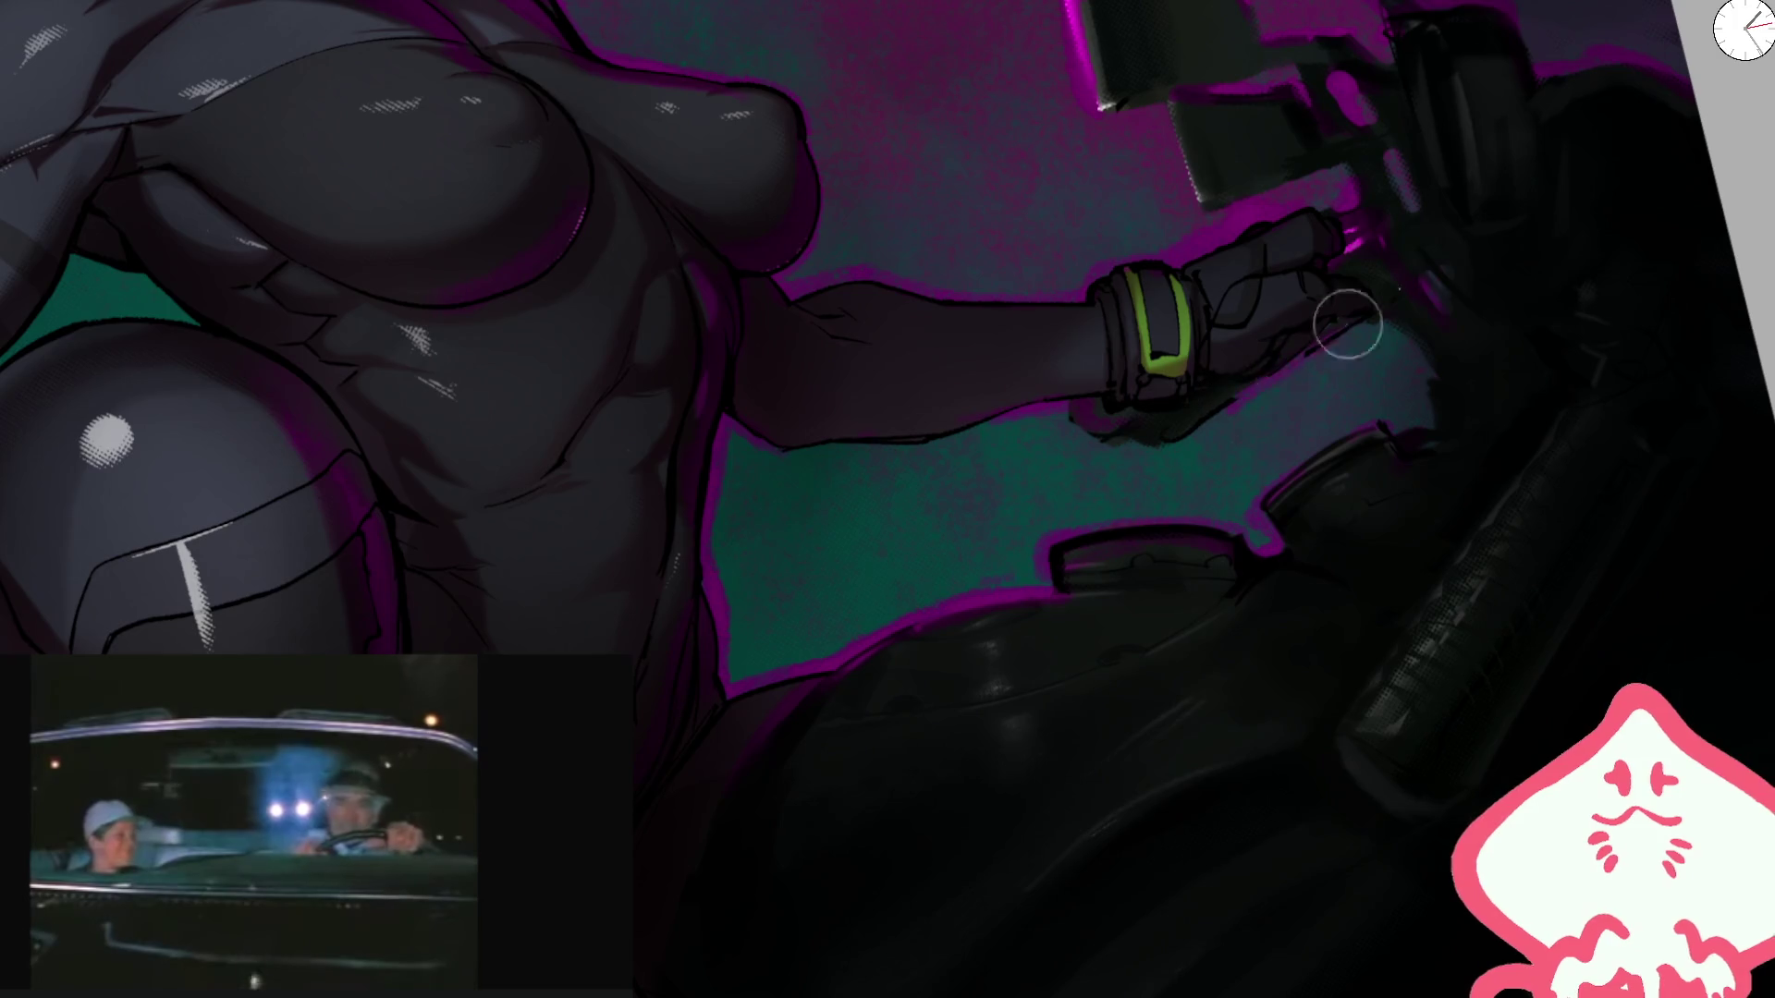
key(ctrl+minus)
key(ctrl+minus)
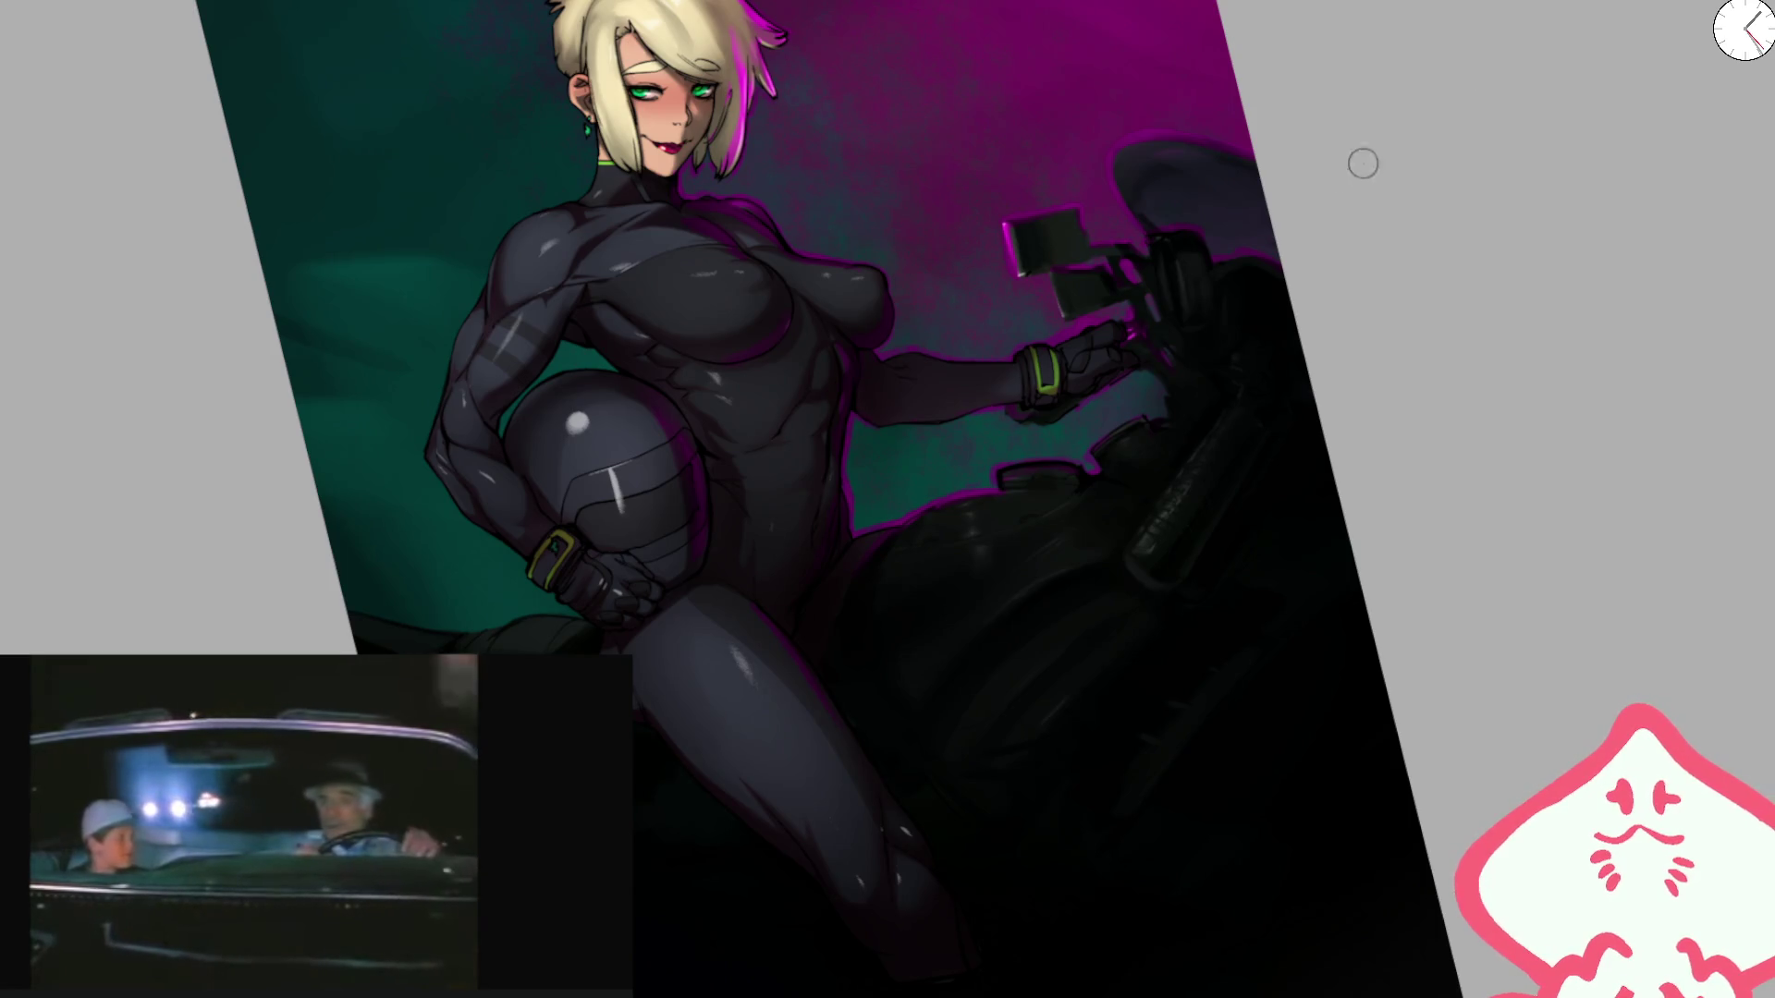
Step: Undo the stray purple stroke on the arm's edge
scroll(1024, 254, down, 2)
scroll(647, 291, up, 5)
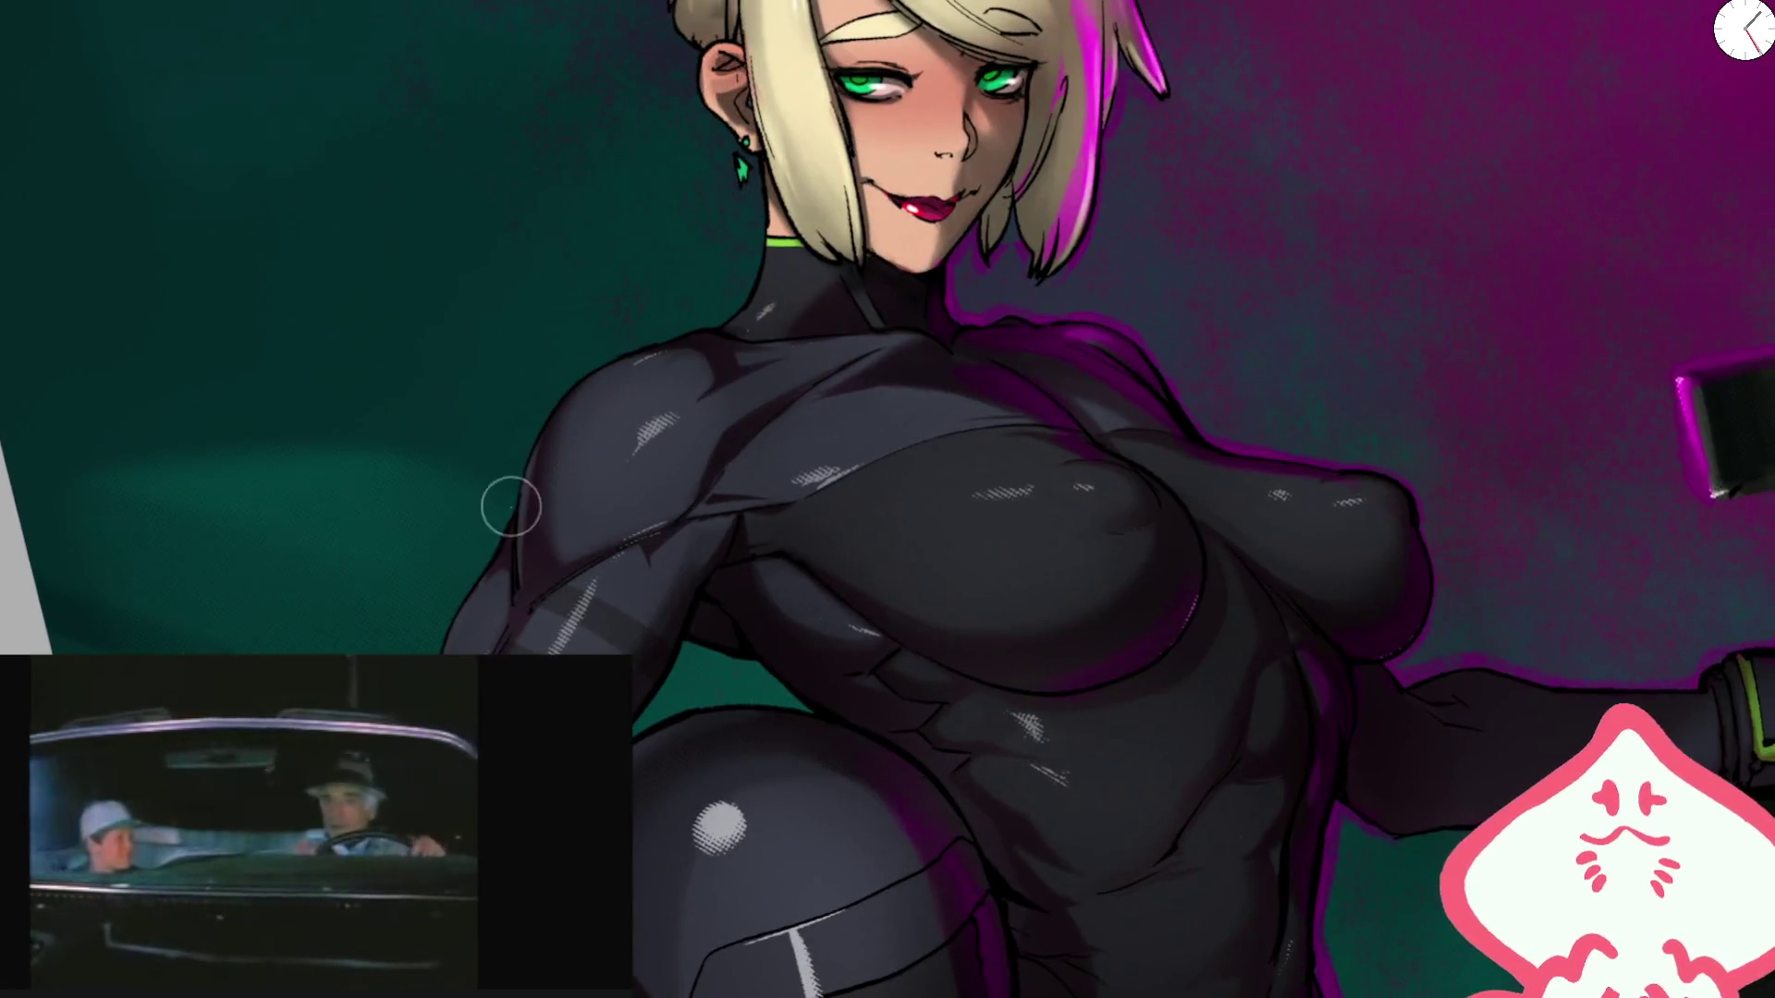
key(ctrl+z)
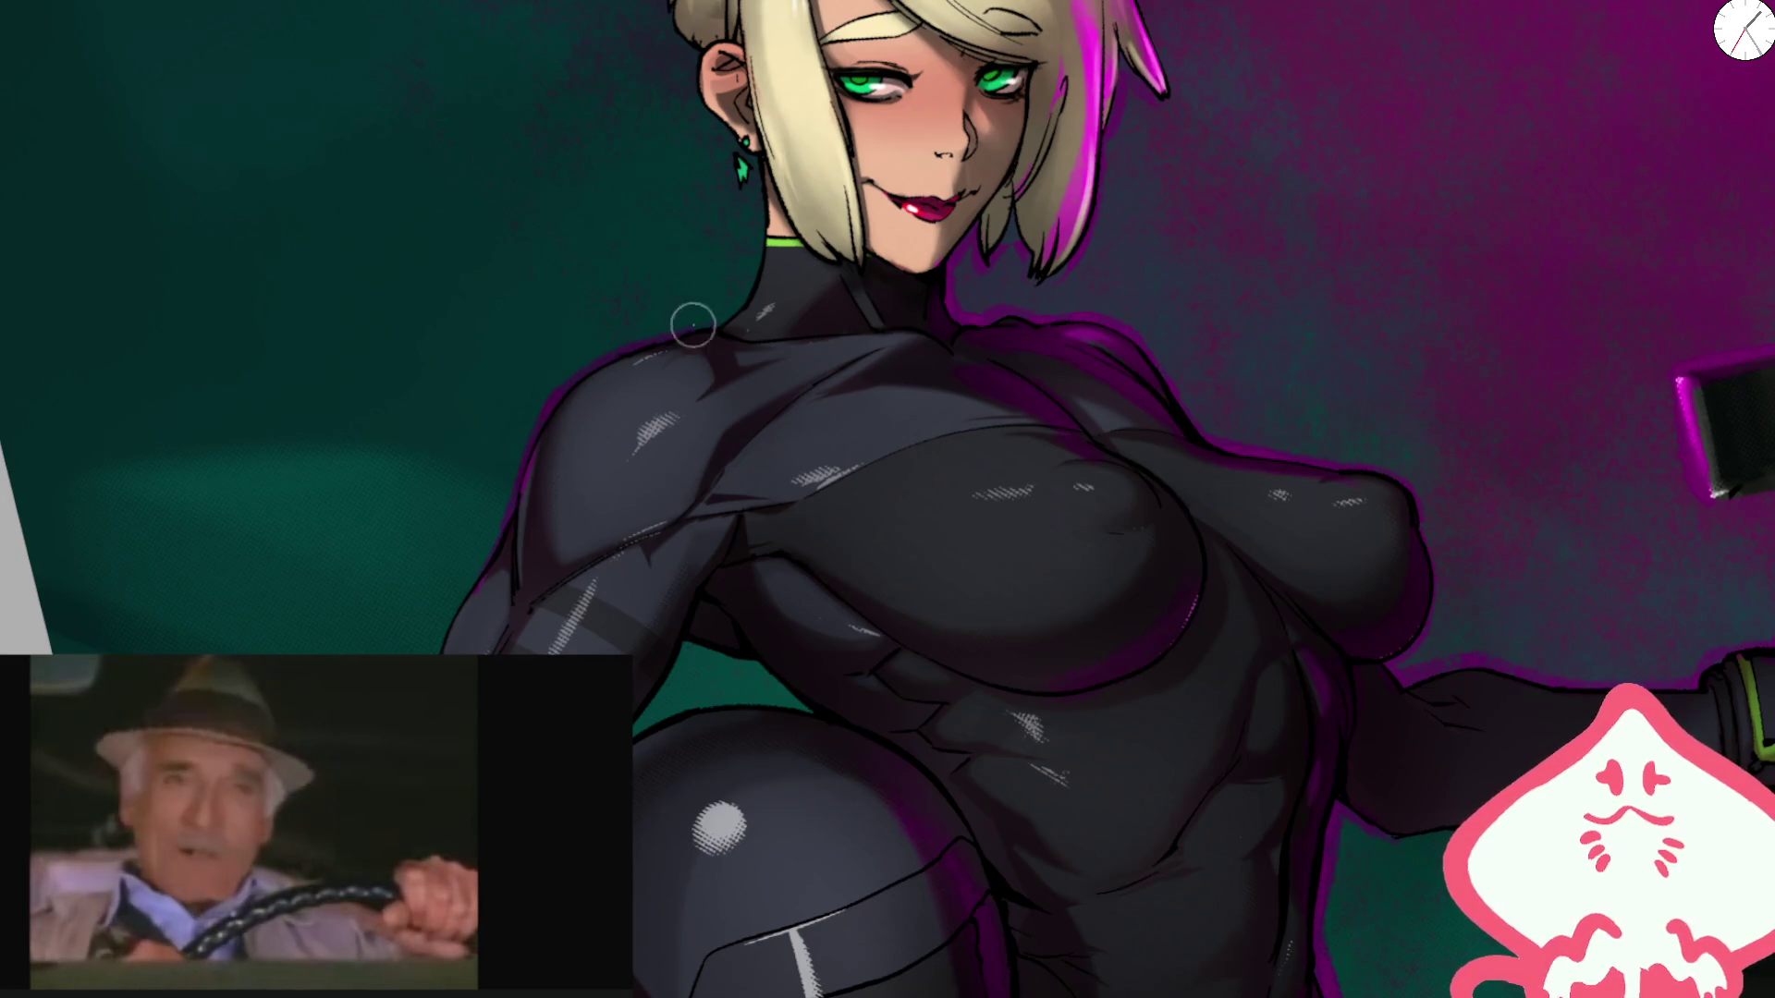
scroll(471, 528, up, 1)
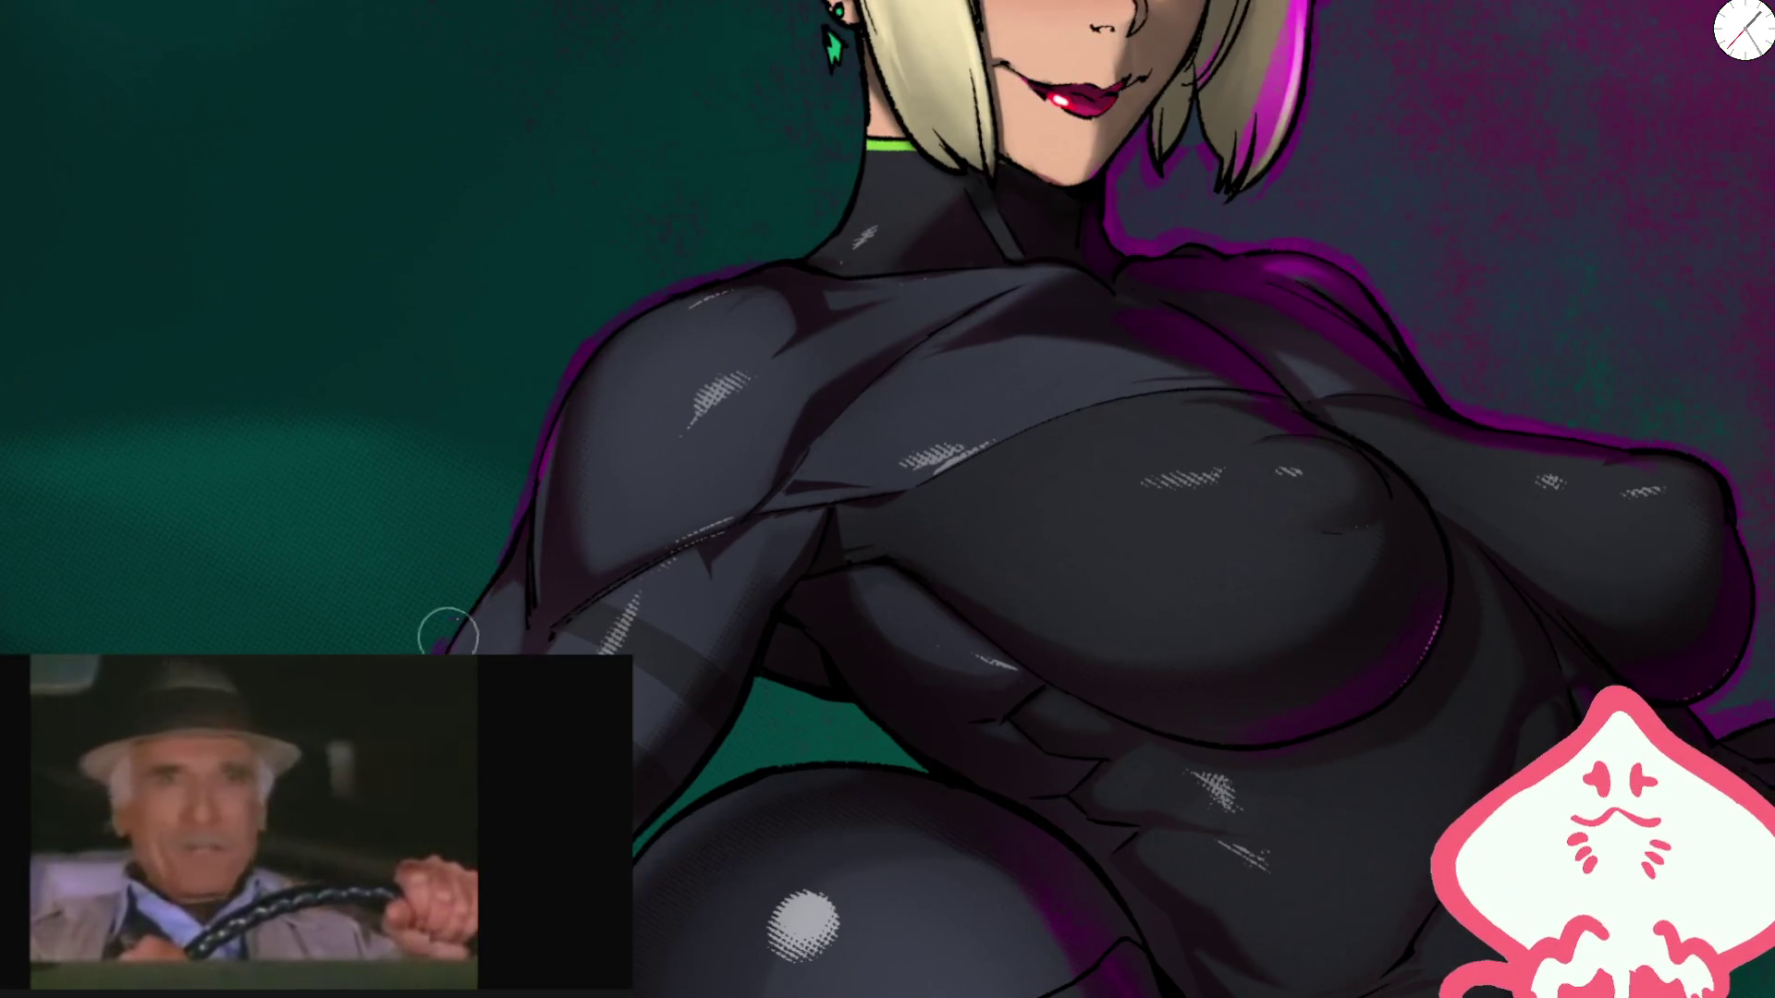
drag(519, 574, 634, 594)
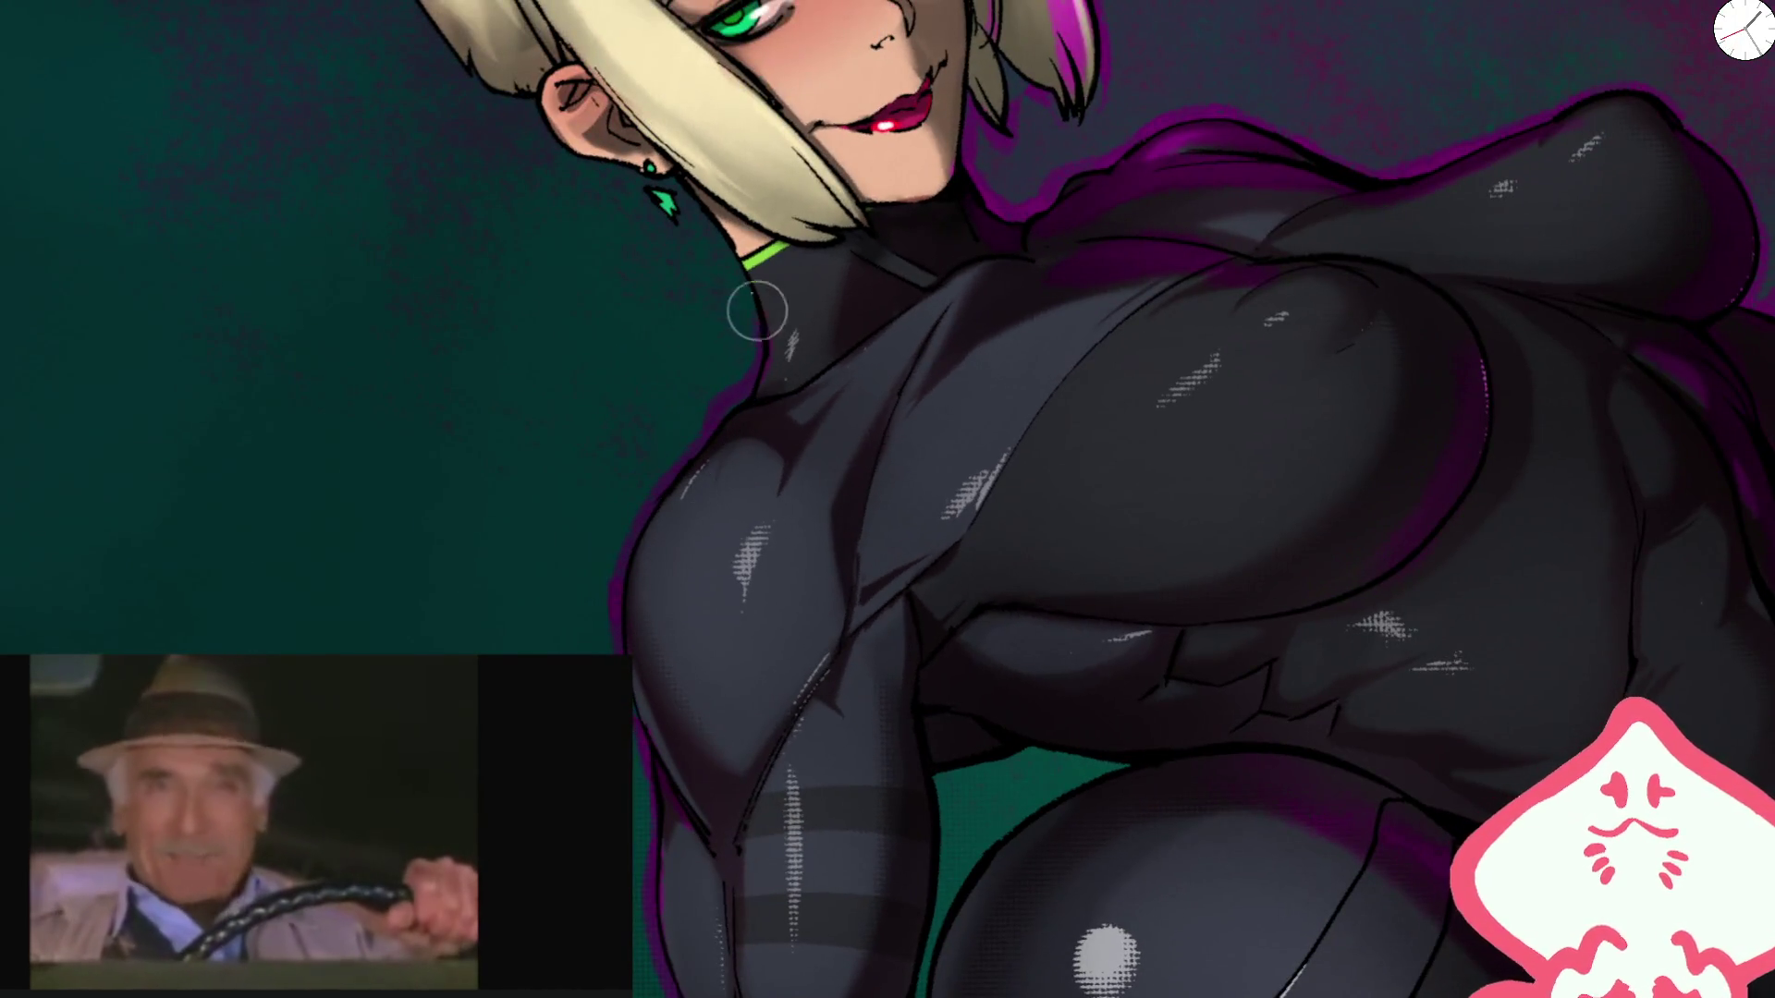
key(ctrl+0)
Step: With a smaller brush, paint a purple glow along the hair's left and top outline
scroll(932, 515, up, 4)
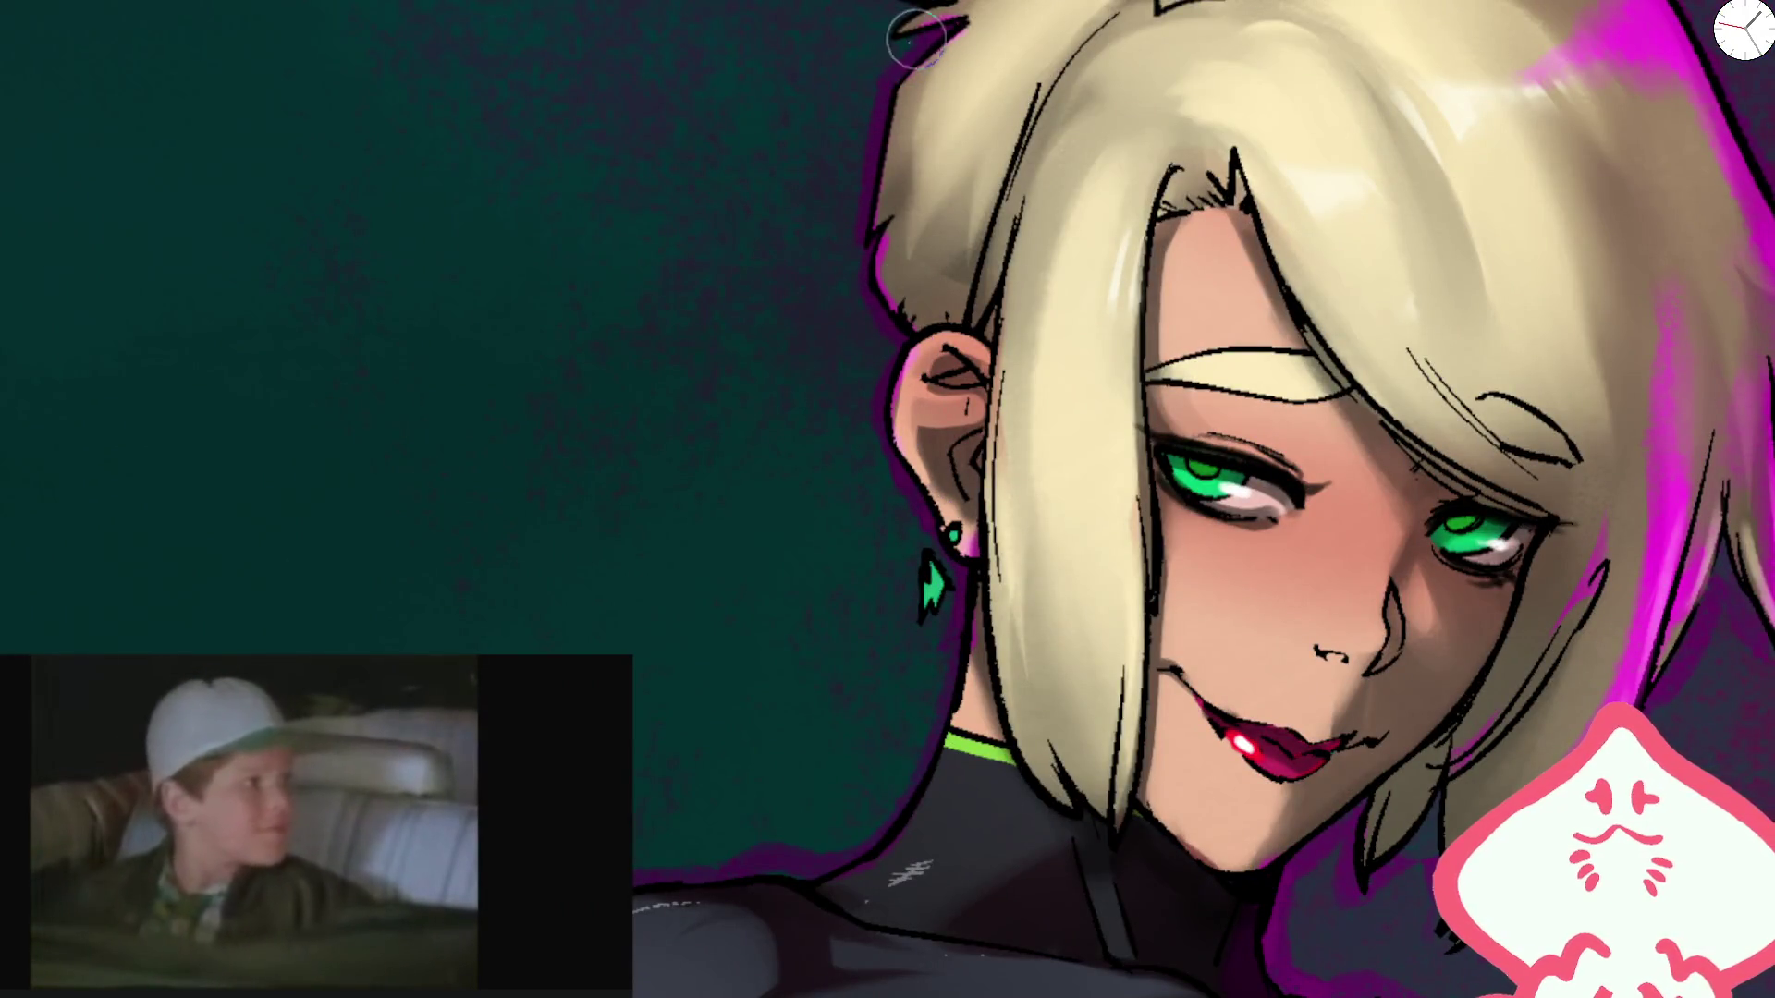
key(ctrl+0)
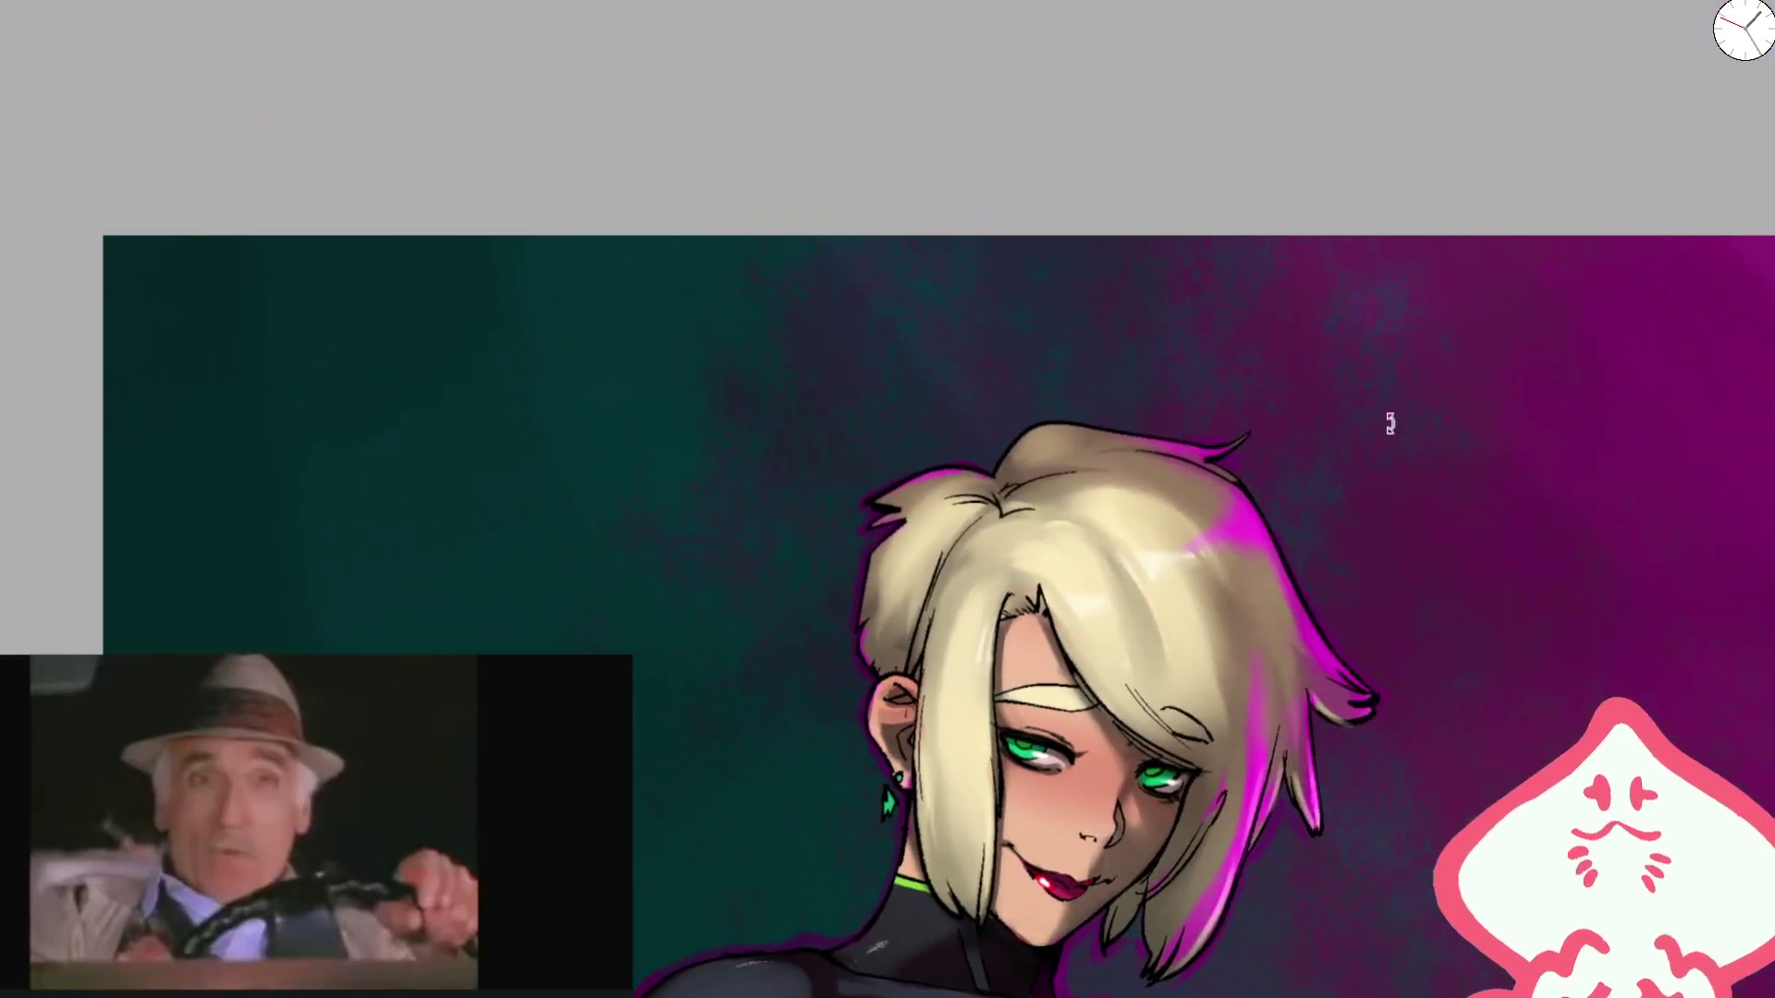
scroll(929, 564, up, 5)
key(bracketleft)
mouse_move(981, 439)
mouse_down()
mouse_move(990, 384)
mouse_move(1207, 159)
mouse_up()
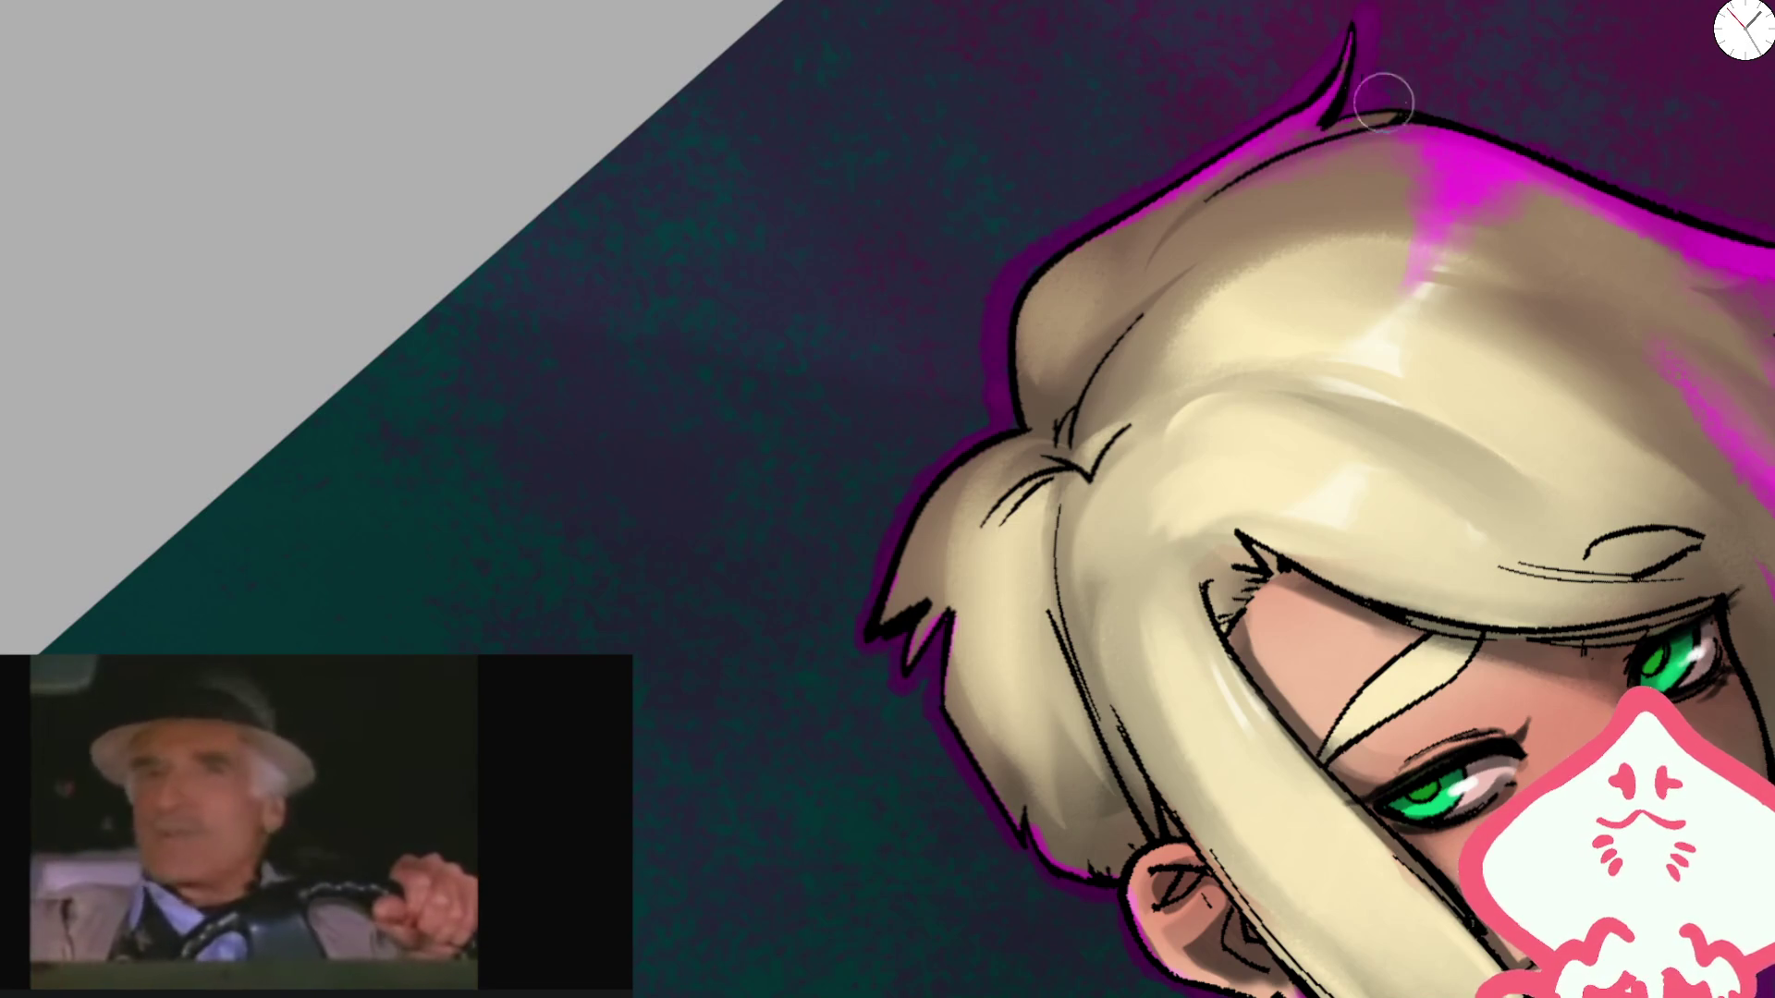
key(ctrl+0)
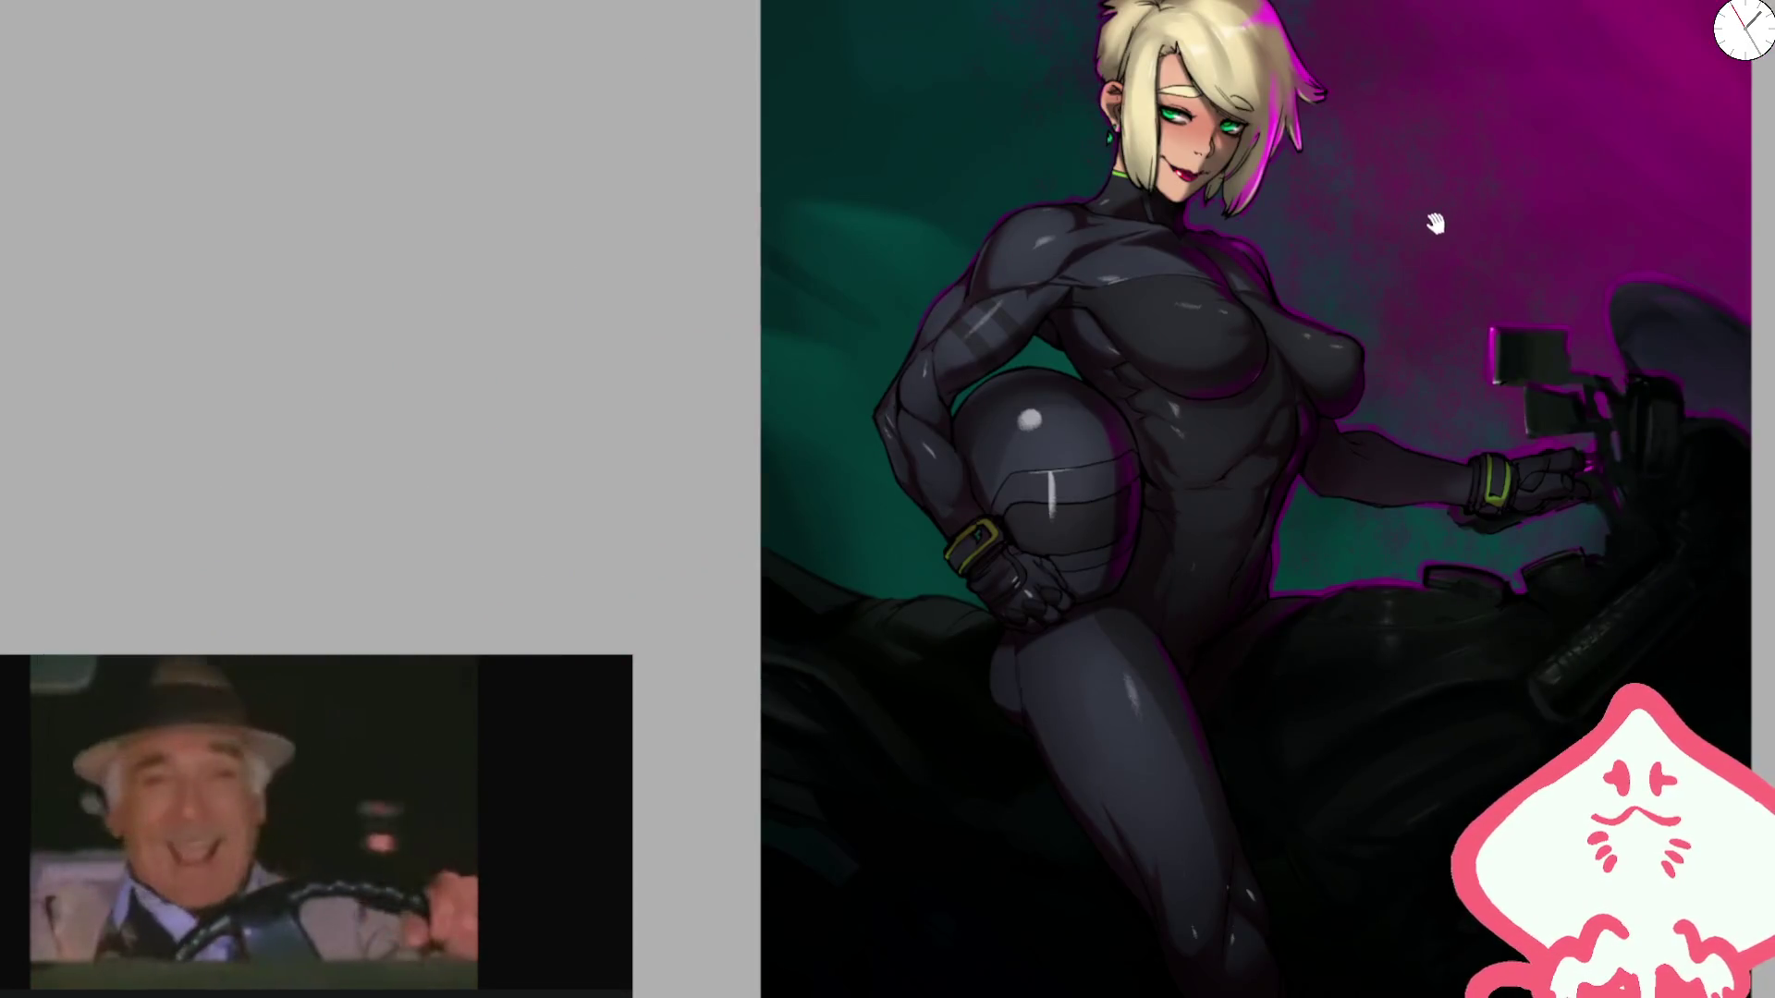
Step: Fit the whole canvas in view and grow the brush from about 417 to 1170, density 71
scroll(996, 357, up, 5)
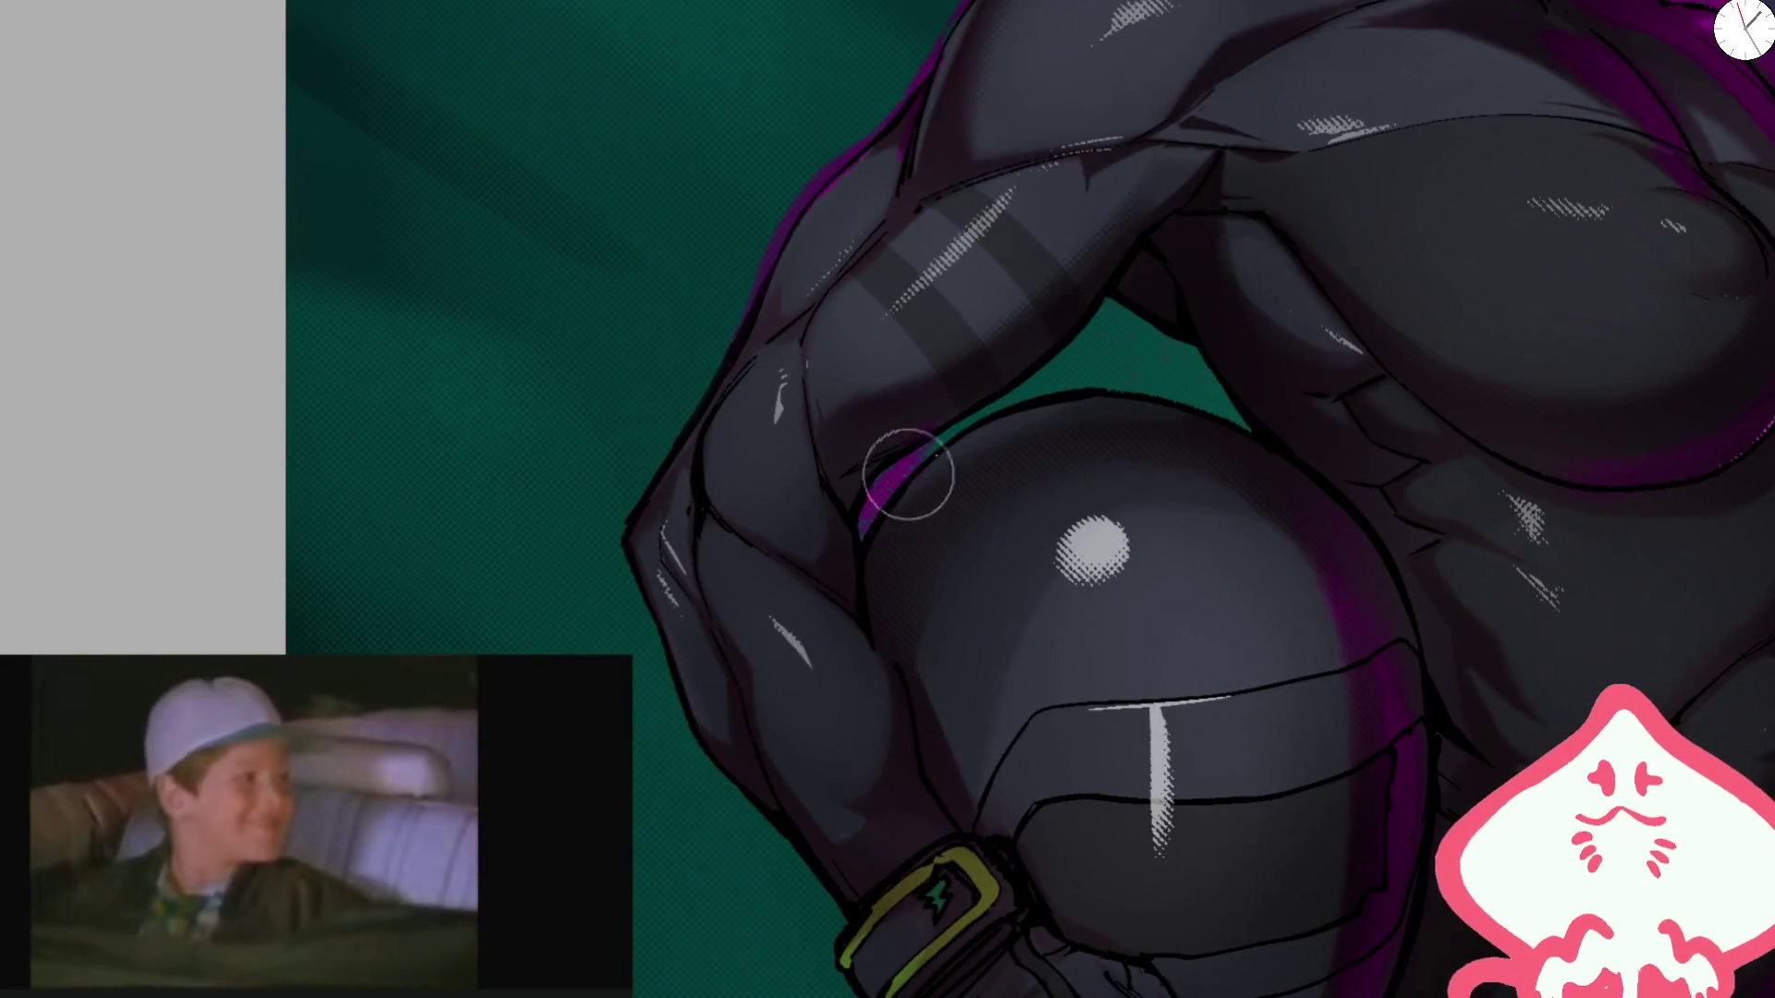
scroll(1208, 364, down, 3)
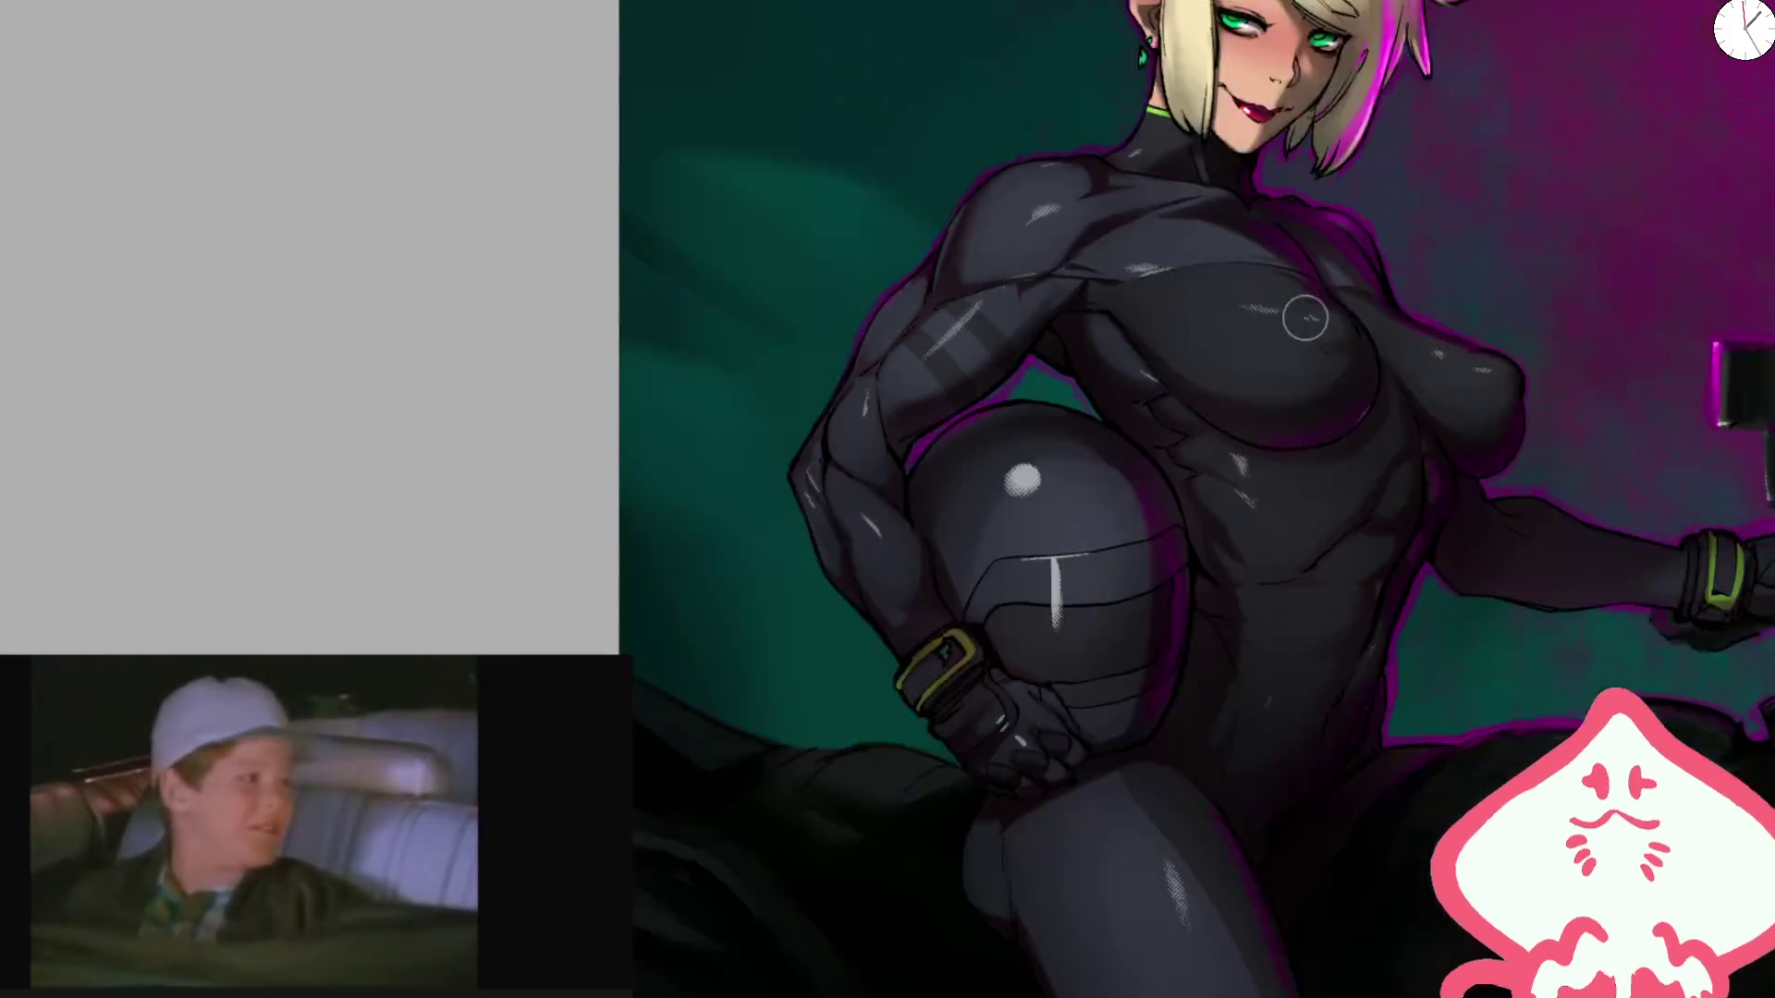
key(ctrl+0)
mouse_move(966, 299)
mouse_down()
mouse_move(938, 437)
mouse_move(953, 277)
mouse_up()
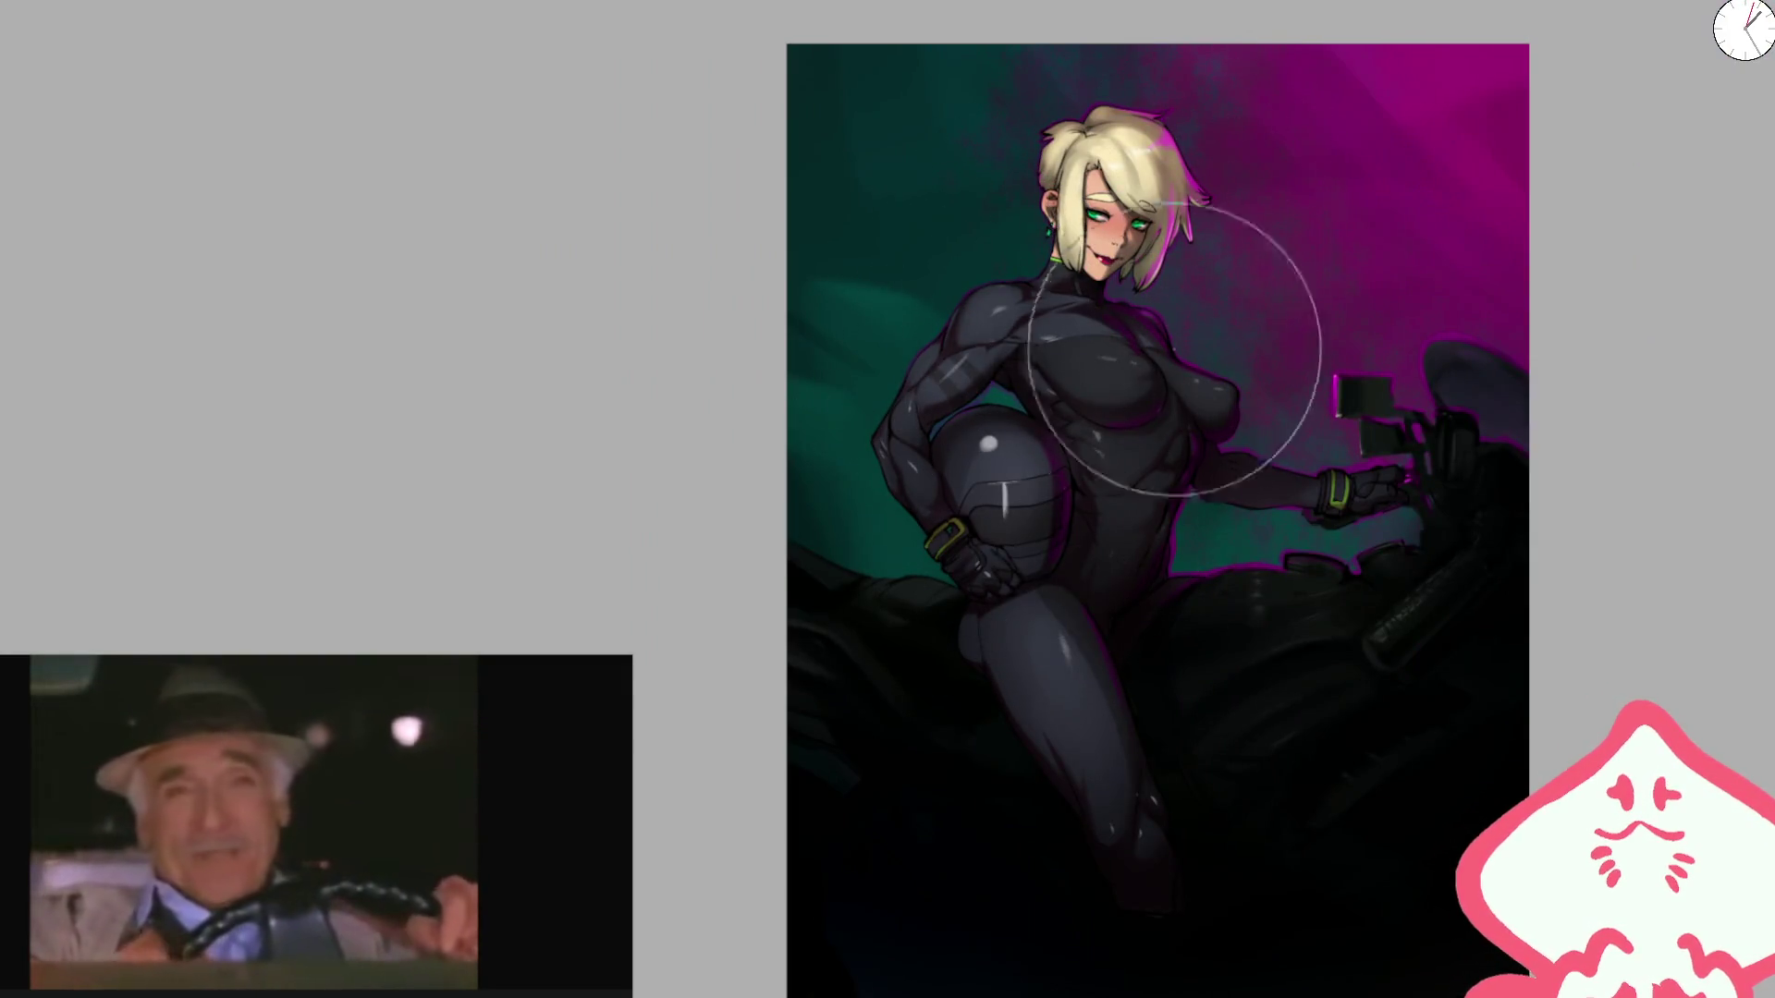
key(ctrl+minus)
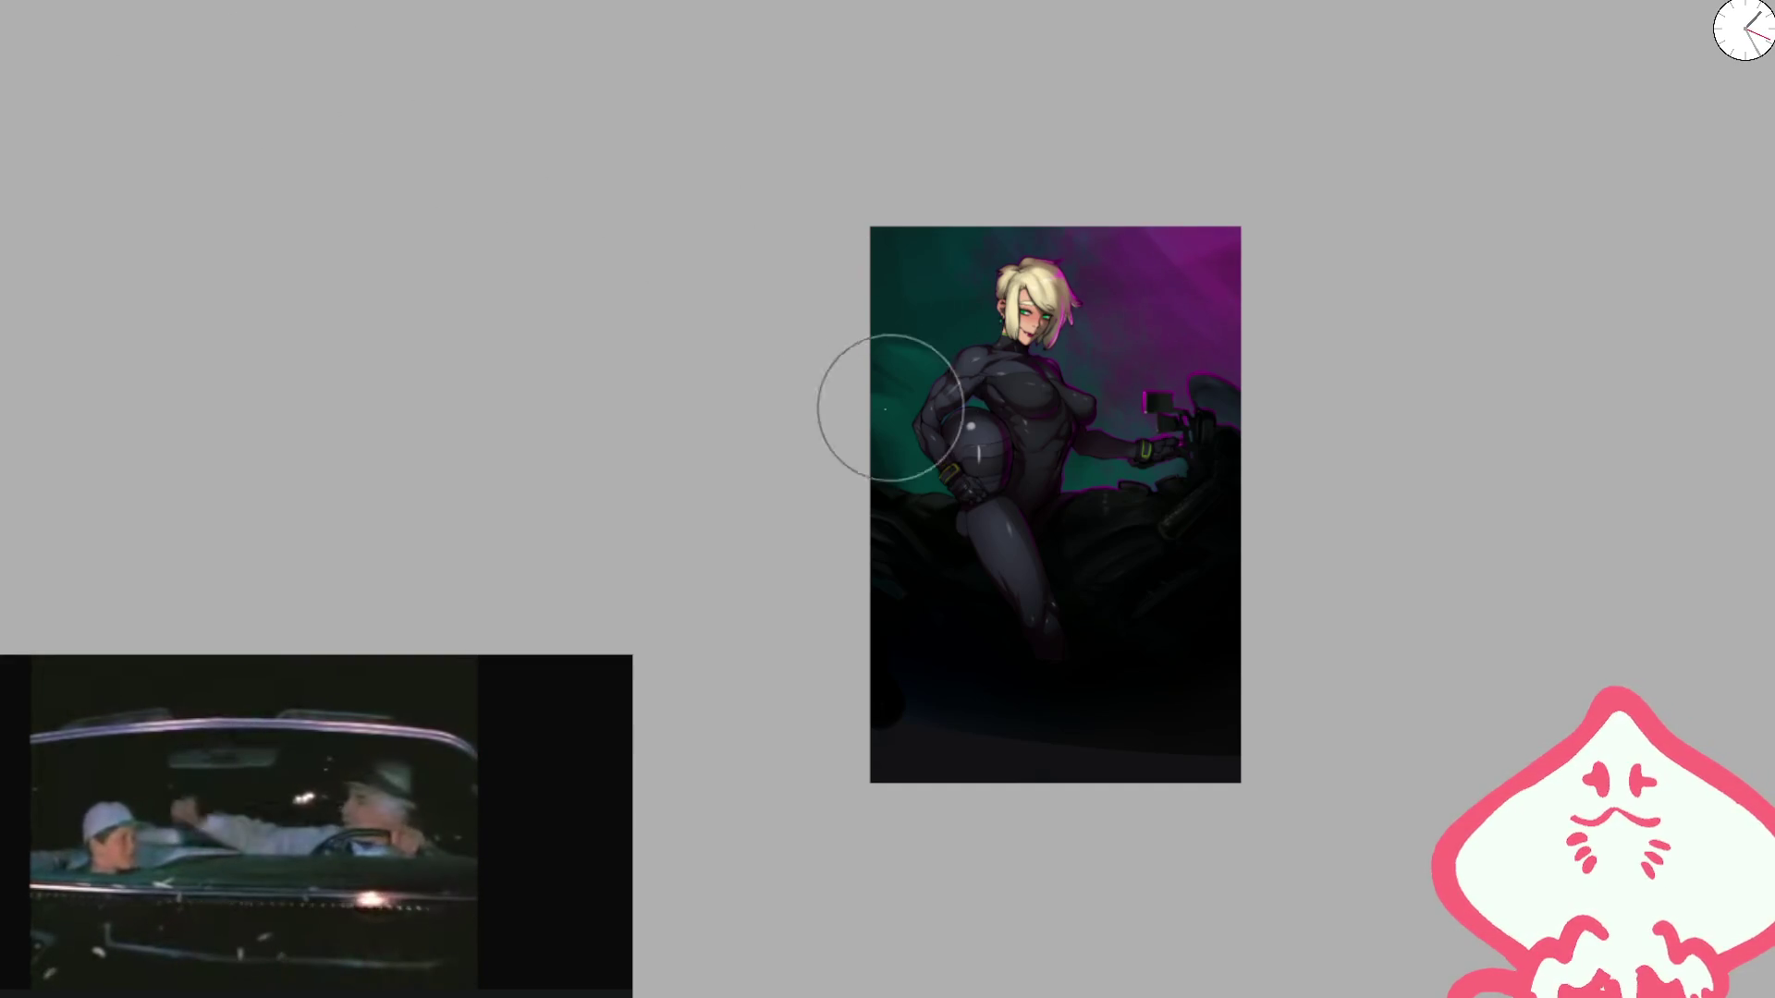
scroll(1137, 361, down, 2)
scroll(1018, 551, up, 5)
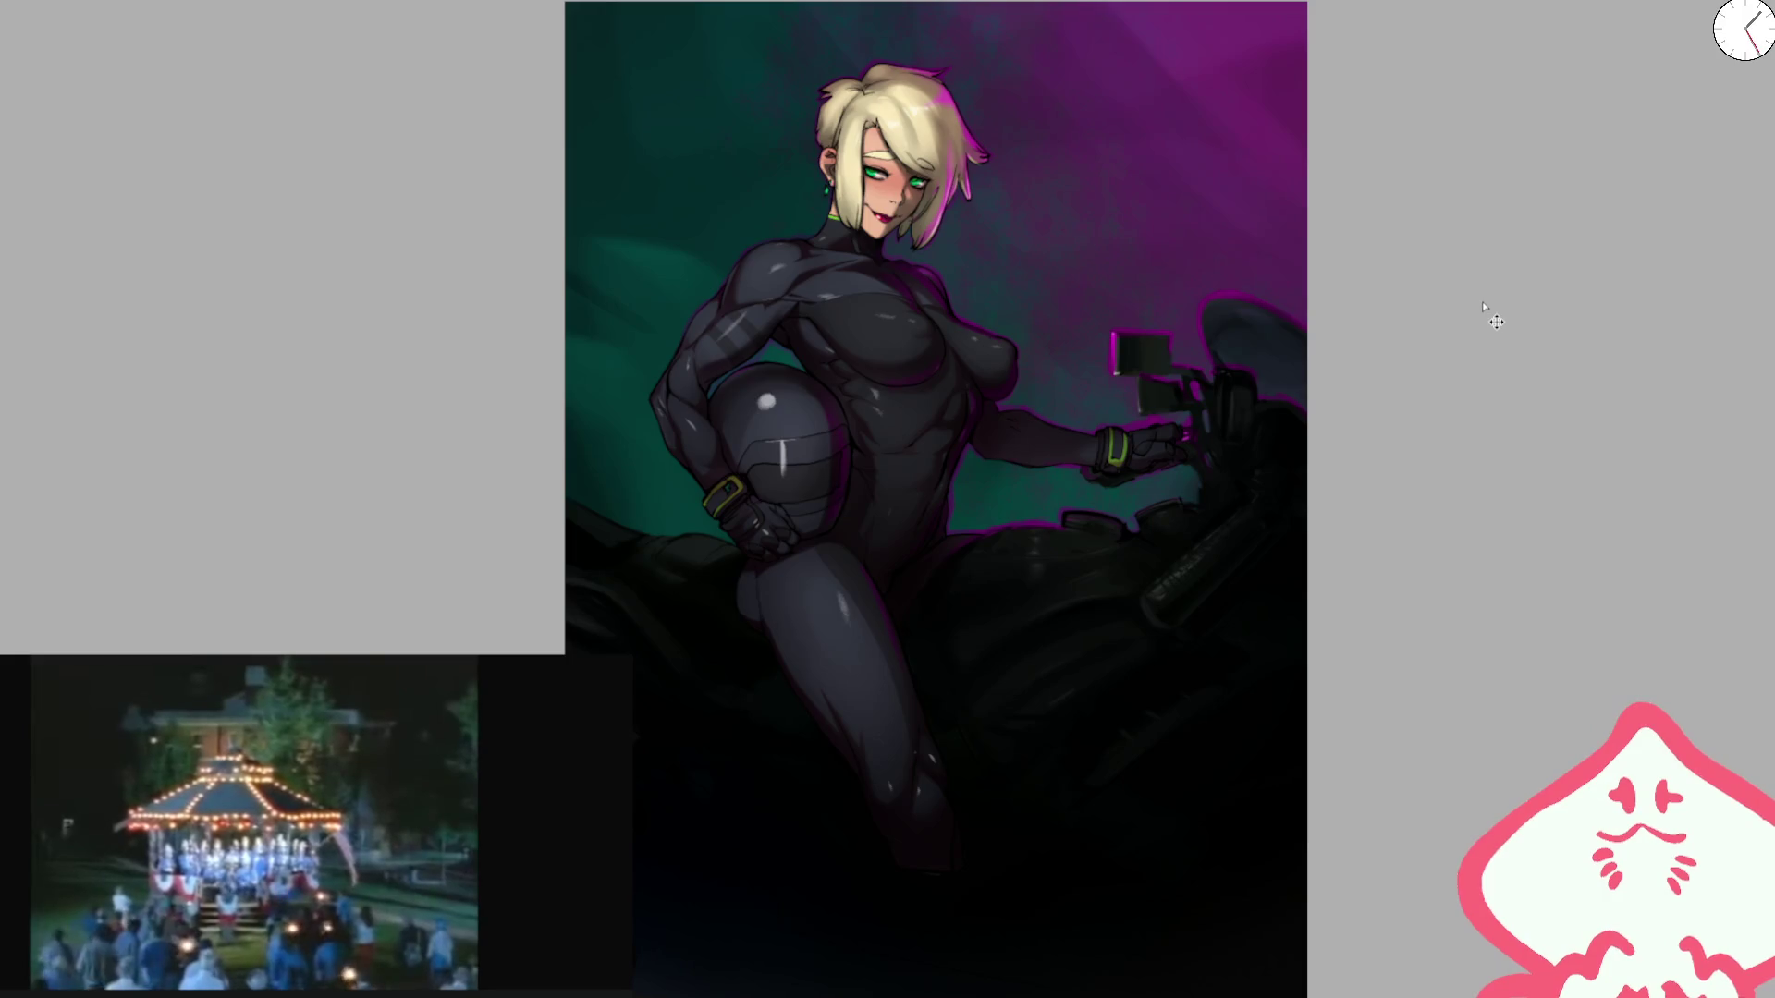
drag(1483, 308, 1489, 195)
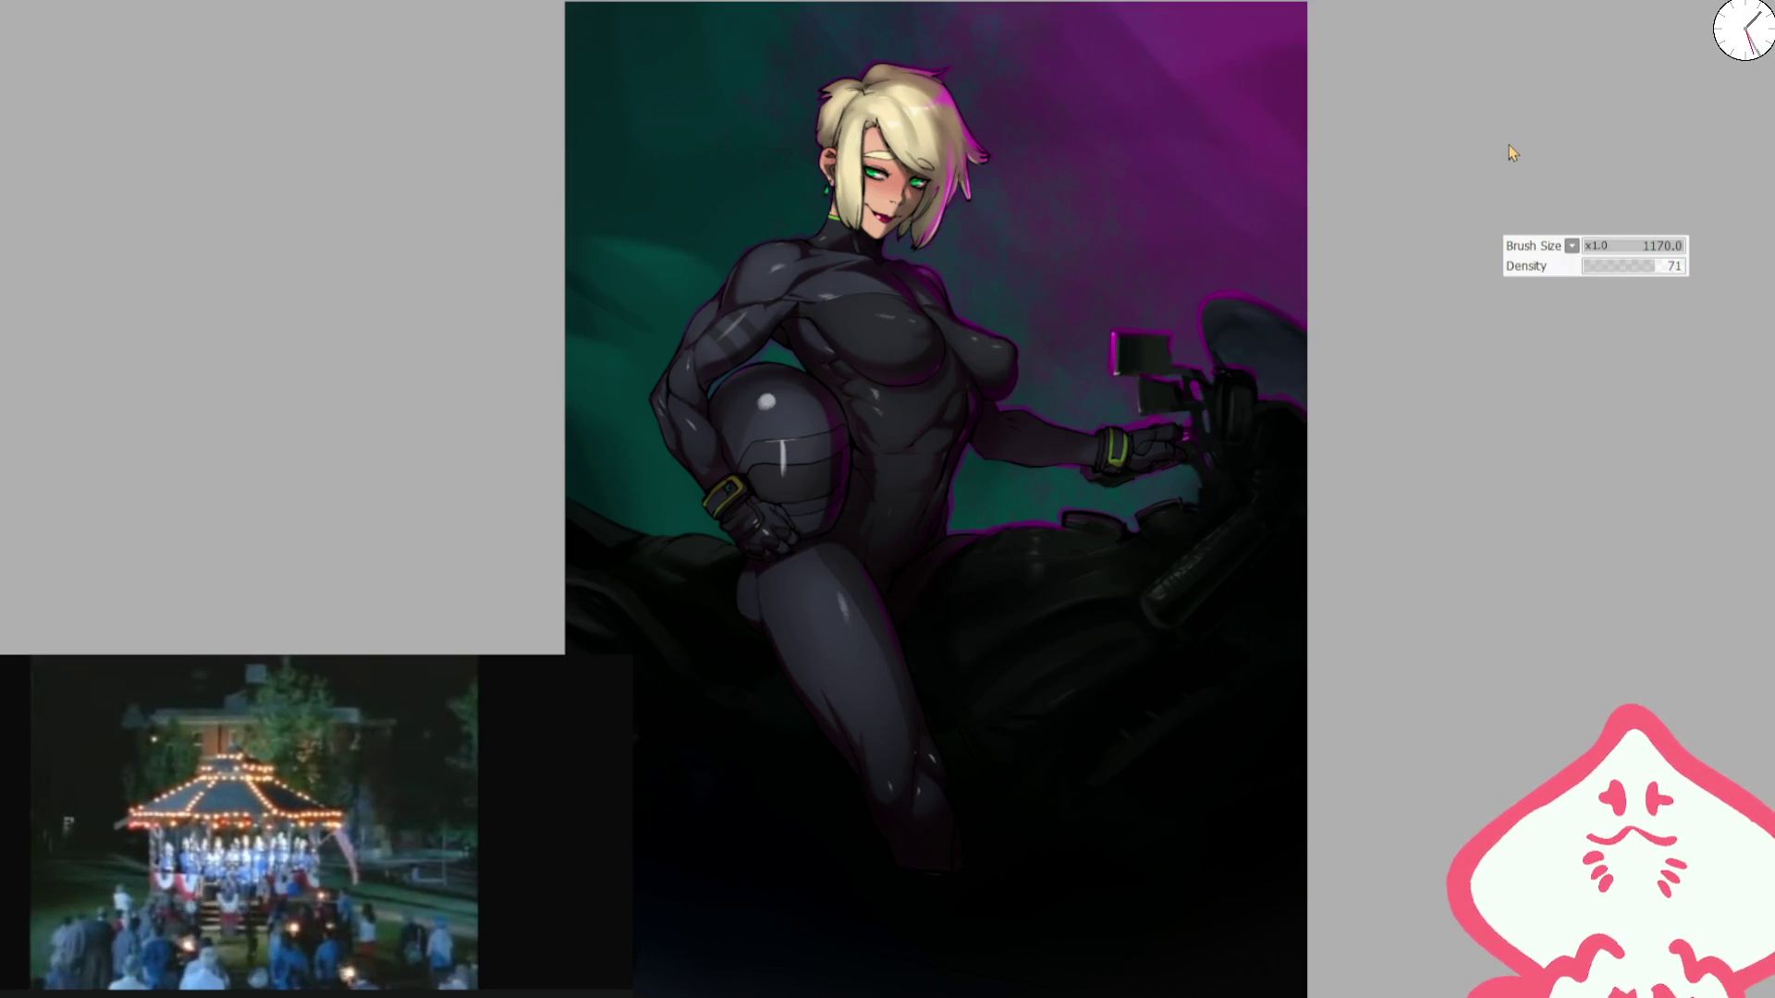
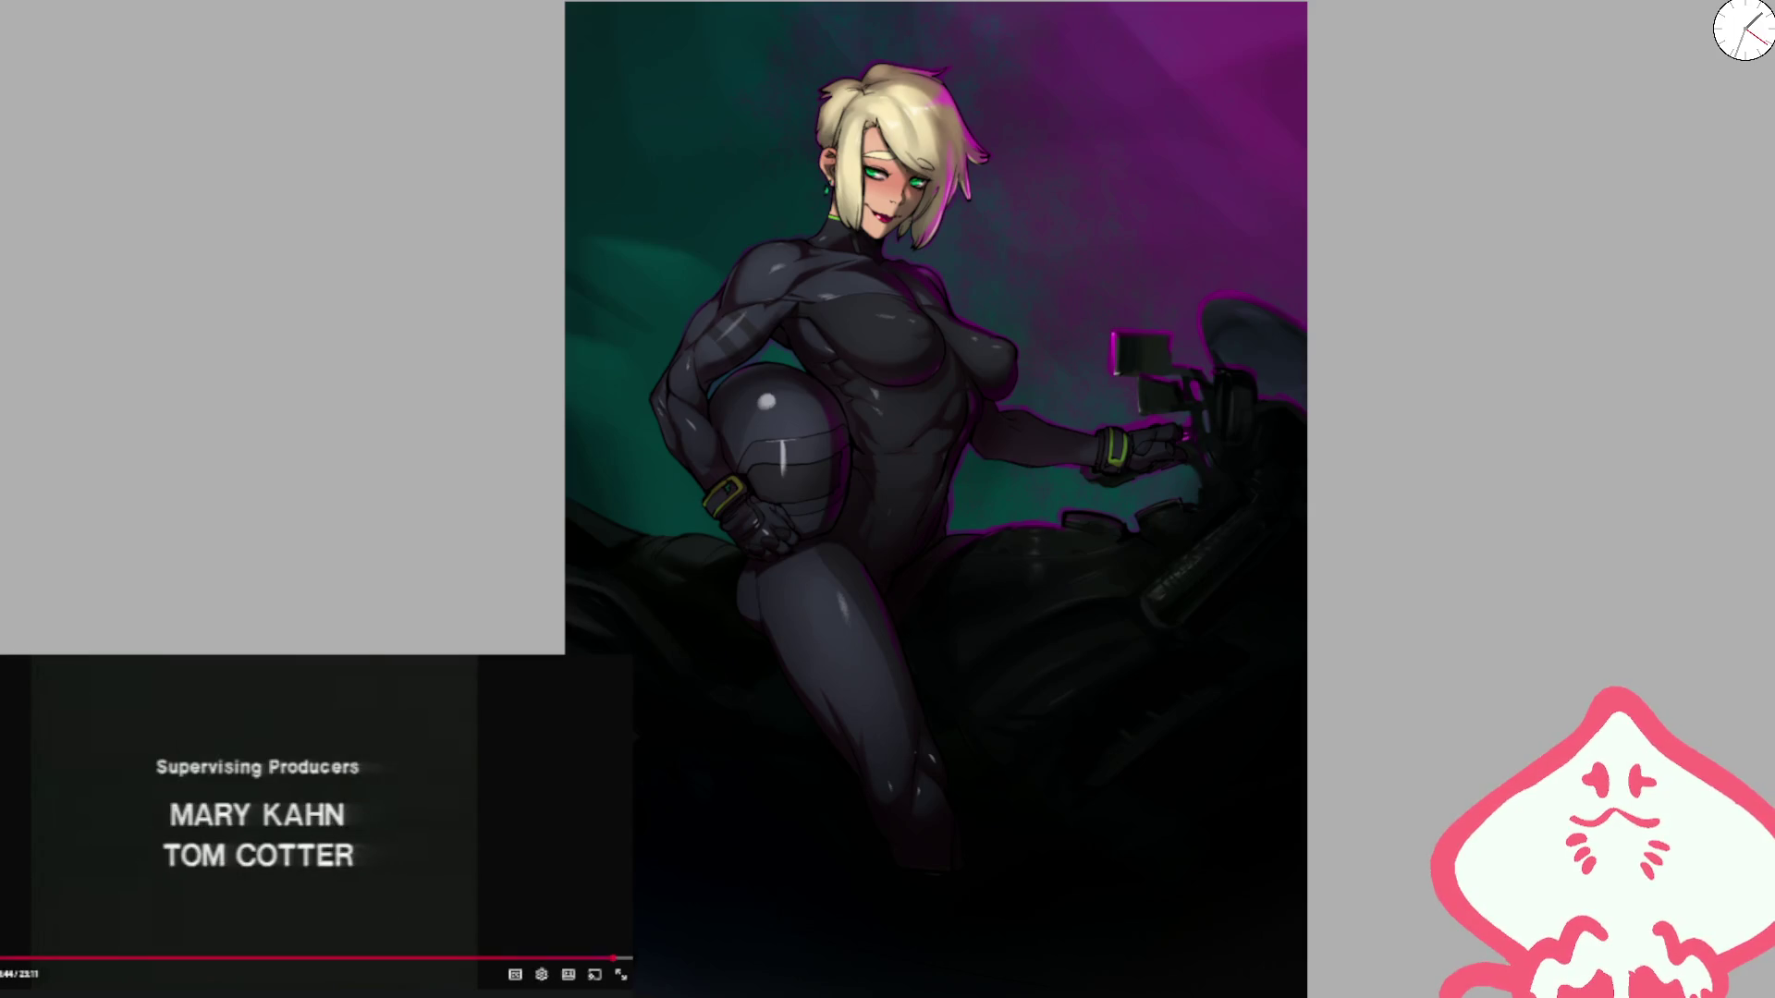
Step: Zoom the canvas out and back in on the torso to inspect the helmet and bodysuit shading
scroll(318, 826, down, 3)
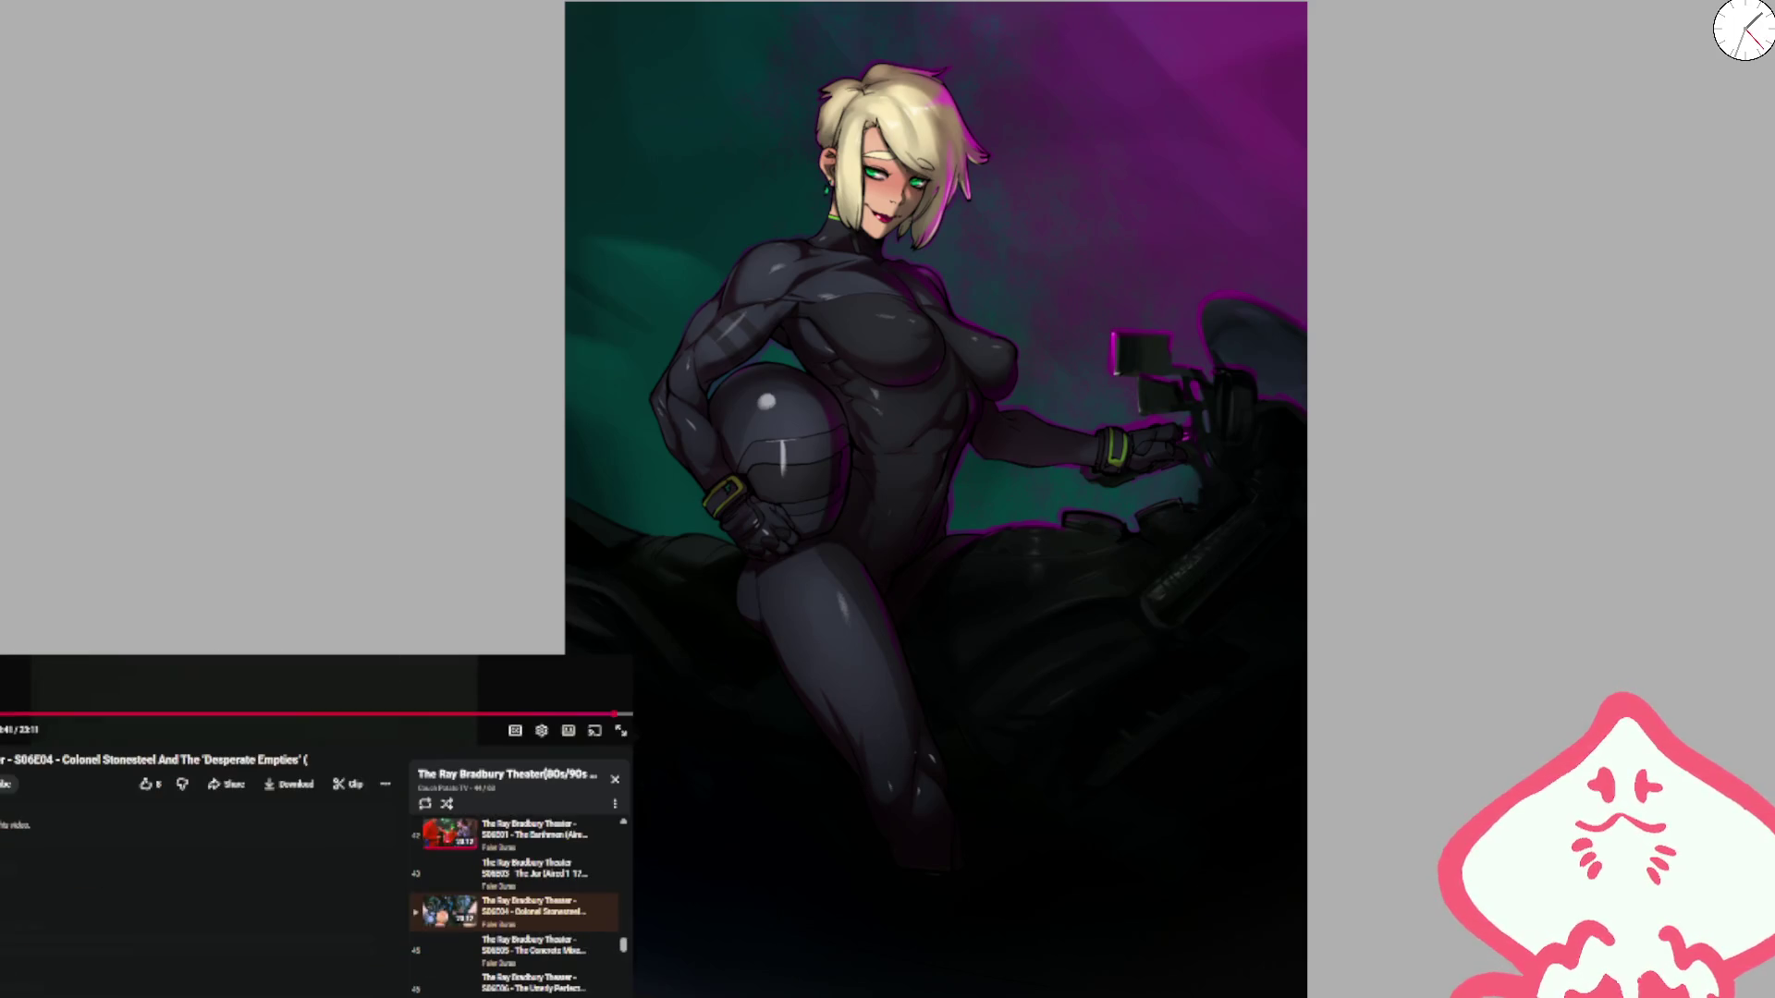
scroll(317, 826, up, 3)
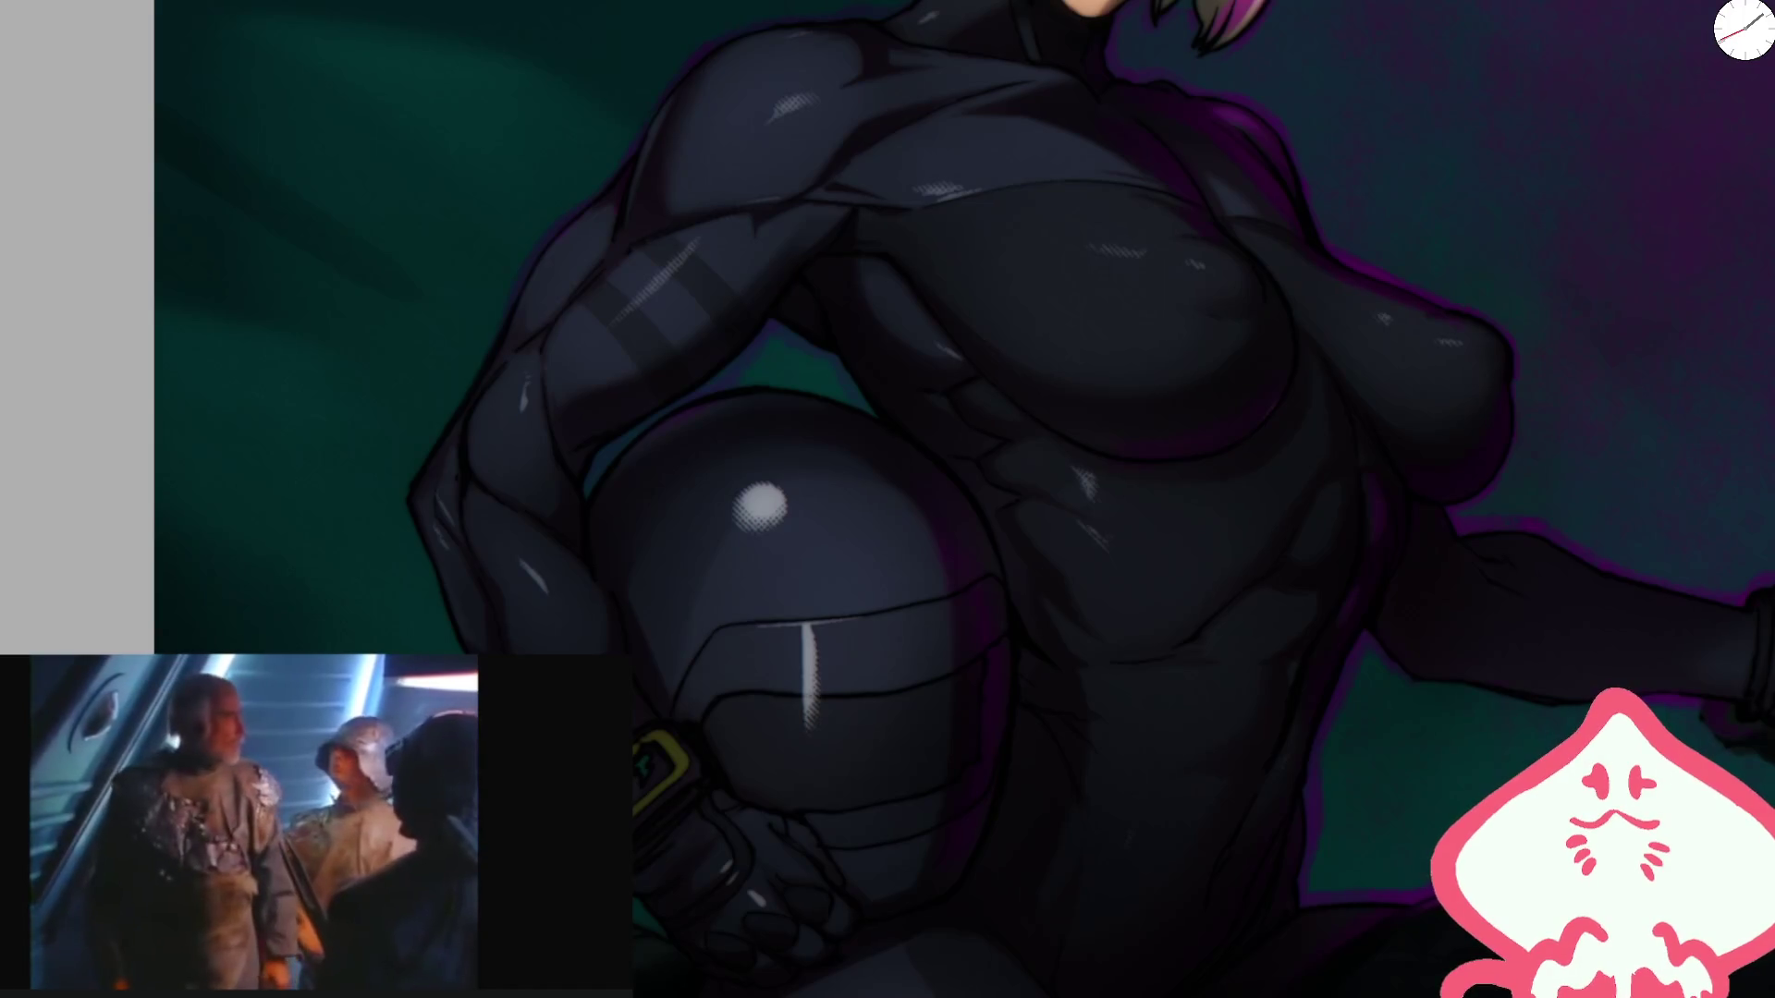
Step: Brush stronger glossy sheen onto the bodysuit, then zoom out to frame the torso, helmet and handlebar
drag(1017, 277, 1110, 318)
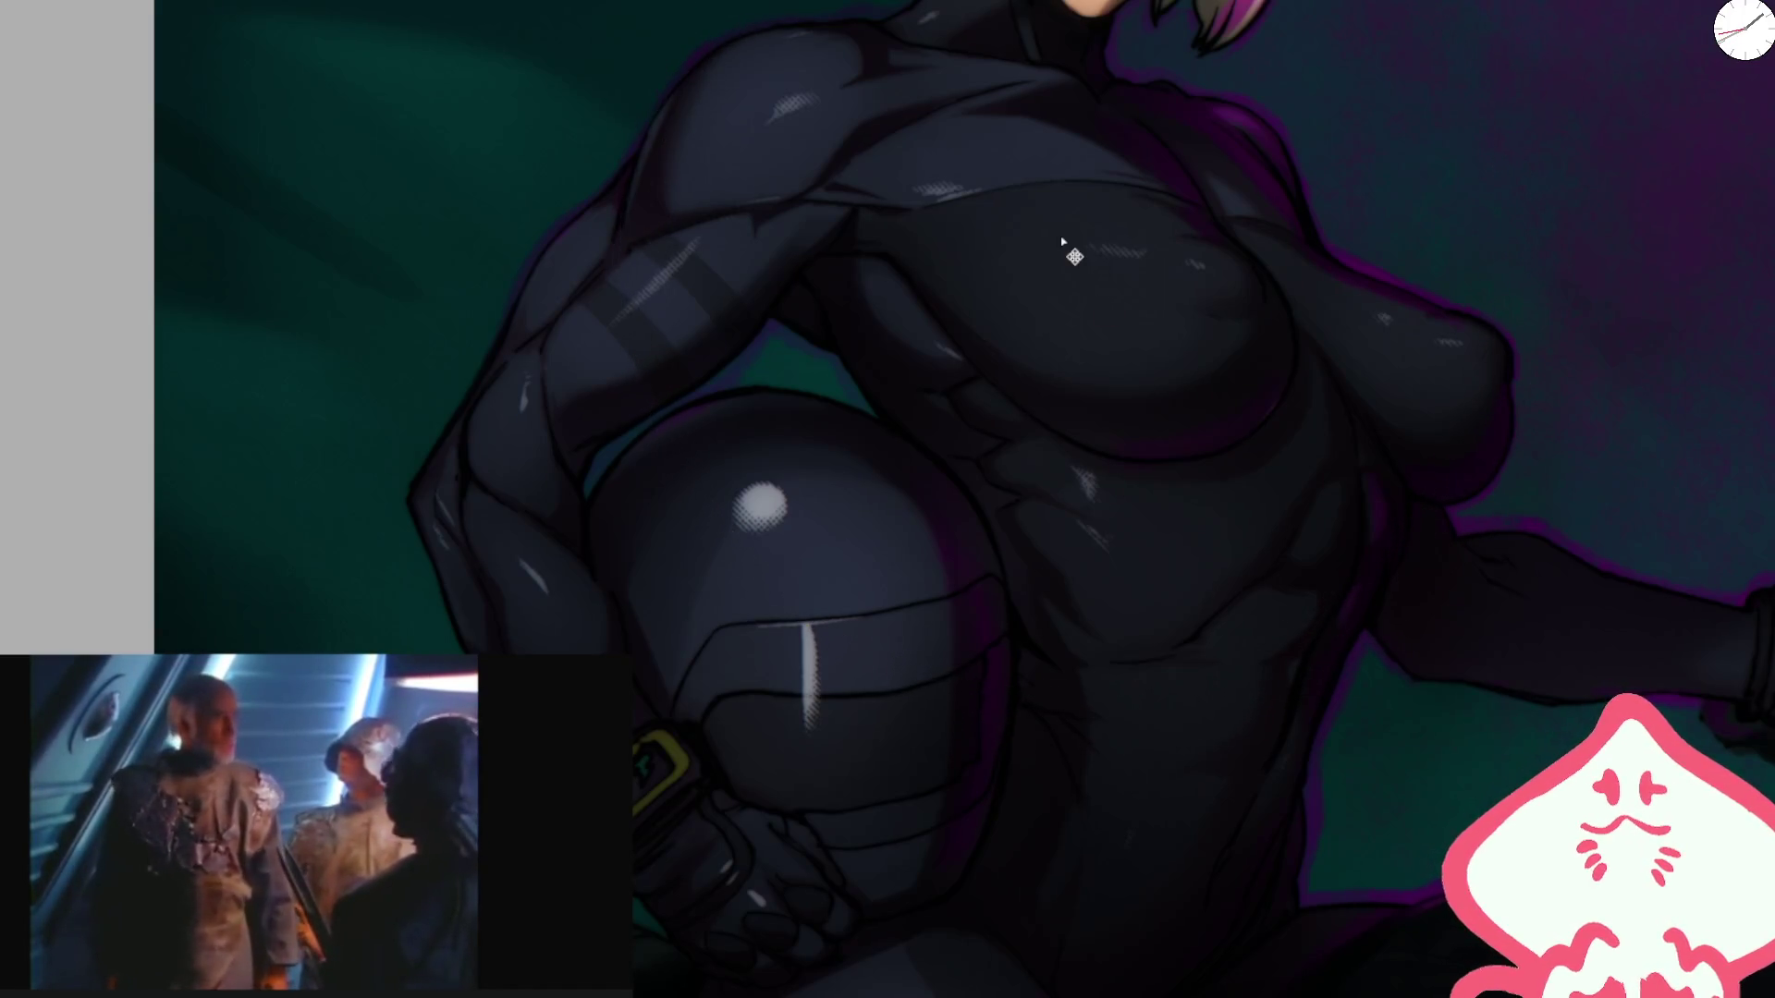
drag(278, 139, 157, 4)
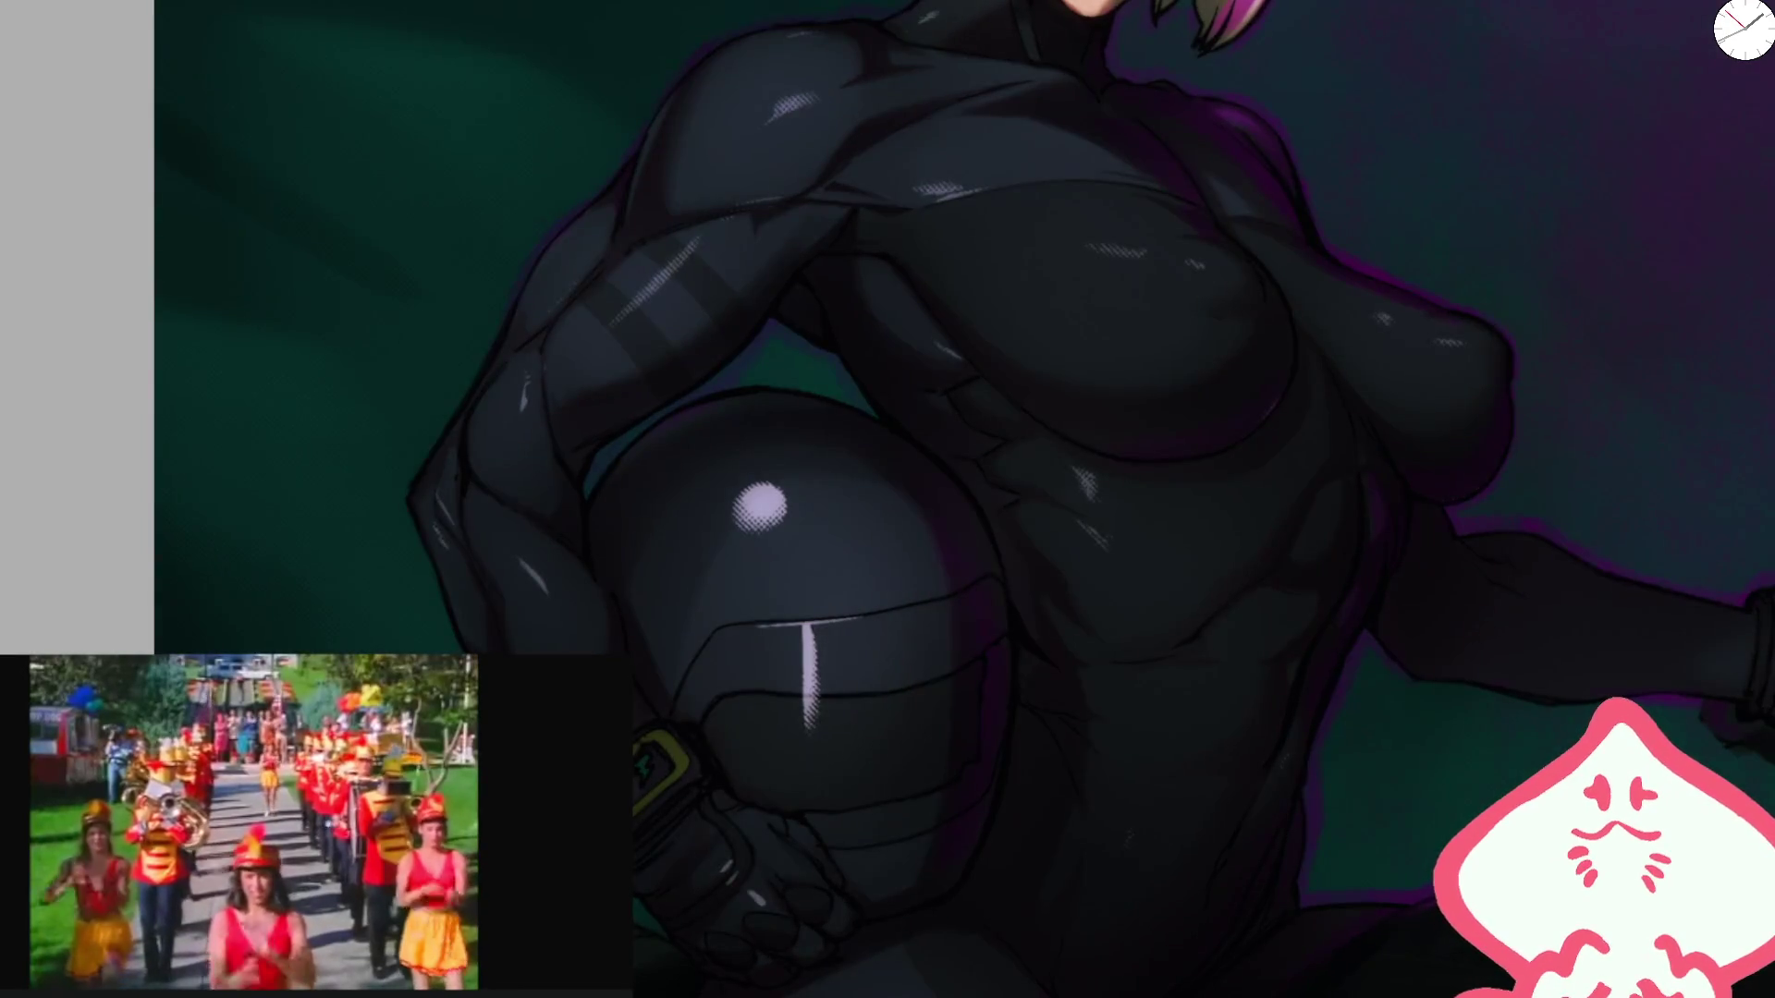
scroll(594, 91, down, 5)
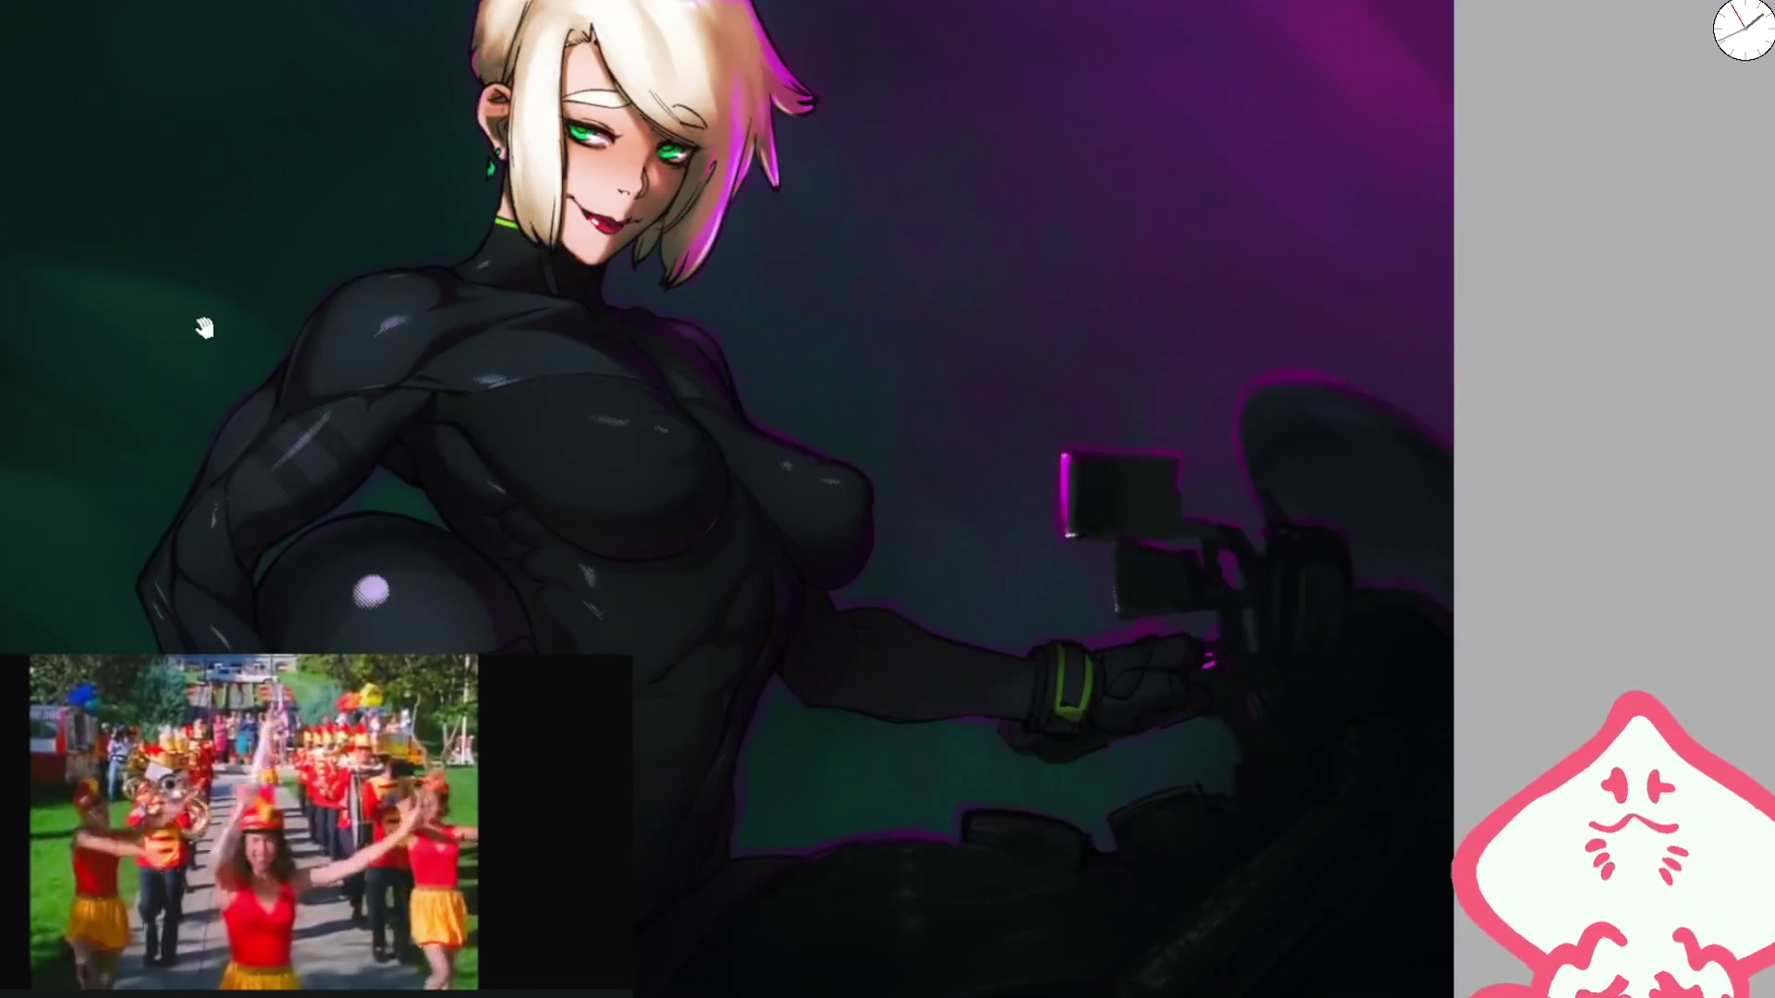
mouse_move(322, 627)
mouse_down()
mouse_move(569, 473)
mouse_move(575, 419)
mouse_up()
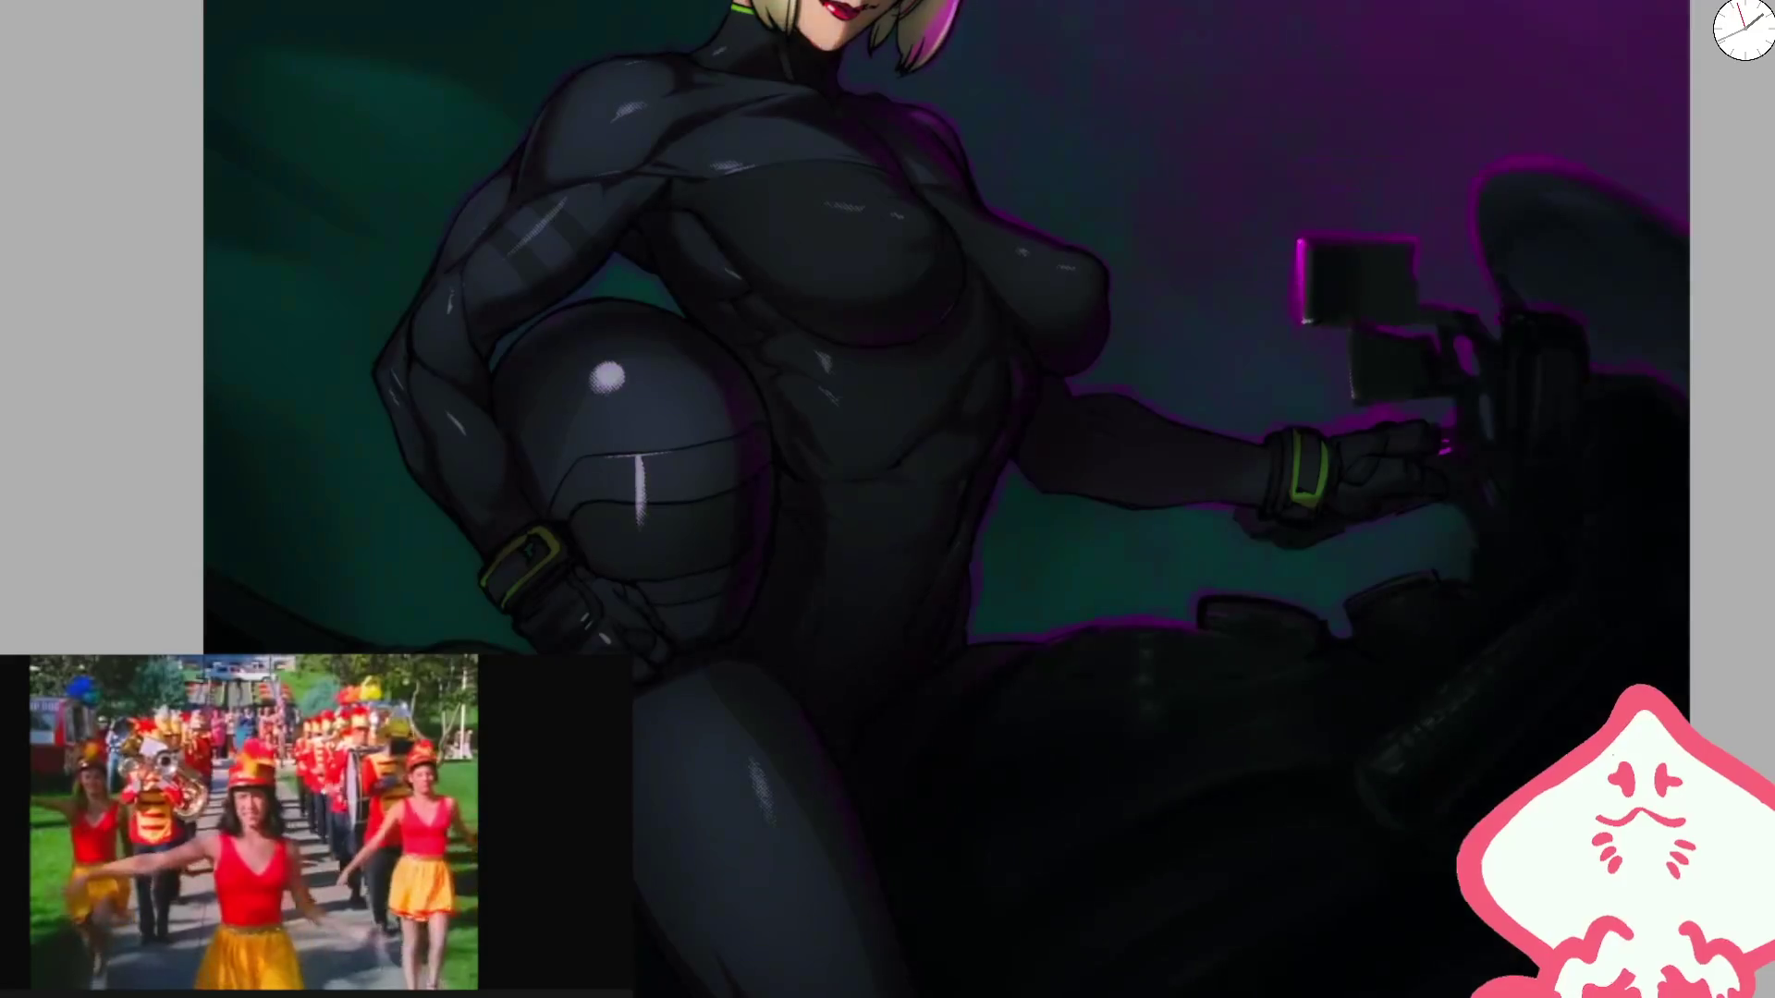